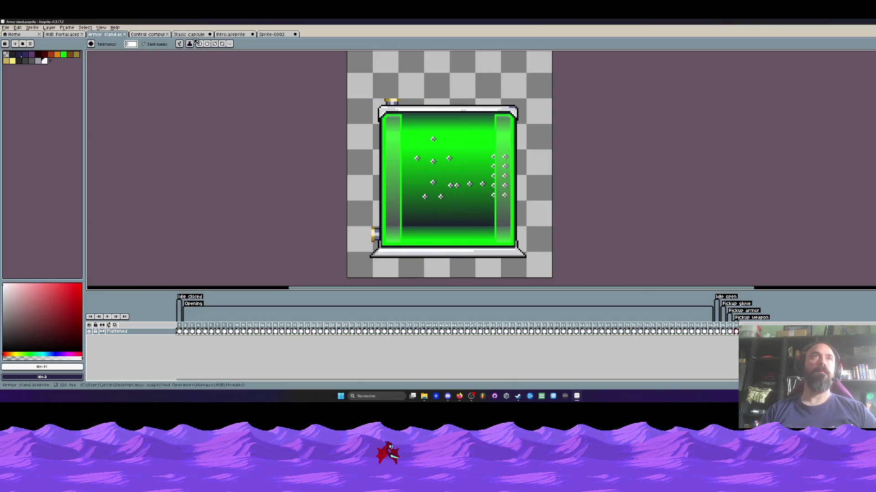
Paste the copied capsule animation frames into the Sprite-0002 document
click(269, 34)
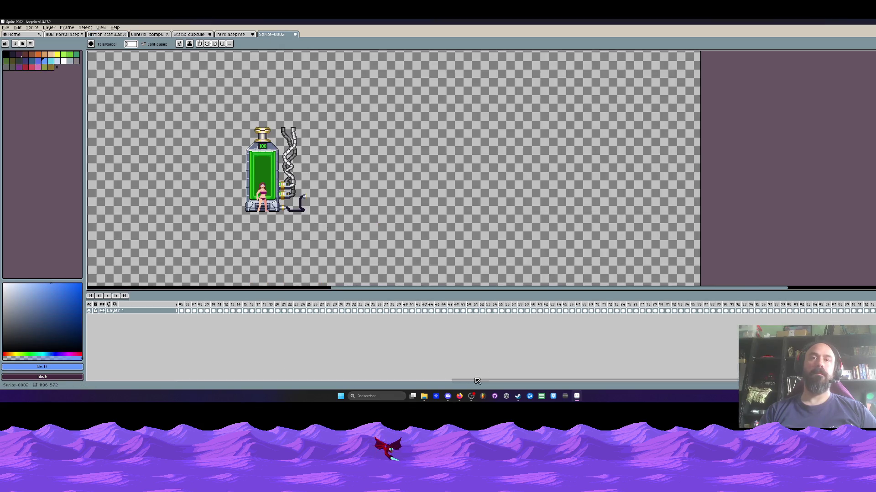
key(ctrl+v)
drag(470, 379, 730, 376)
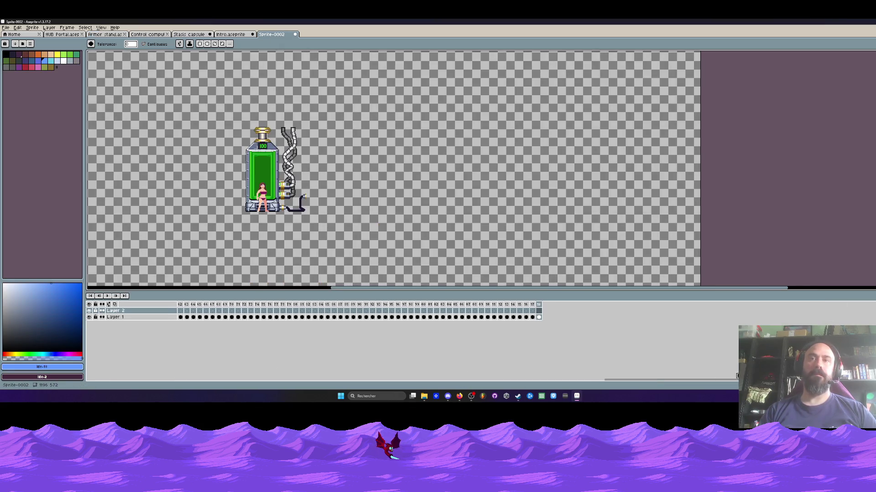
Add an empty frame at the end of Layer 2 and paste the green square onto it
click(540, 310)
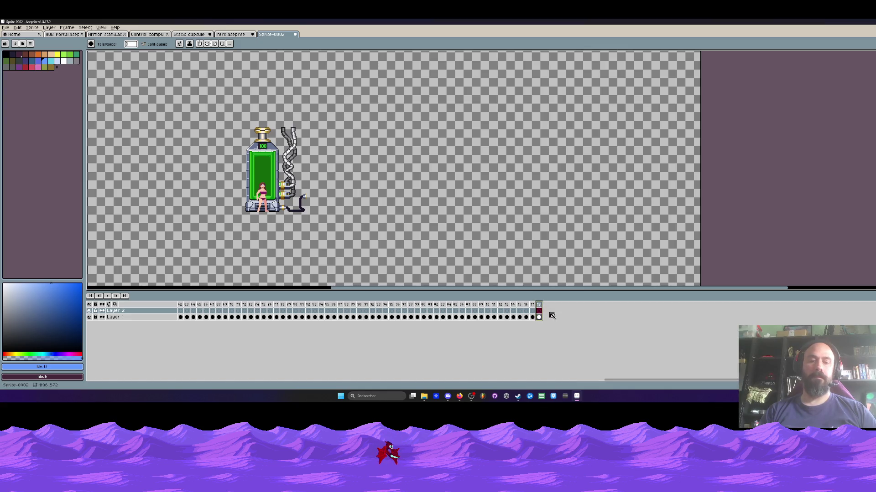
click(541, 312)
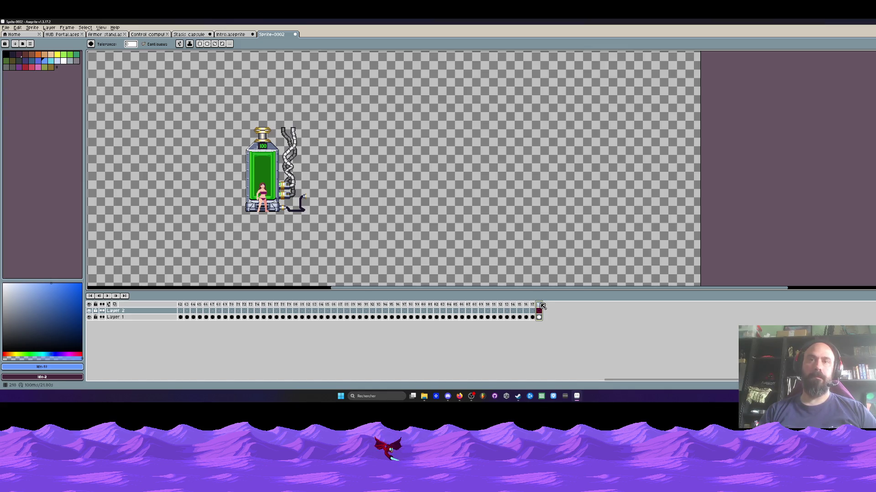
key(alt+shift+n)
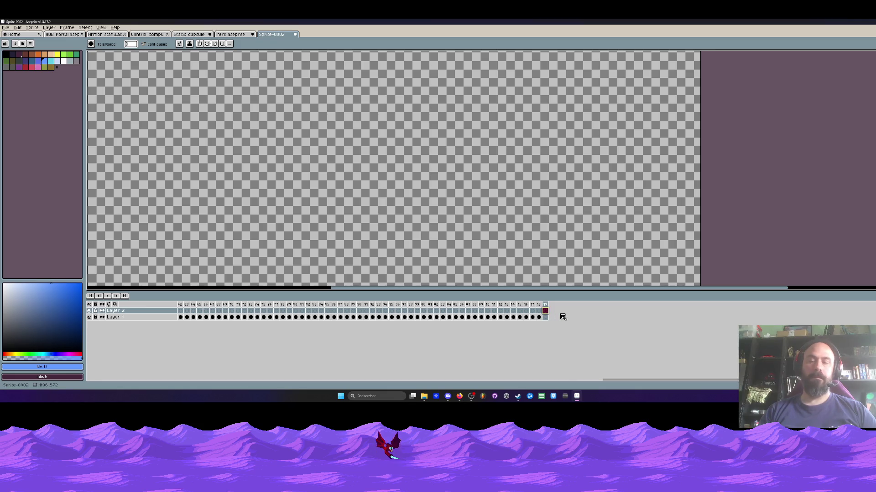
key(ctrl+b)
key(minus)
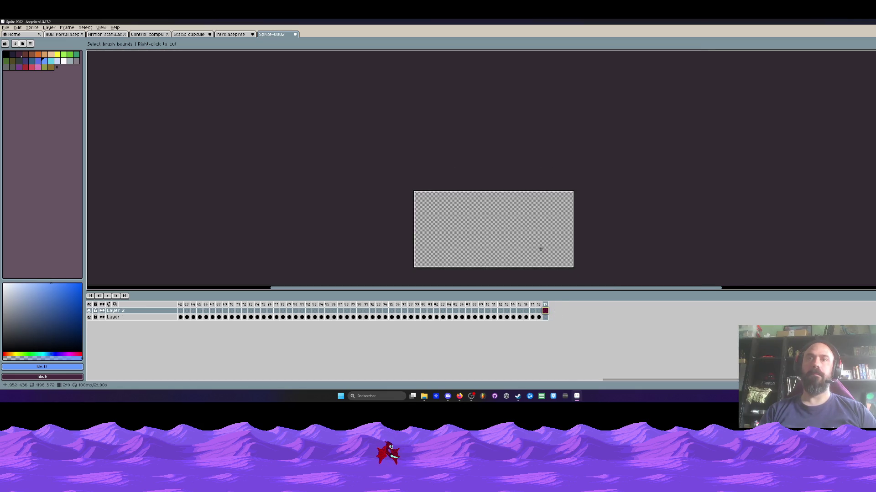
key(Return)
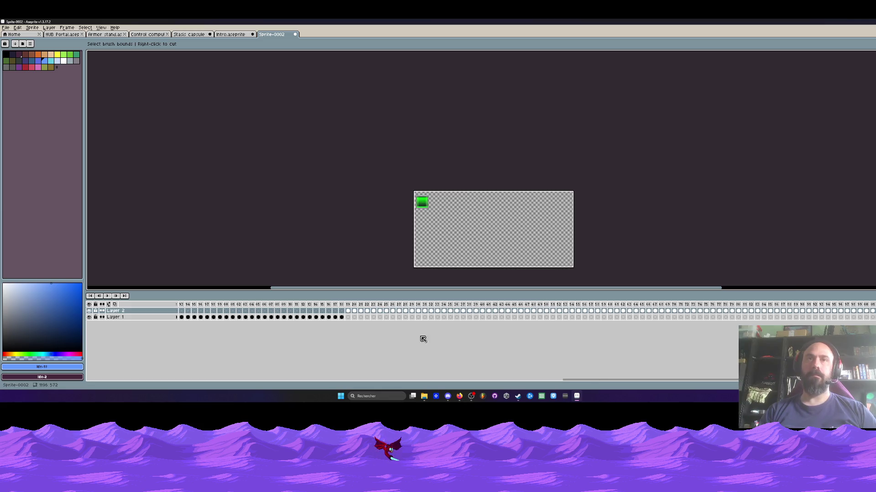
key(Escape)
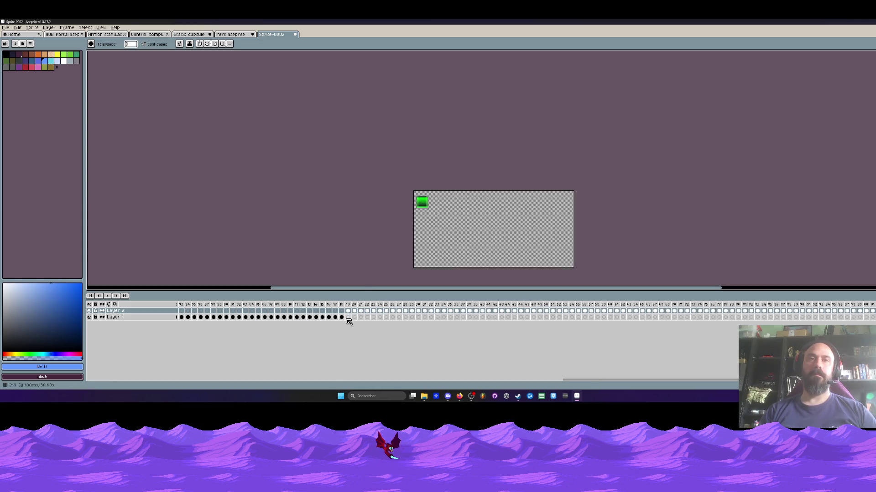
Move Layer 1 above Layer 2 in the layer stack
click(137, 318)
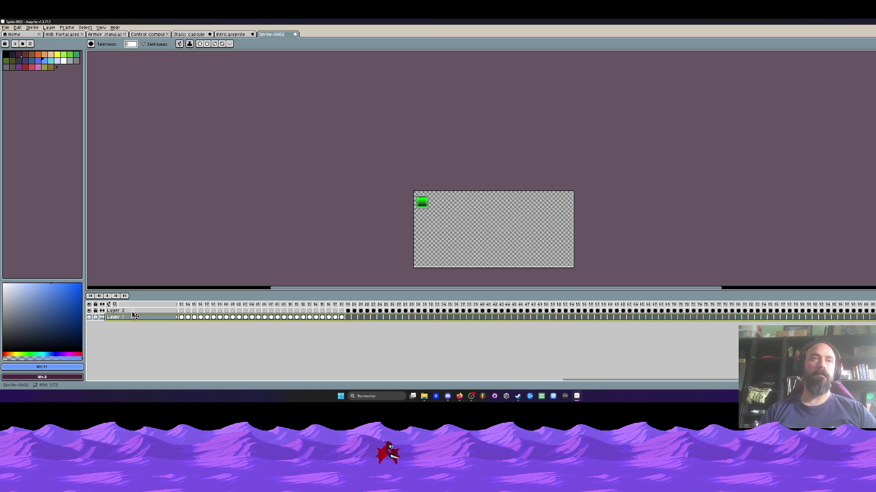
drag(135, 317, 136, 310)
click(348, 317)
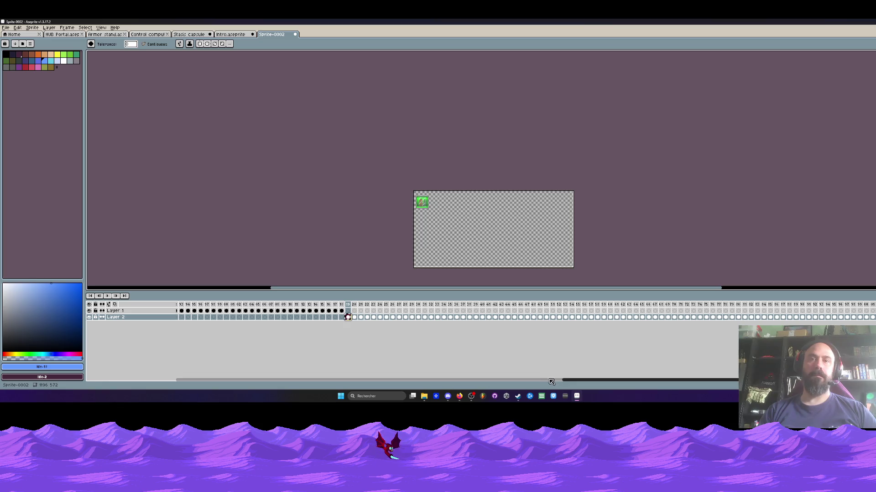
drag(583, 382, 139, 385)
Try Layer 2 frame selections and a blue fill on frame 15, then undo the fill
click(180, 317)
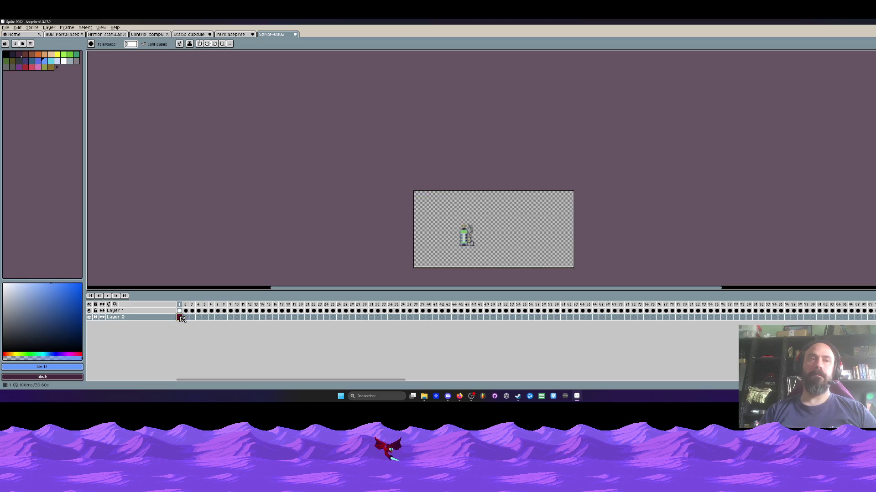
mouse_move(186, 321)
mouse_down()
mouse_move(219, 318)
mouse_move(227, 326)
mouse_move(224, 318)
mouse_up()
click(180, 319)
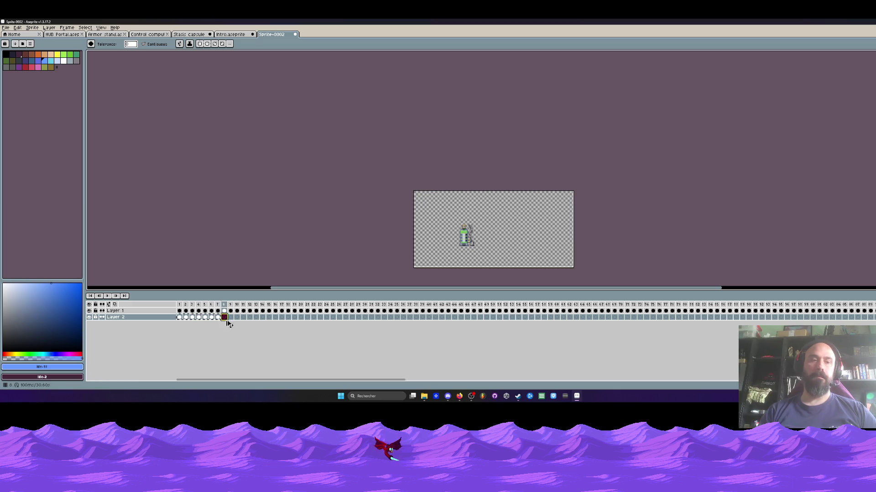
click(269, 318)
scroll(440, 225, up, 1)
click(426, 186)
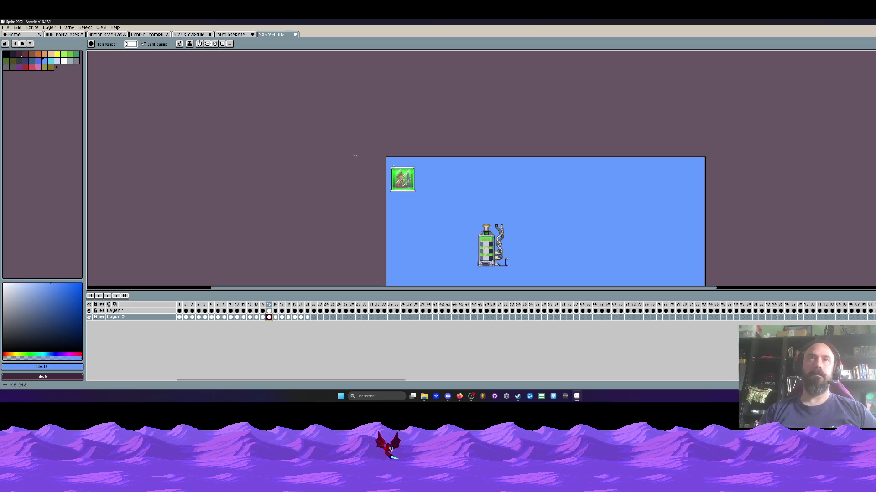
key(ctrl+z)
drag(377, 170, 259, 98)
Copy Layer 2 frames 1–21 and paste them at frames 22, 43 and 64
drag(307, 318, 179, 319)
key(ctrl+c)
click(313, 317)
key(ctrl+v)
click(448, 318)
key(ctrl+v)
click(582, 317)
key(ctrl+v)
Paste the 21-frame range again at frames 85, 106, 127 and 148
drag(391, 384, 535, 384)
click(257, 318)
key(ctrl+v)
click(391, 318)
key(ctrl+v)
click(525, 318)
key(ctrl+v)
click(661, 318)
key(ctrl+v)
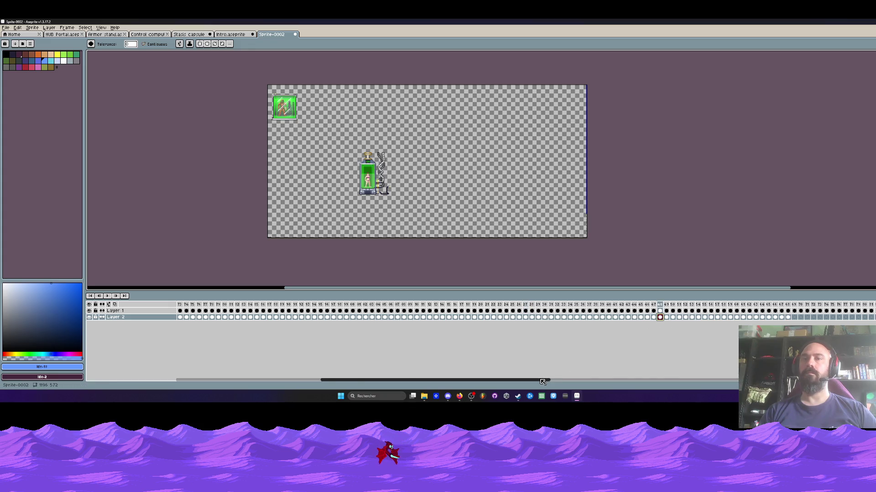
Paste the range at frames 169 and 190, then select frames 217–219 on both layers
drag(549, 379, 670, 380)
click(407, 318)
key(ctrl+v)
click(544, 318)
key(ctrl+v)
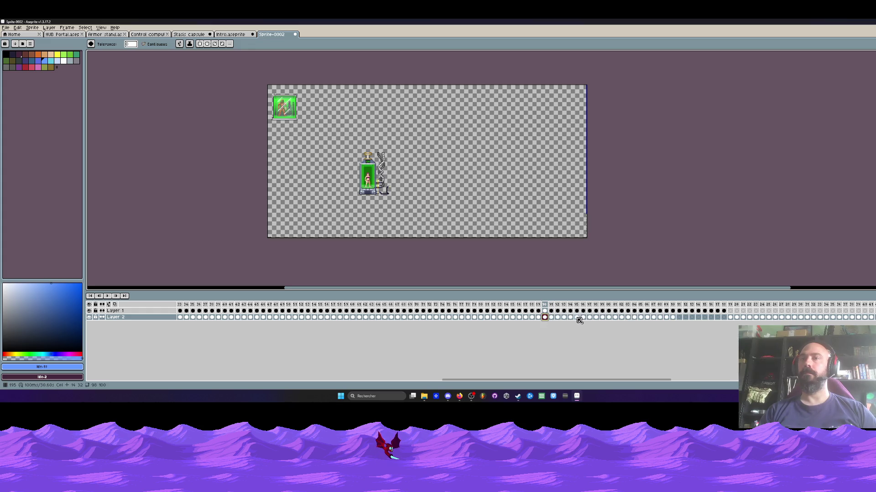
click(577, 318)
click(602, 318)
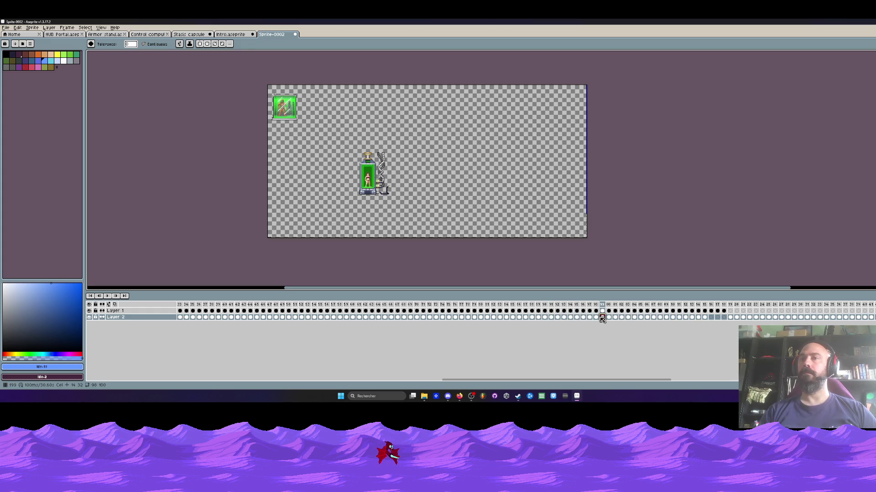
drag(734, 315, 723, 308)
click(712, 318)
click(725, 311)
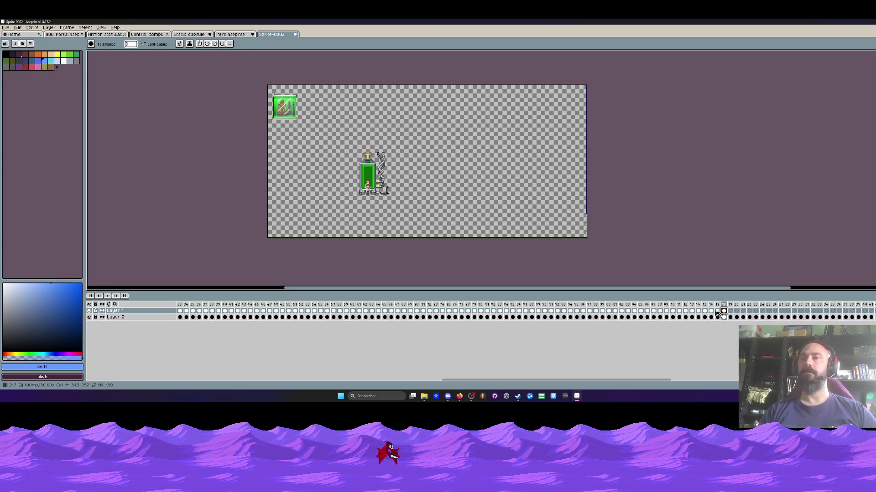
click(90, 311)
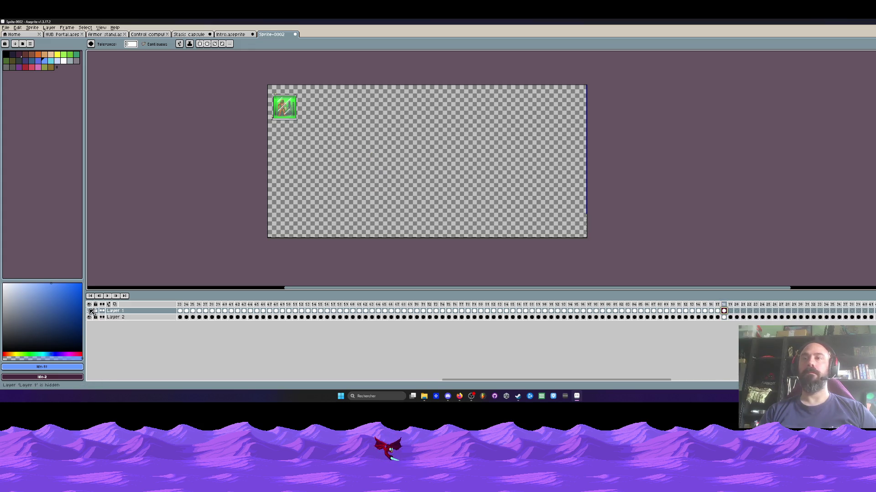
click(91, 311)
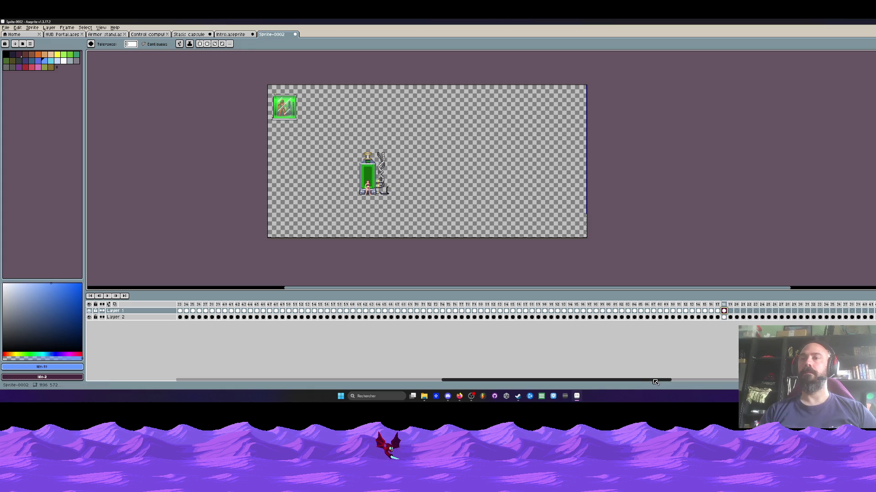
scroll(708, 338, right, 10)
click(539, 319)
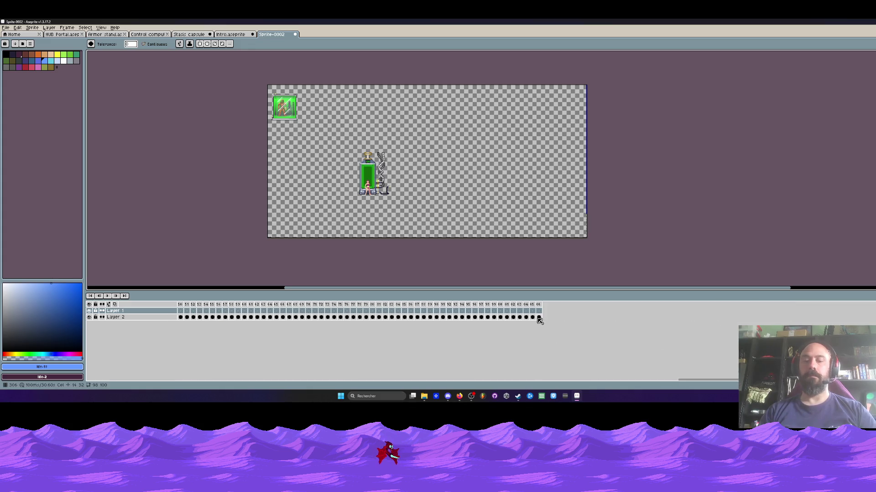
key(m)
key(minus)
key(ctrl+a)
key(Home)
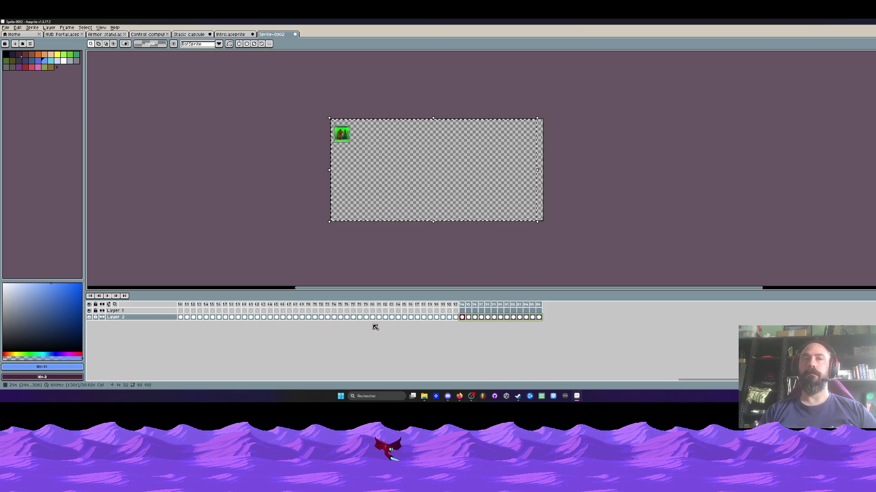
scroll(329, 145, up, 1)
drag(351, 138, 473, 215)
scroll(475, 215, up, 2)
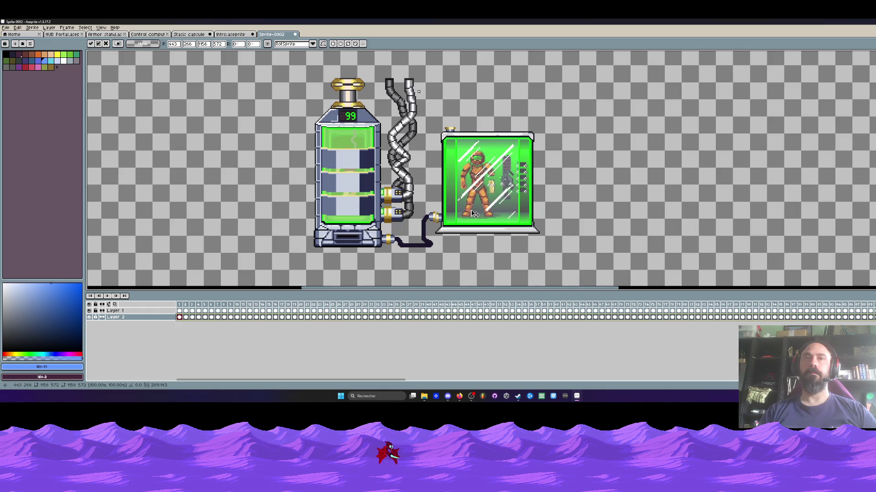
key(Escape)
scroll(473, 212, down, 3)
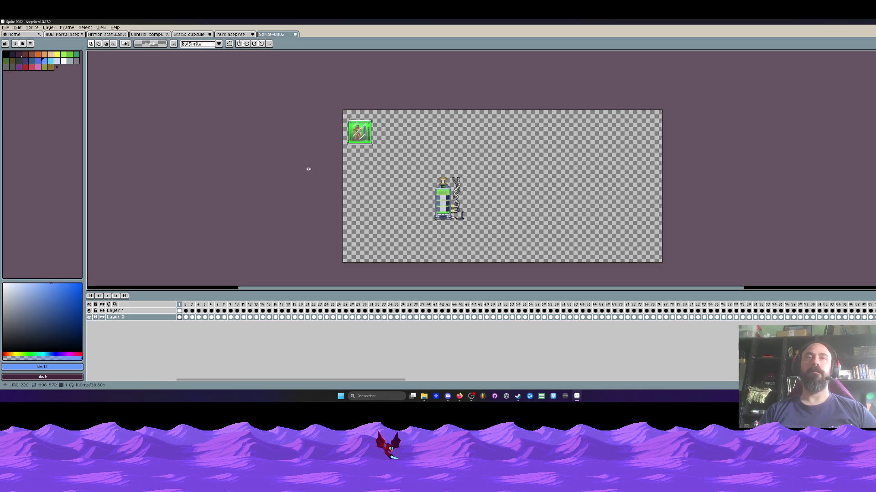
Rename Layer 2 to 'Armor stand' and Layer 1 to 'Capsule'
double_click(119, 318)
text(Armo)
text(d)
click(199, 213)
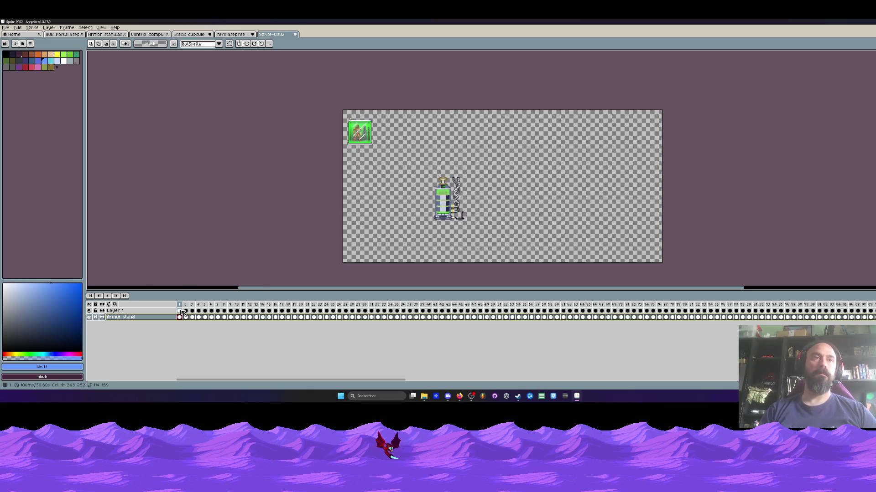
drag(183, 312, 182, 311)
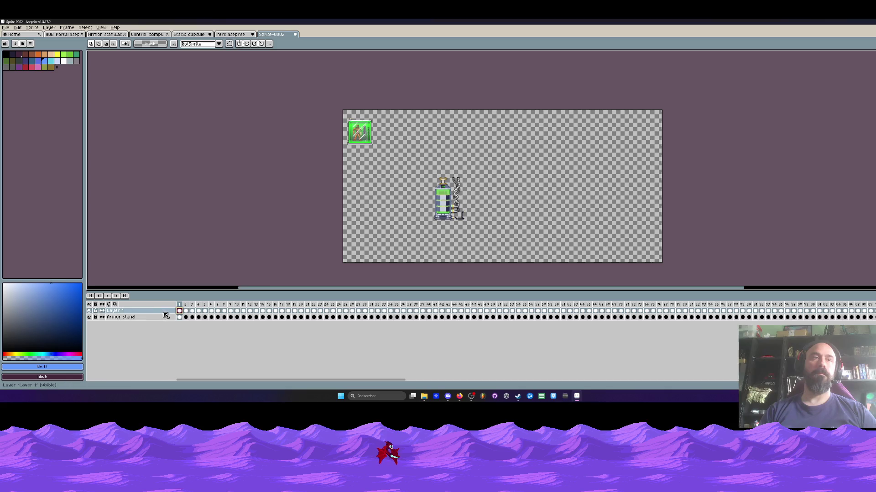
double_click(147, 312)
text(Caspul)
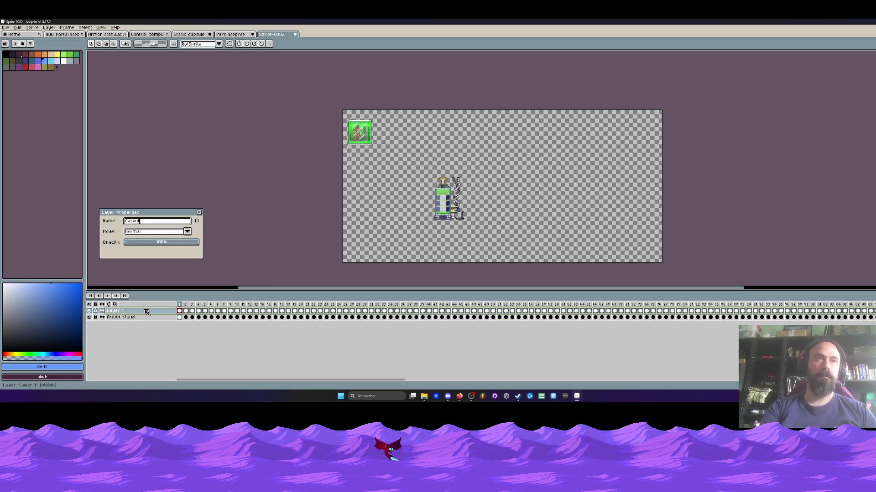
text(e)
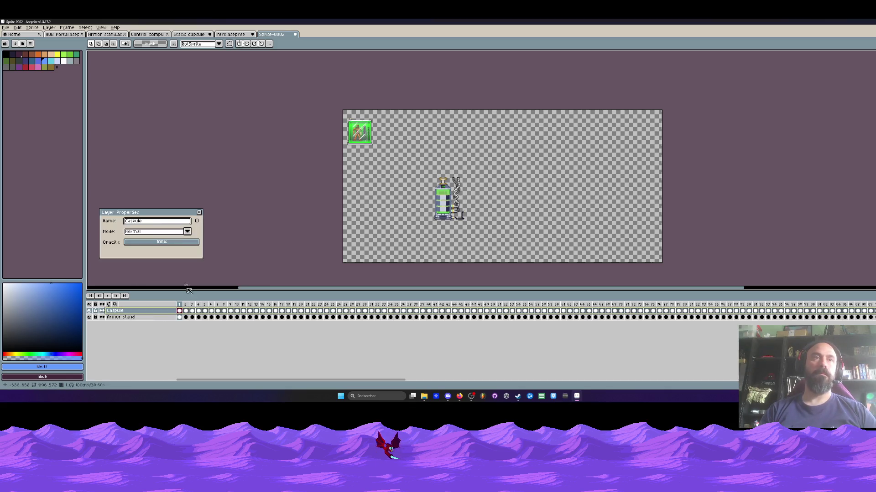
click(200, 213)
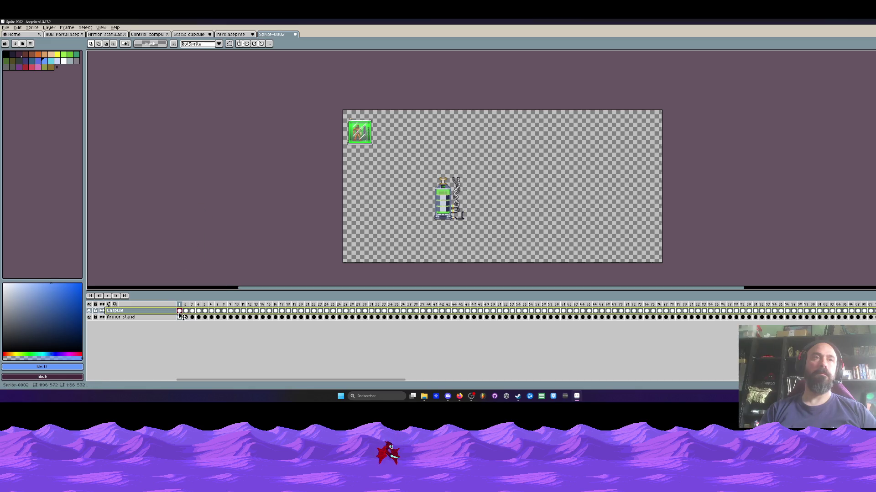
Select frames 1–61 on both layers and inspect the capsule frames around frame 118
mouse_move(180, 310)
mouse_down()
mouse_move(661, 320)
mouse_move(621, 313)
mouse_move(501, 380)
mouse_move(429, 382)
mouse_move(680, 377)
mouse_up()
click(556, 311)
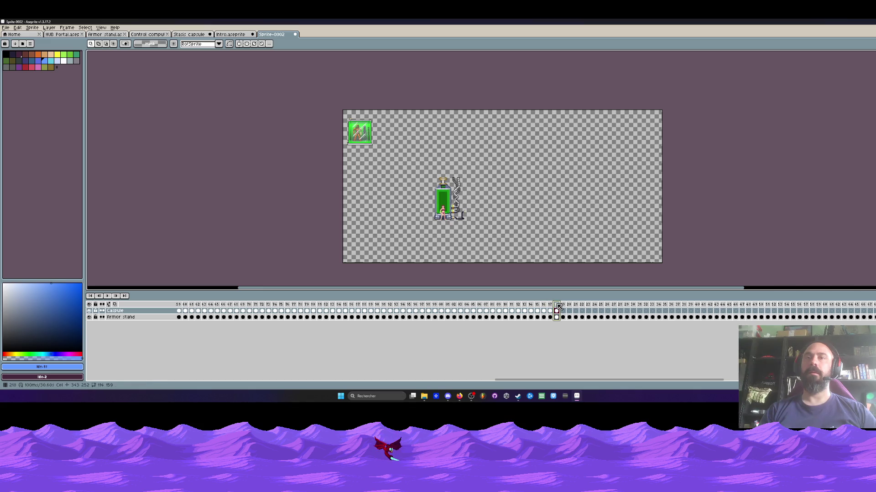
click(563, 318)
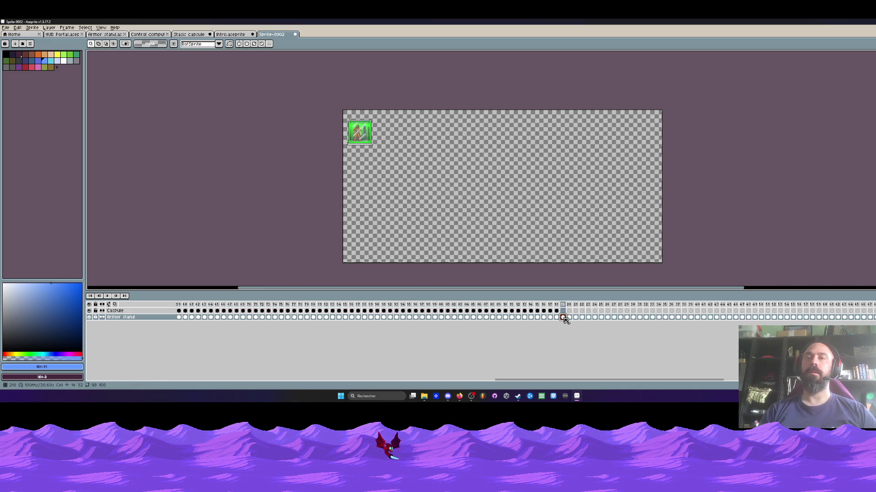
click(556, 311)
scroll(469, 220, up, 1)
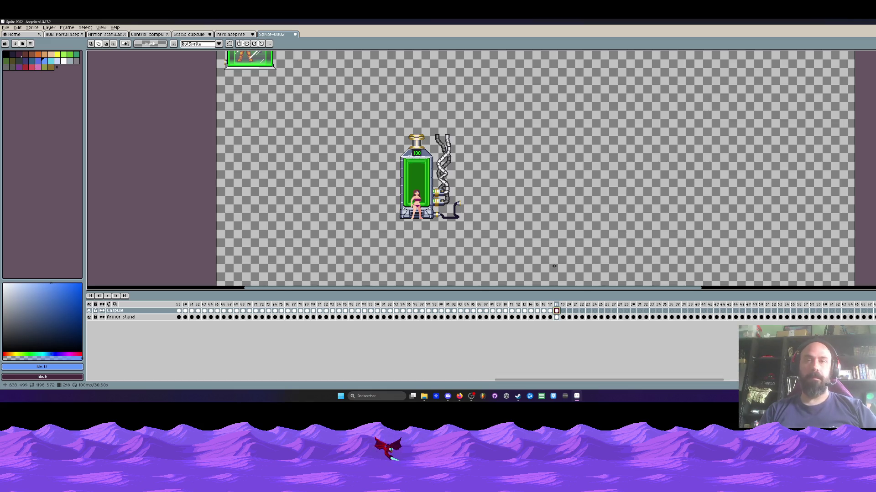
Add a new layer at the top of the stack and give it the character's name
key(shift+n)
click(562, 311)
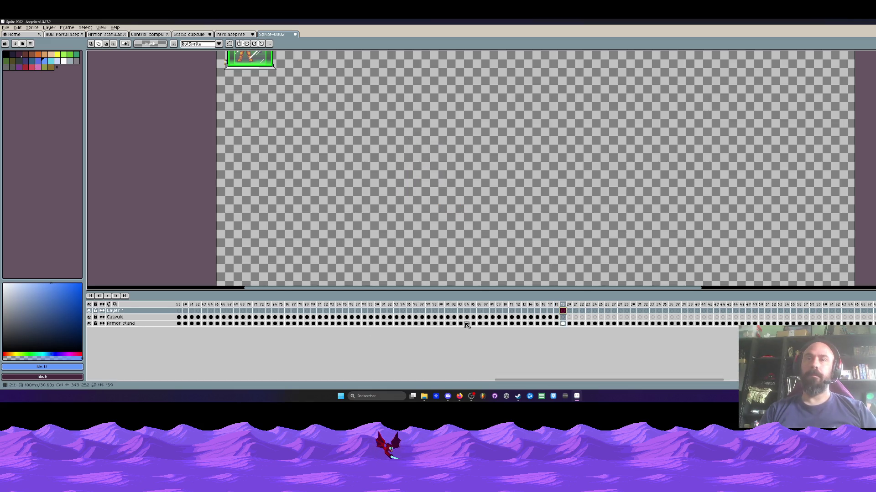
double_click(134, 312)
text(Wan)
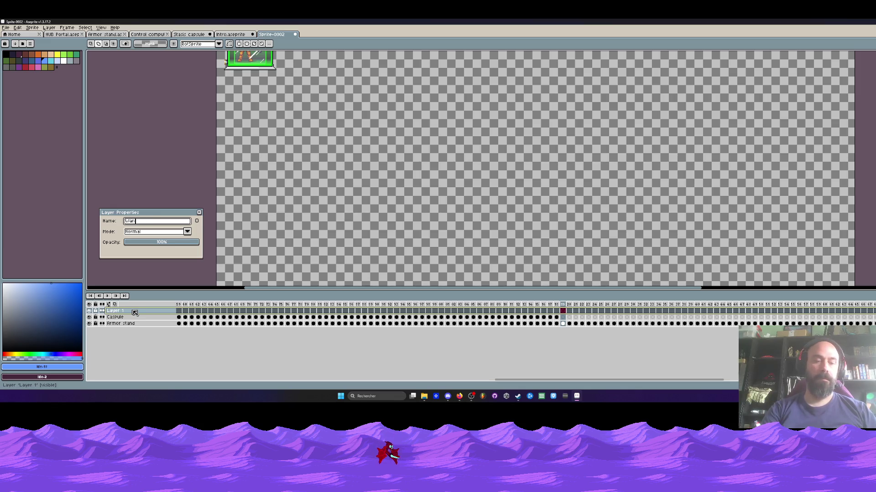
click(199, 212)
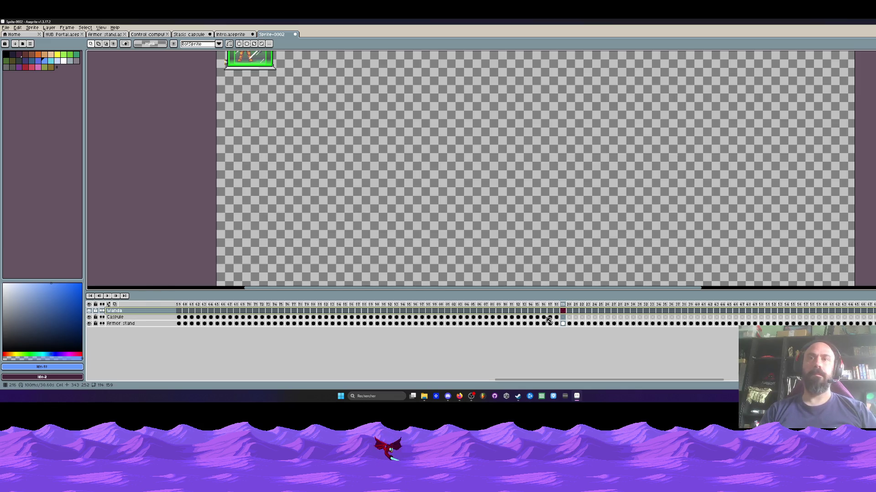
click(557, 318)
key(super+Down)
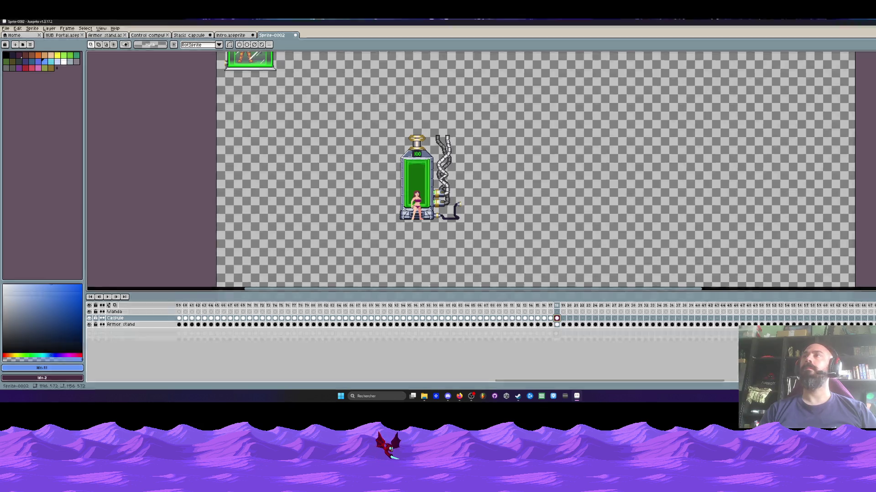
click(481, 52)
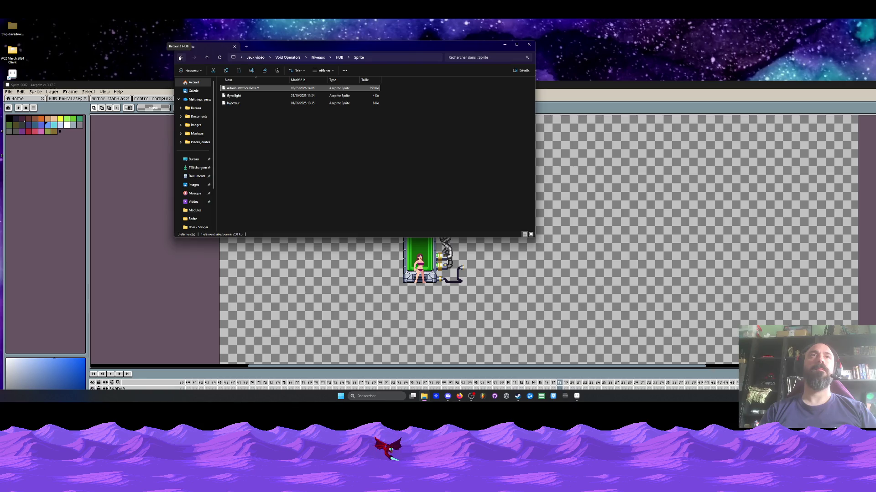
Zoom out the sprite, then open Control computeurs.aseprite from the HUB Modules folder
click(538, 87)
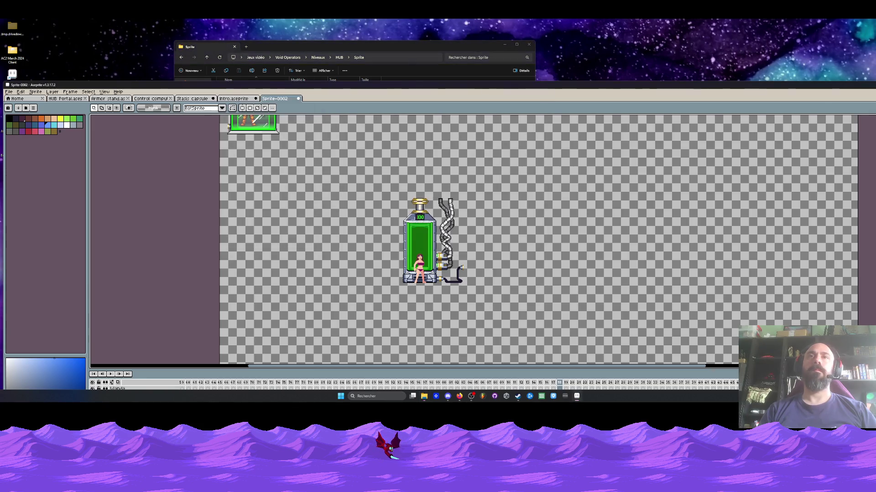
key(minus)
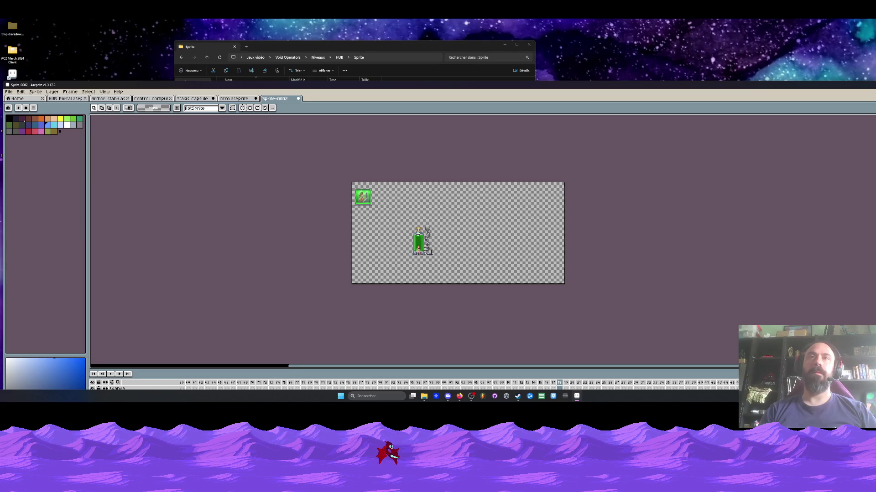
scroll(418, 233, up, 1)
click(274, 51)
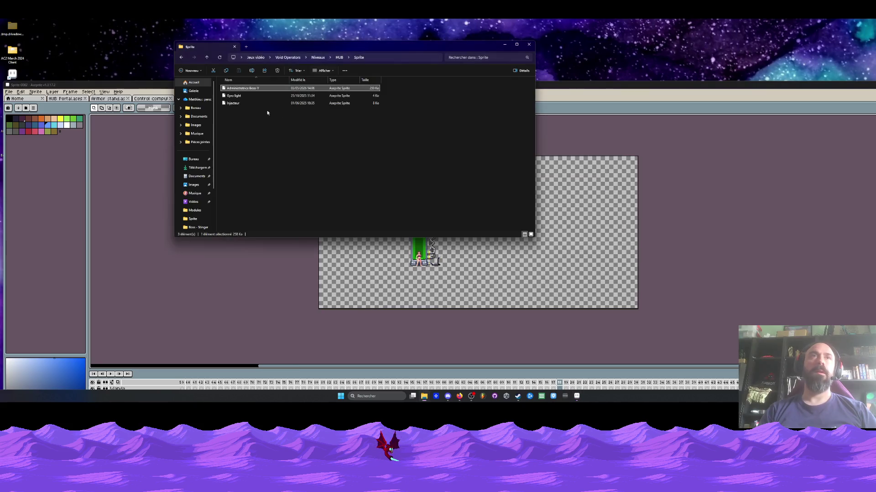
click(181, 58)
double_click(232, 88)
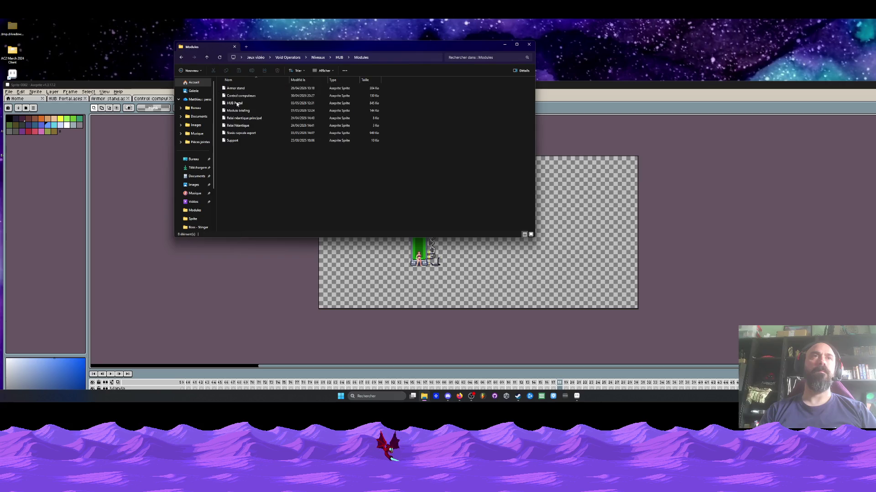
double_click(240, 96)
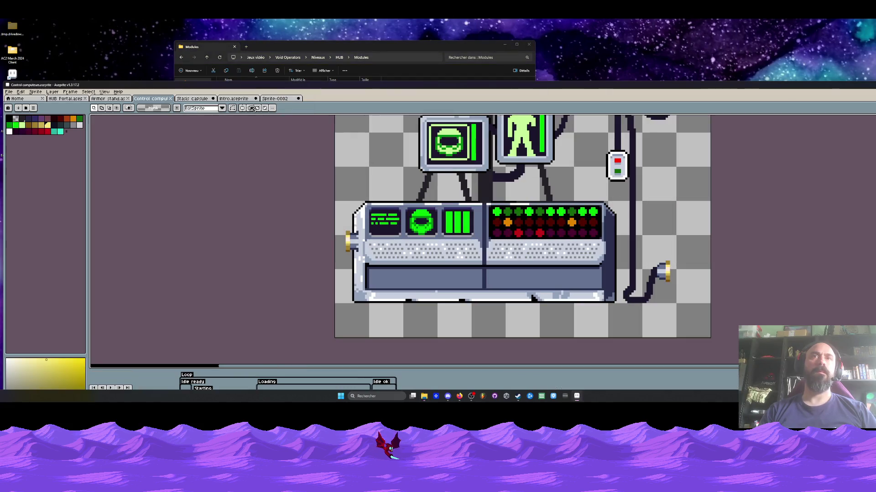
scroll(364, 153, down, 4)
drag(363, 154, 355, 185)
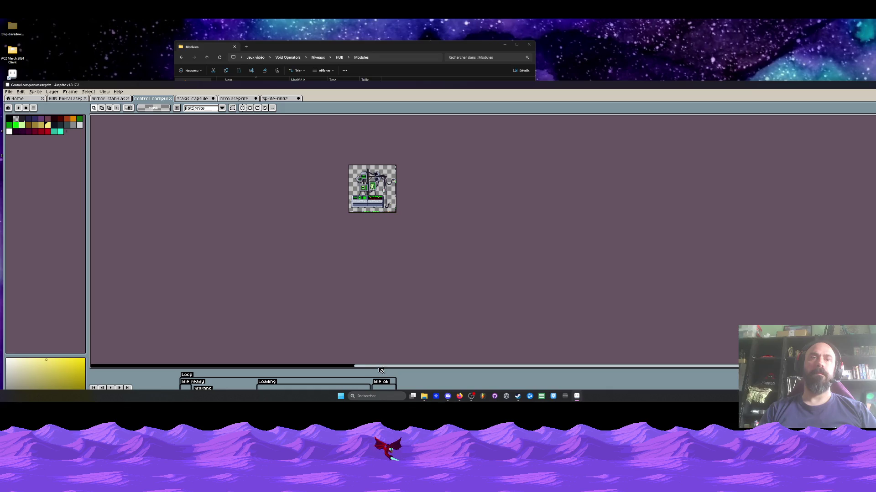
Add another new layer above the capsule layer in Sprite-0002
mouse_move(377, 367)
mouse_down()
mouse_move(373, 337)
mouse_move(392, 335)
mouse_move(335, 326)
mouse_move(181, 329)
mouse_up()
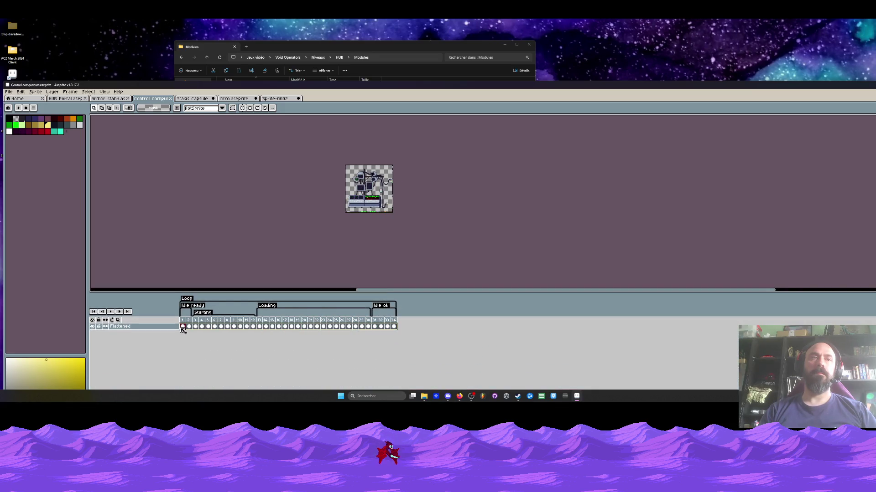
click(276, 100)
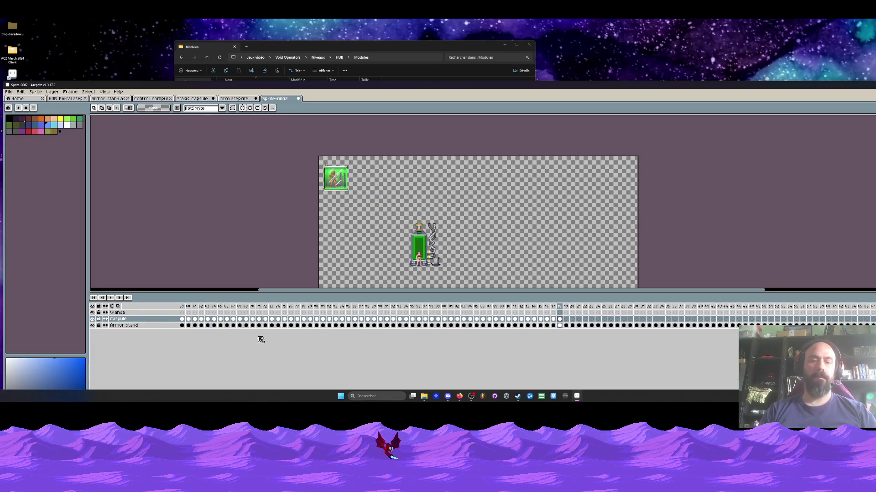
key(shift+n)
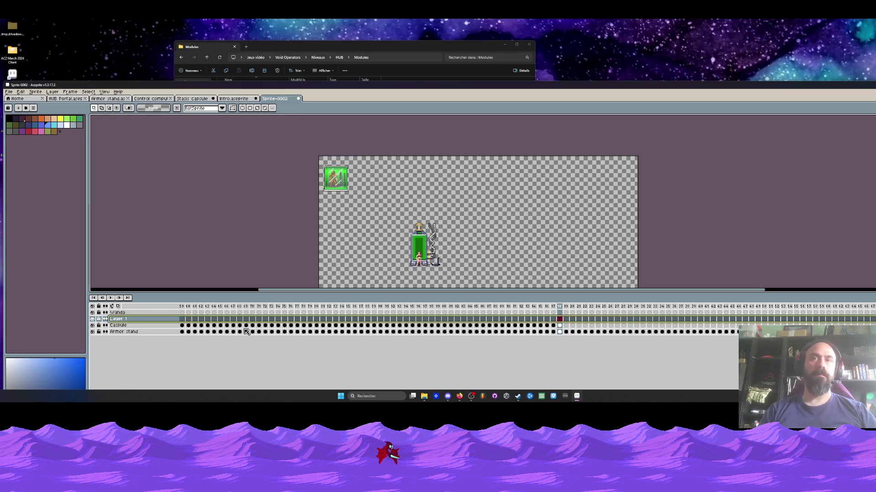
scroll(368, 275, down, 1)
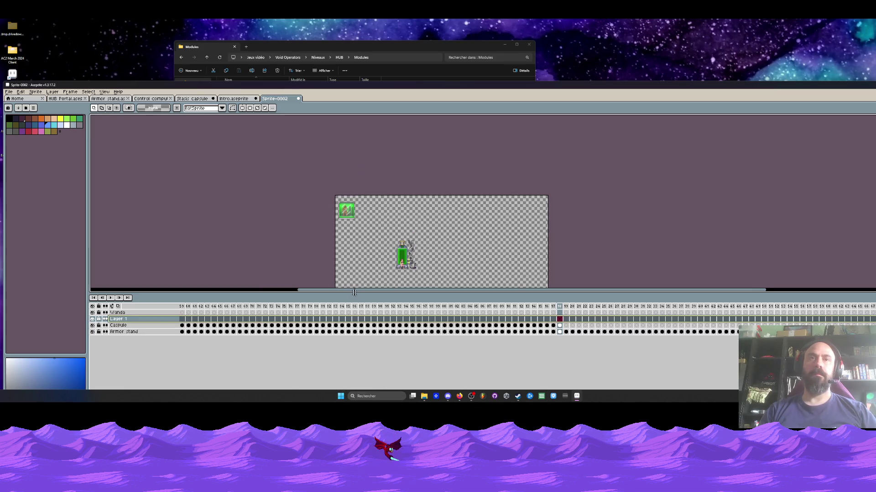
drag(354, 293, 360, 272)
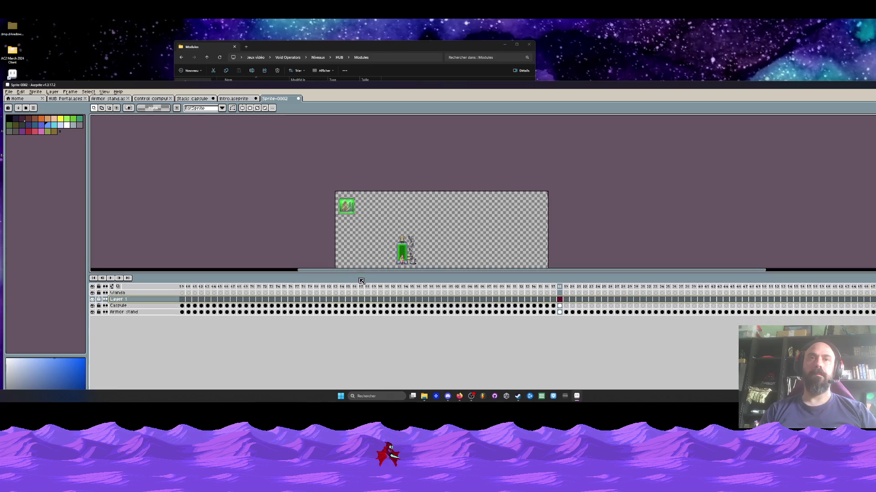
Select frame 19 on the Capsule and Armor stand layers
click(567, 306)
click(566, 312)
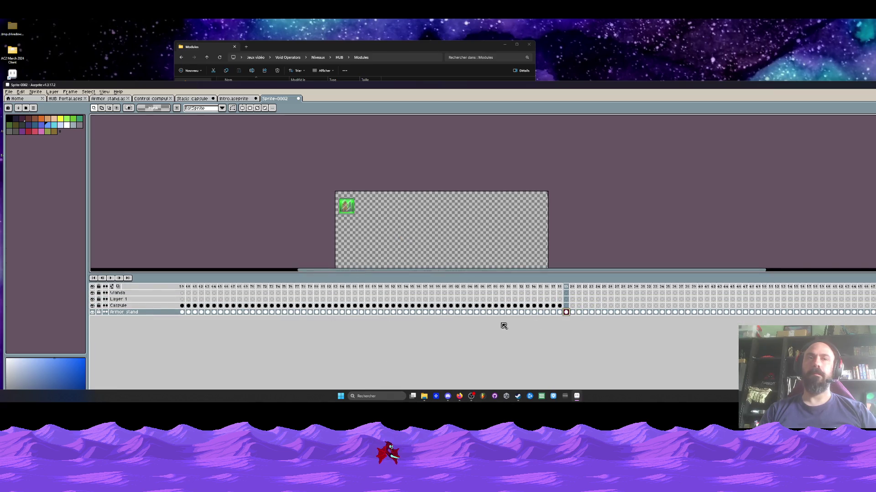
mouse_move(567, 314)
mouse_down()
mouse_move(654, 312)
mouse_move(570, 313)
mouse_up()
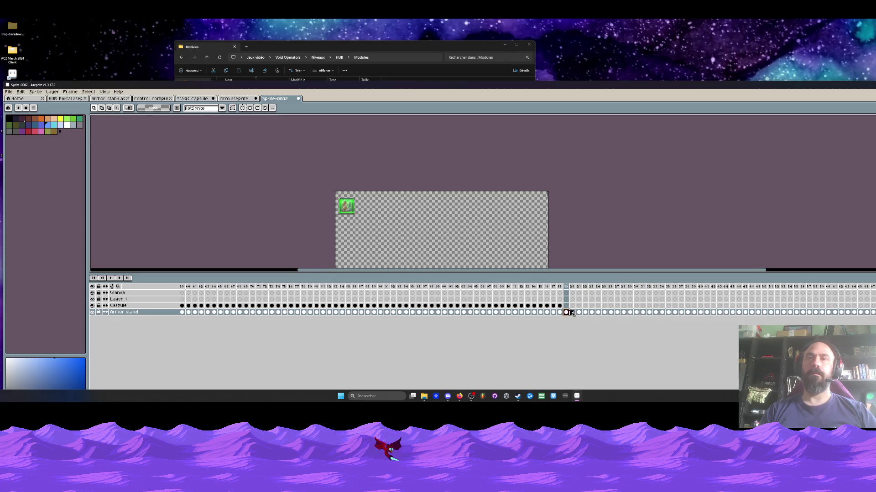
click(561, 287)
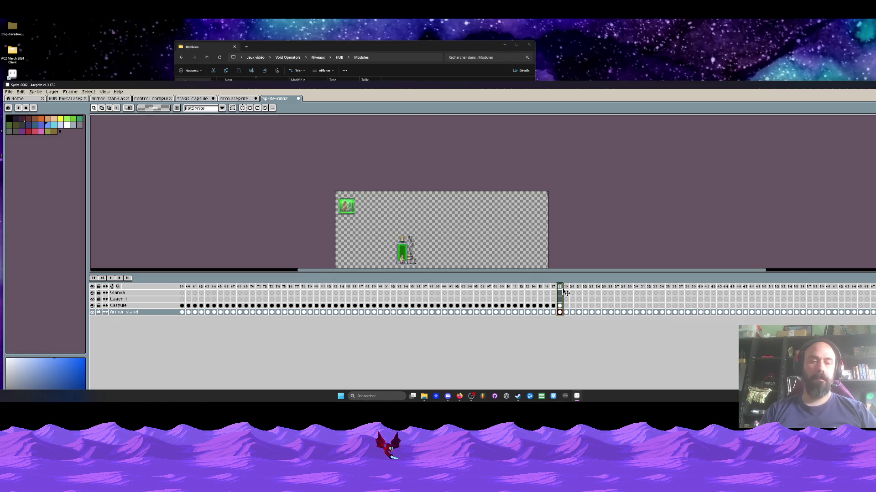
click(566, 288)
key(Right)
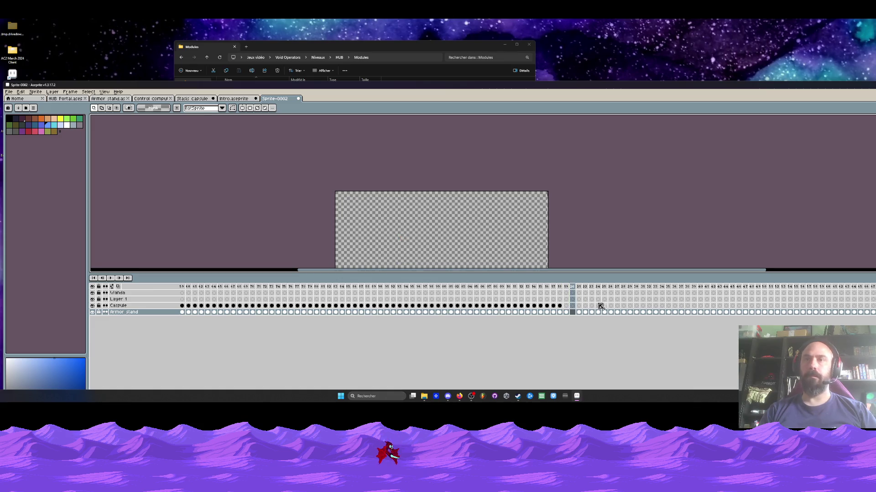
click(566, 287)
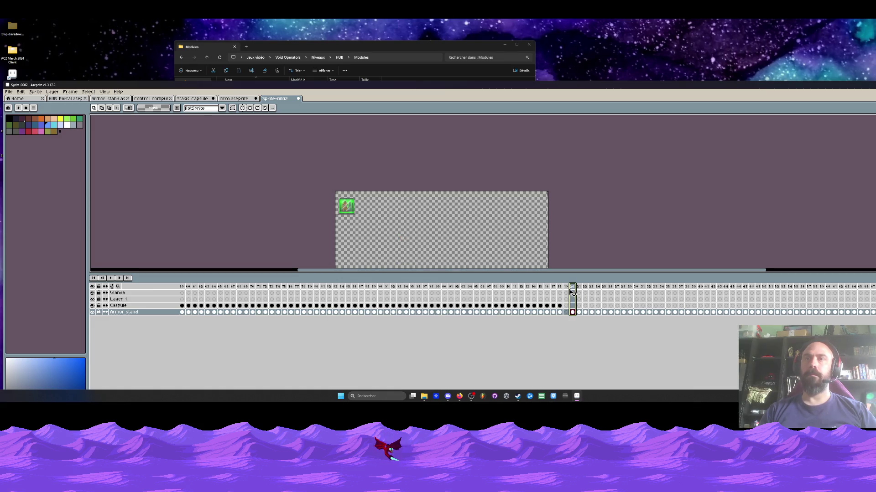
Insert about 27 new empty frames after frame 19
key(z)
scroll(359, 192, up, 3)
key(m)
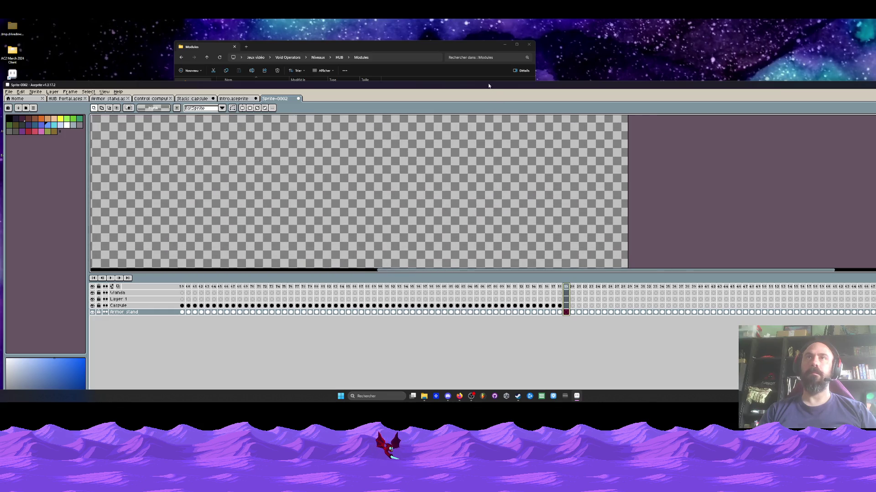
key(super+Up)
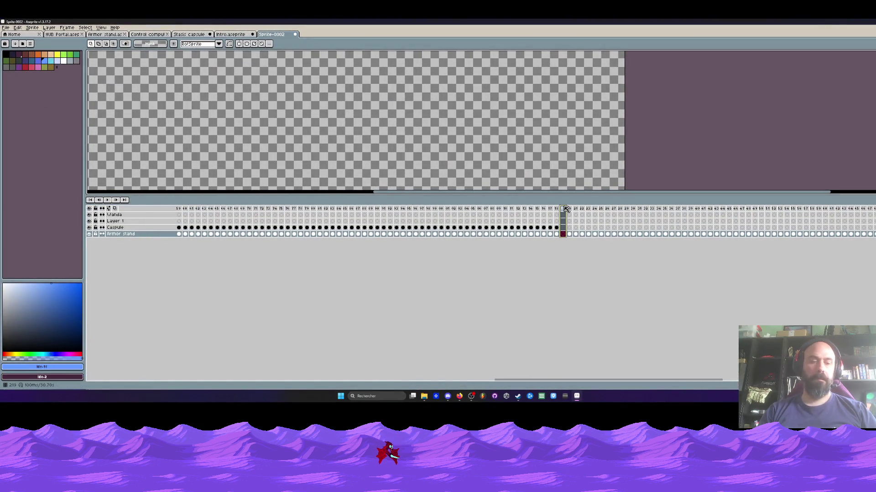
key(alt+n)
key(alt+n)
key(alt+n)
key(alt+n)
key(alt+n)
key(alt+n)
click(515, 222)
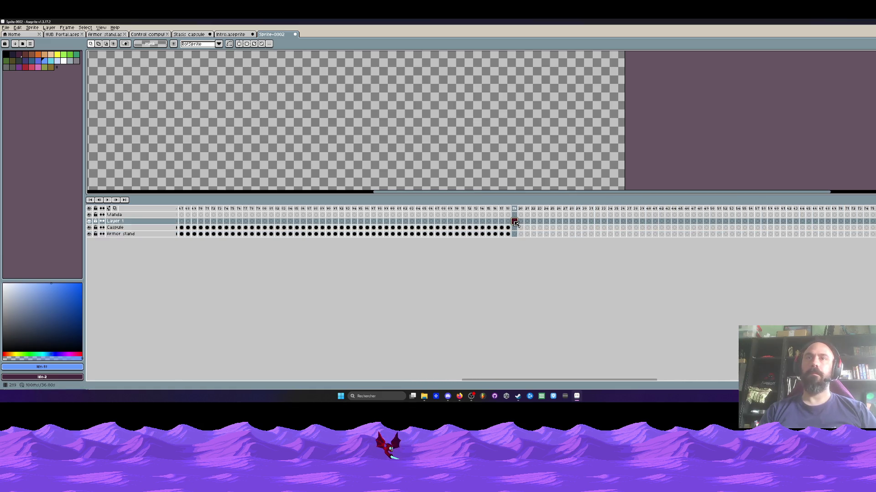
Enter 'Computers' as the new layer's name in Layer Properties and confirm
click(131, 222)
double_click(132, 224)
text(Co)
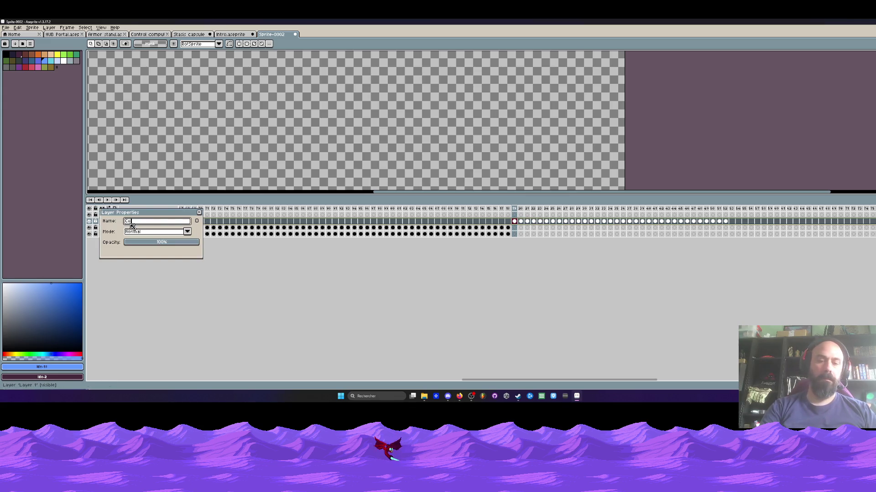
key(BackSpace)
key(BackSpace)
key(BackSpace)
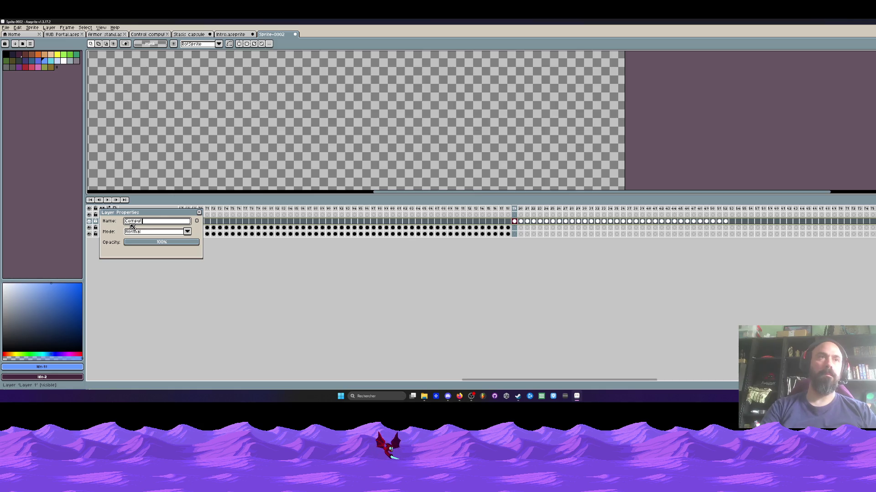
click(200, 213)
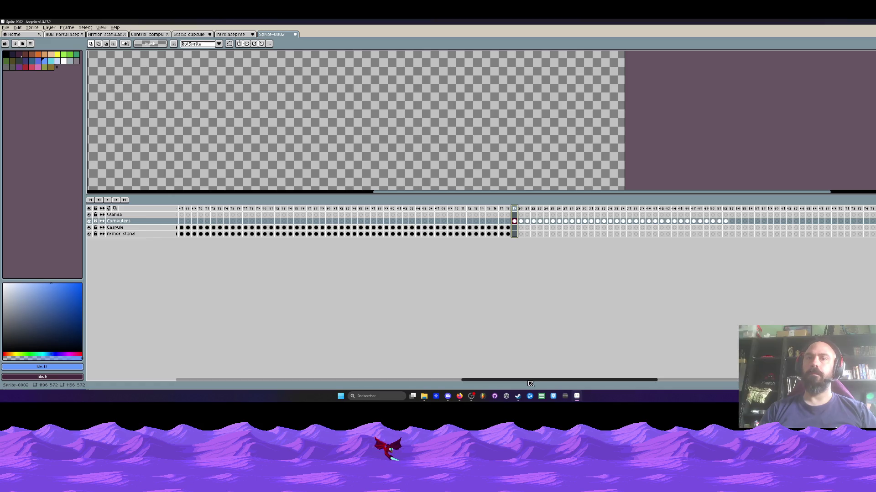
Delete frames 53–80 from the Computers layer
drag(531, 383, 603, 383)
drag(467, 212, 631, 242)
key(Delete)
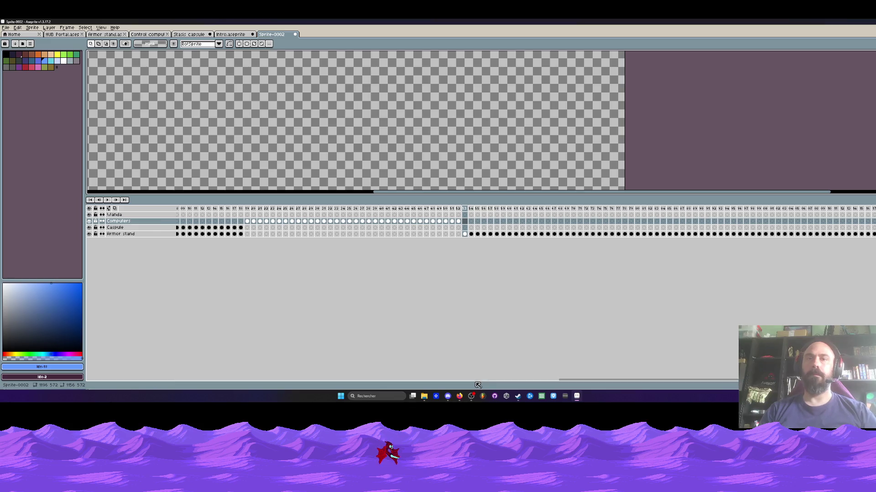
drag(573, 383, 501, 383)
Return to frame 1 on the Computers layer and zoom out to see the whole canvas
click(501, 222)
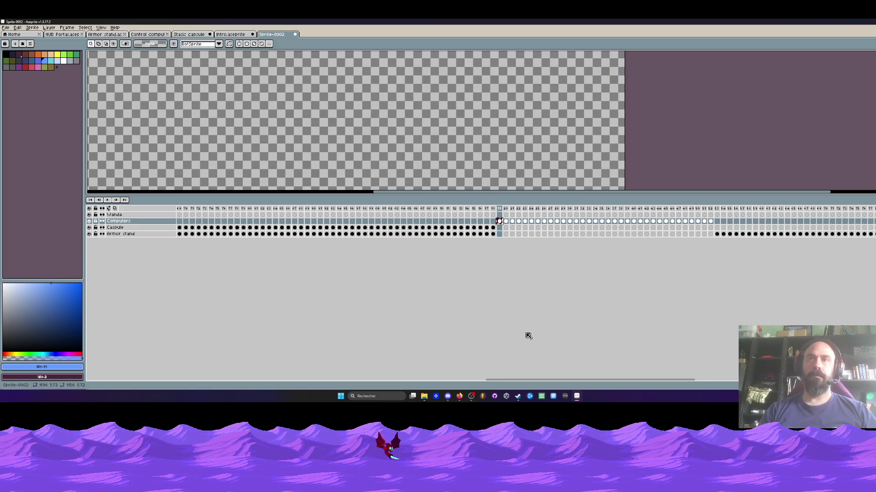
drag(528, 381, 214, 380)
click(181, 221)
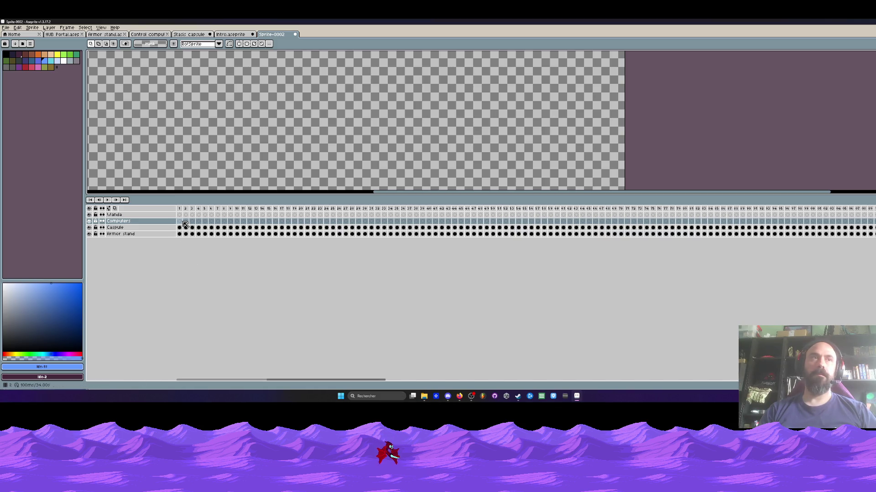
key(z)
key(minus)
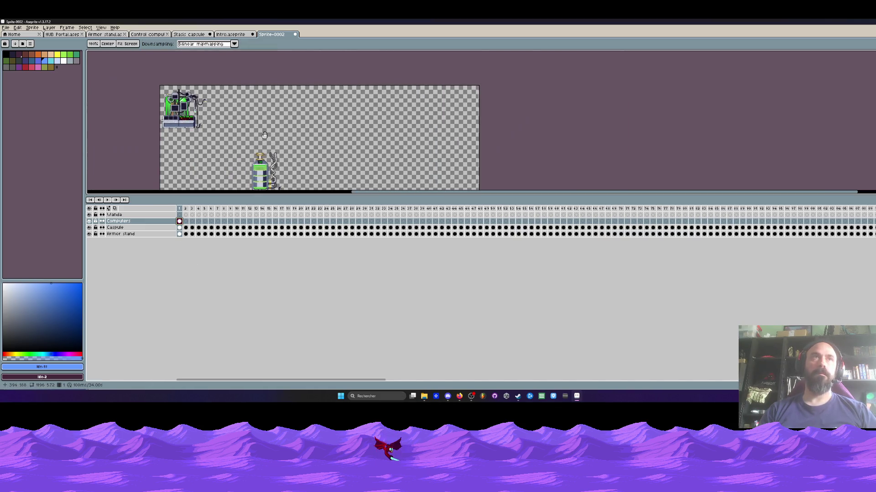
Paste the computer cel into Computers frames 2 through 9
click(187, 221)
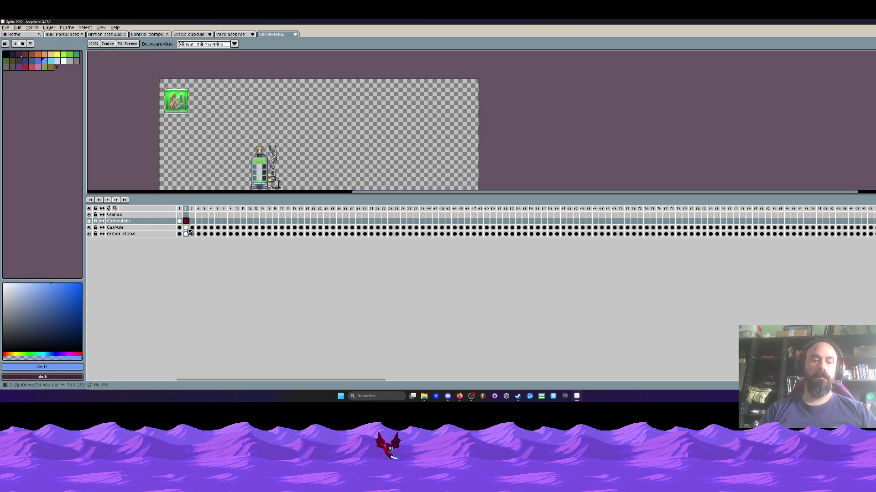
key(ctrl+v)
click(192, 221)
key(ctrl+v)
click(199, 221)
key(ctrl+v)
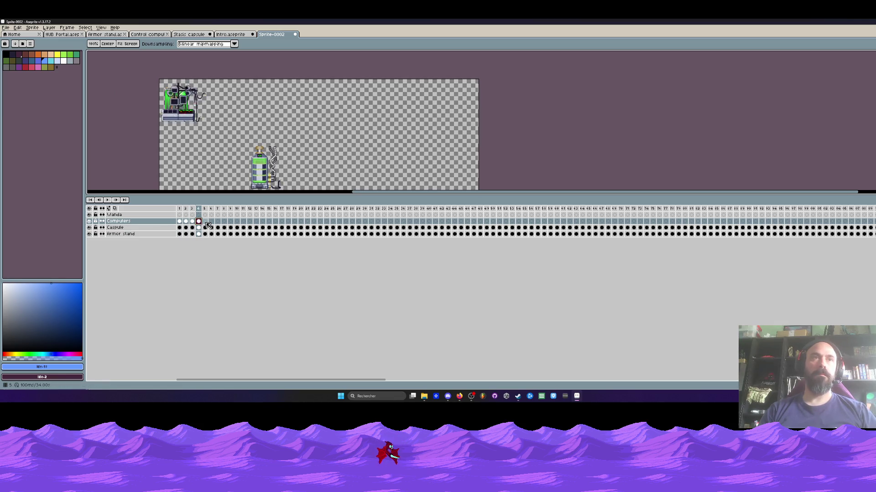
click(204, 222)
key(ctrl+v)
click(211, 221)
key(ctrl+v)
click(224, 221)
key(ctrl+v)
click(230, 221)
key(ctrl+v)
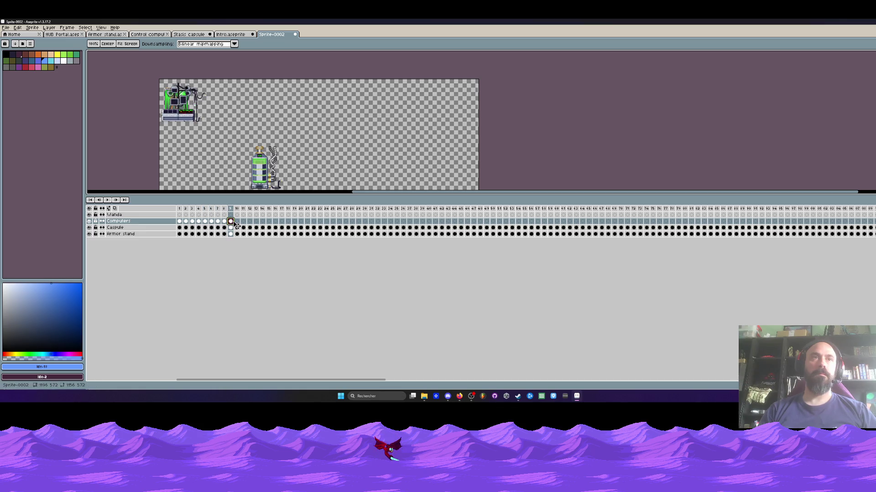
Copy the Computers frame sequence and paste the 36-frame block after the existing cels
mouse_move(230, 221)
mouse_down()
mouse_move(188, 222)
mouse_move(230, 221)
mouse_up()
key(ctrl+c)
click(237, 221)
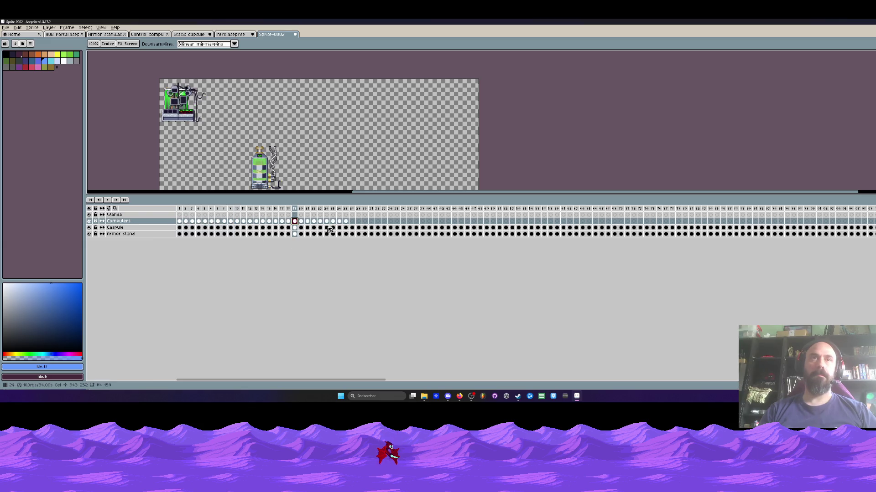
mouse_move(404, 223)
mouse_down()
mouse_move(176, 222)
mouse_move(409, 223)
mouse_up()
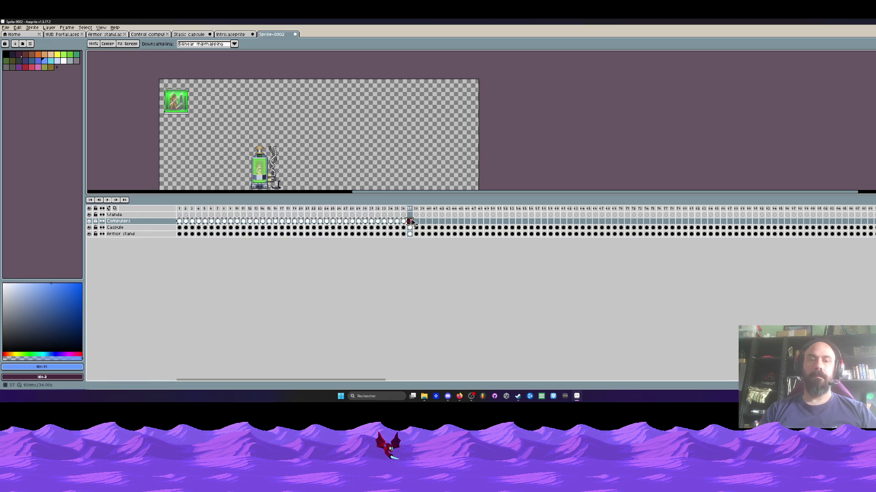
click(640, 222)
key(ctrl+v)
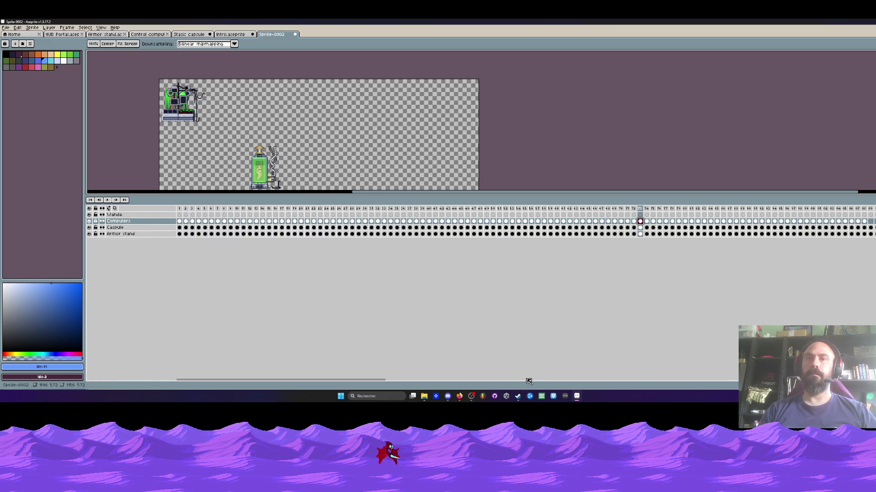
Paste the copied block repeatedly along the timeline, including from frame 181
mouse_move(383, 380)
mouse_down()
mouse_move(451, 384)
mouse_move(545, 370)
mouse_up()
key(ctrl+v)
click(499, 222)
key(ctrl+v)
click(730, 222)
key(ctrl+v)
drag(557, 380, 683, 379)
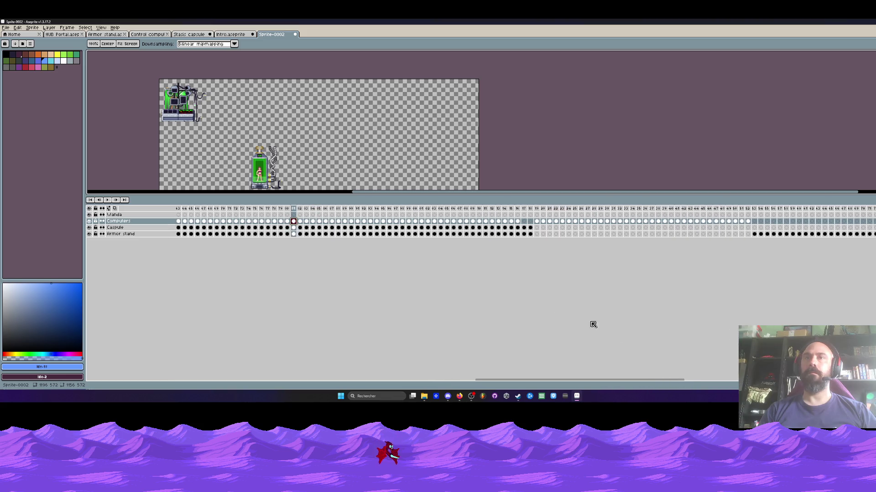
Check the last frame 218, select the entire sprite, and return to frame 1
click(531, 209)
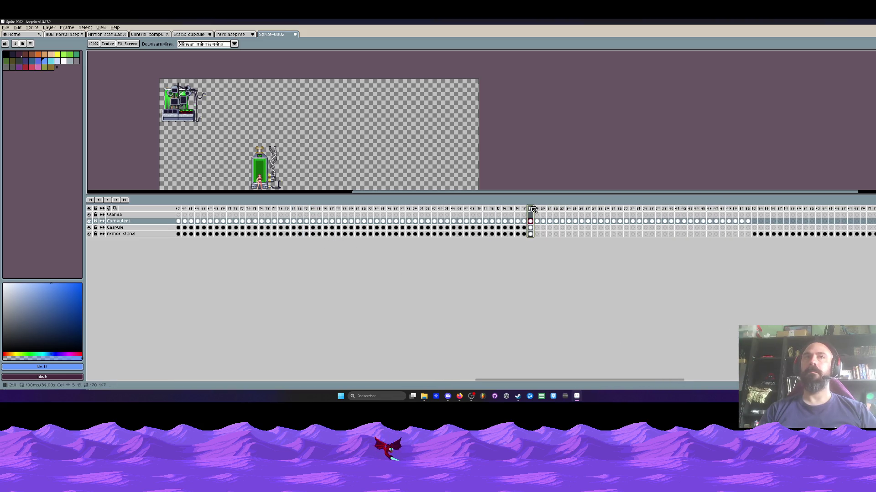
key(m)
scroll(380, 144, down, 2)
drag(378, 143, 422, 125)
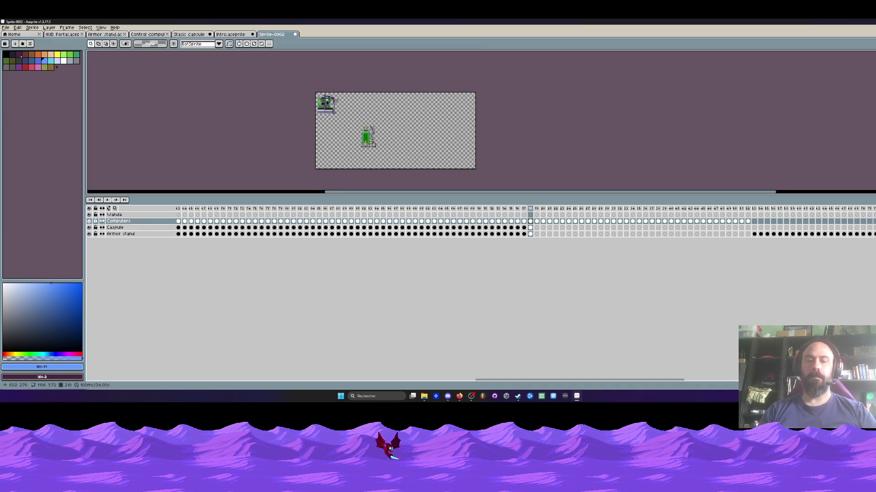
key(ctrl+a)
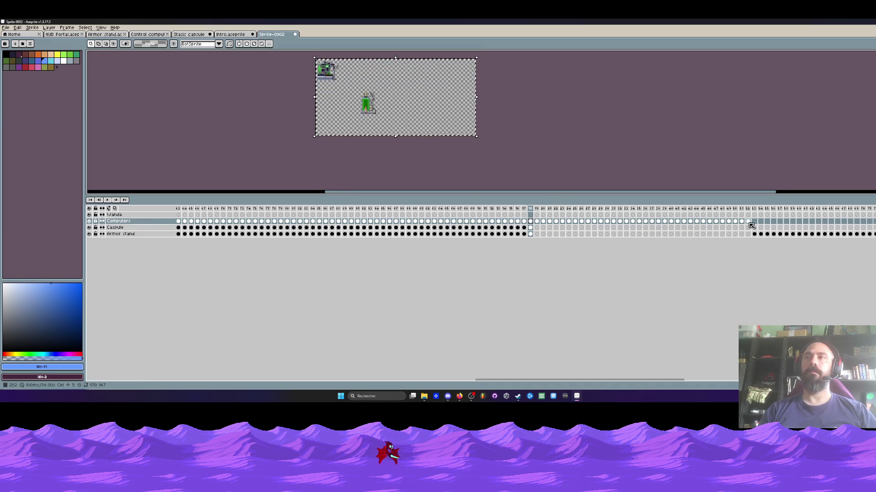
scroll(751, 226, left, 10)
click(180, 222)
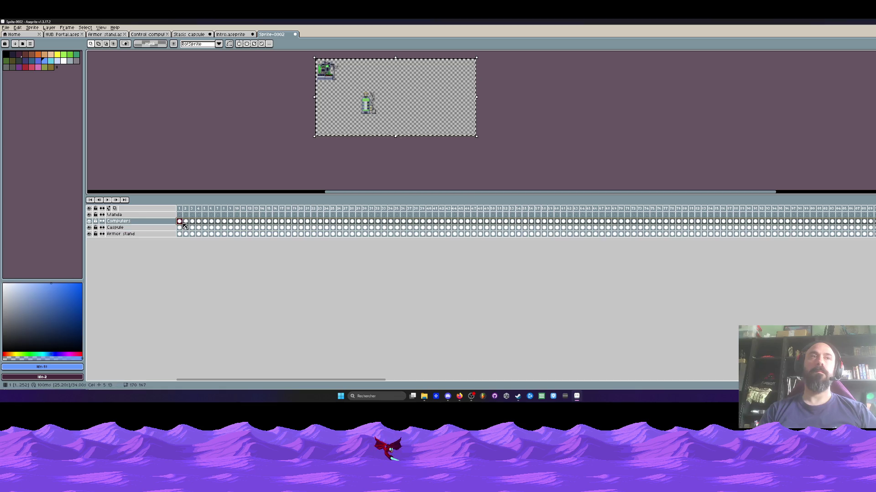
Drag the computer console beside the capsule, nudge it up-left, and commit its position
scroll(392, 118, up, 1)
mouse_move(256, 121)
mouse_down()
mouse_move(343, 170)
mouse_move(310, 113)
mouse_up()
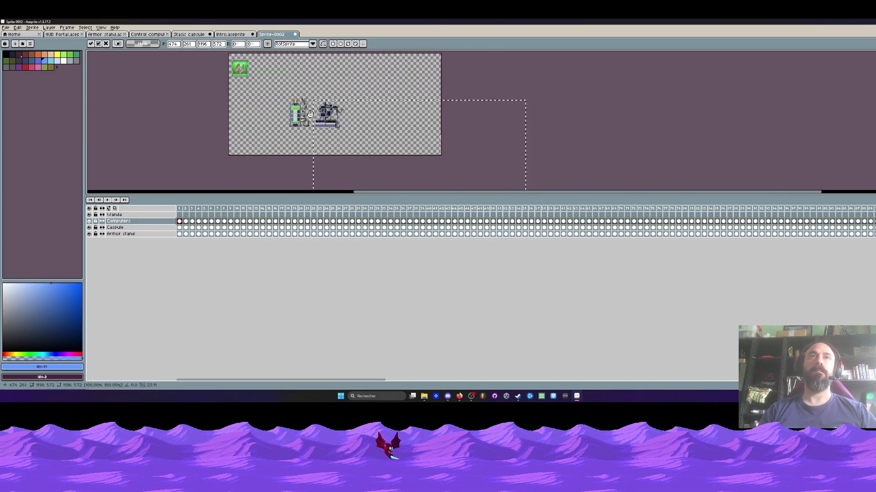
scroll(310, 114, up, 3)
drag(431, 168, 408, 155)
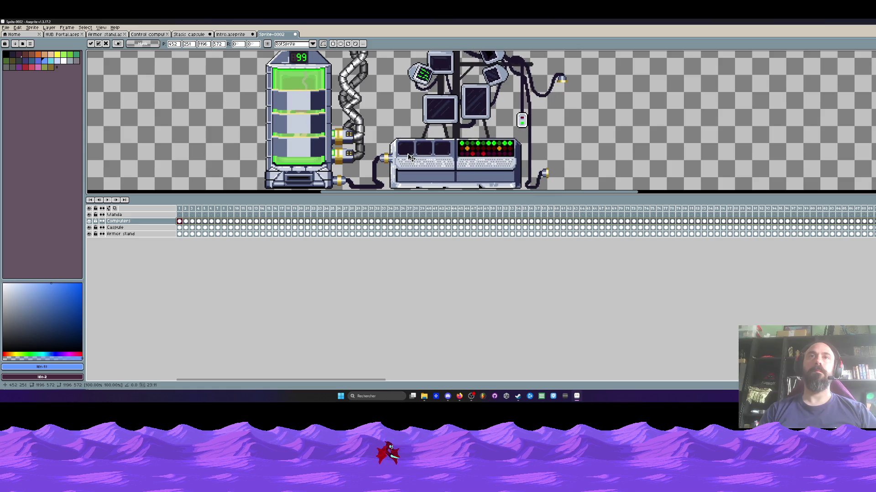
scroll(407, 156, down, 3)
scroll(389, 118, down, 4)
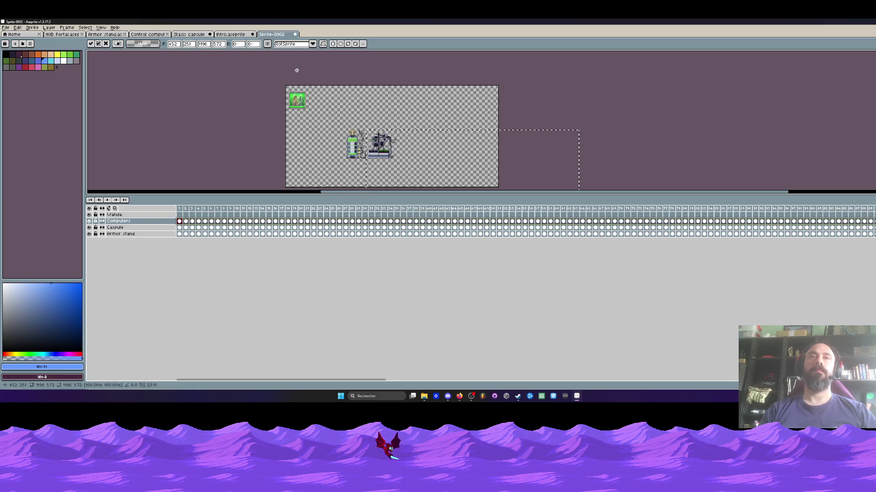
key(Escape)
Delete the 11 surplus frames 219–229 with the Armor stand layer current
drag(180, 234, 282, 234)
click(267, 155)
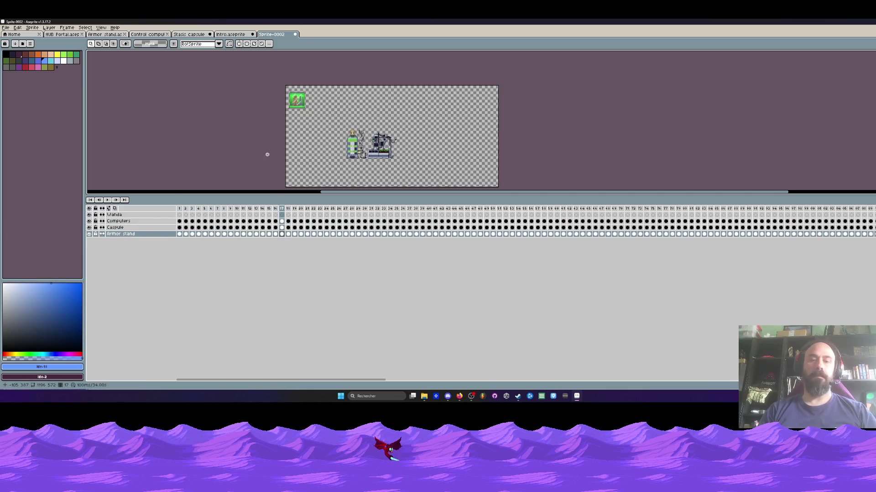
key(ctrl+a)
mouse_move(184, 236)
mouse_down()
mouse_move(869, 246)
mouse_move(875, 217)
mouse_move(754, 235)
mouse_up()
key(alt+c)
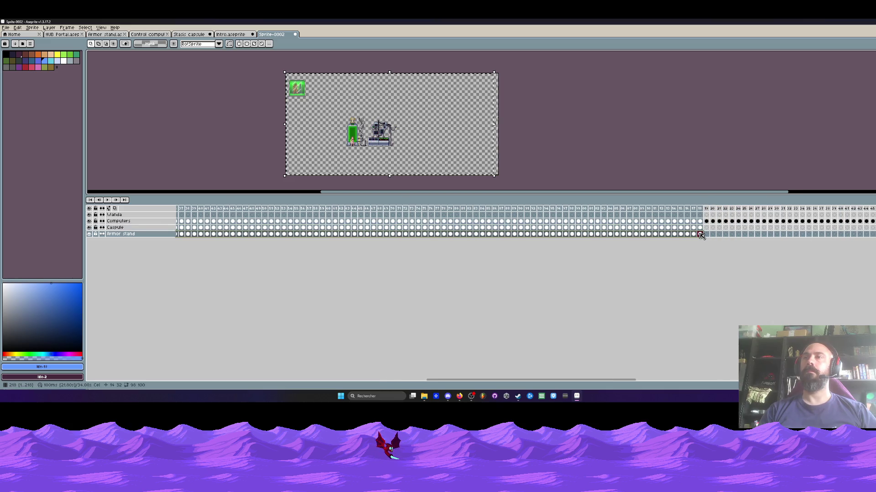
Move the armor stand capsule to the right of the computer console and commit it
scroll(297, 97, up, 3)
mouse_move(309, 108)
mouse_down()
mouse_move(264, 87)
mouse_move(554, 155)
mouse_up()
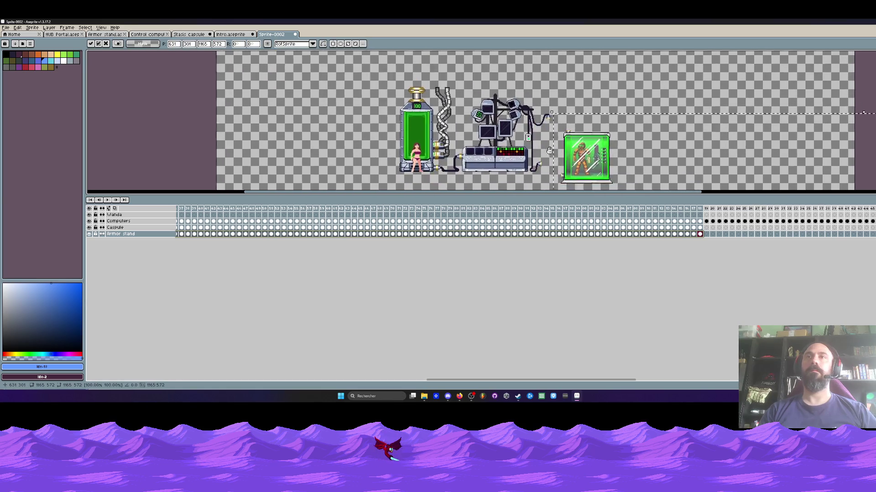
scroll(553, 155, up, 3)
drag(551, 105, 501, 75)
scroll(501, 75, down, 1)
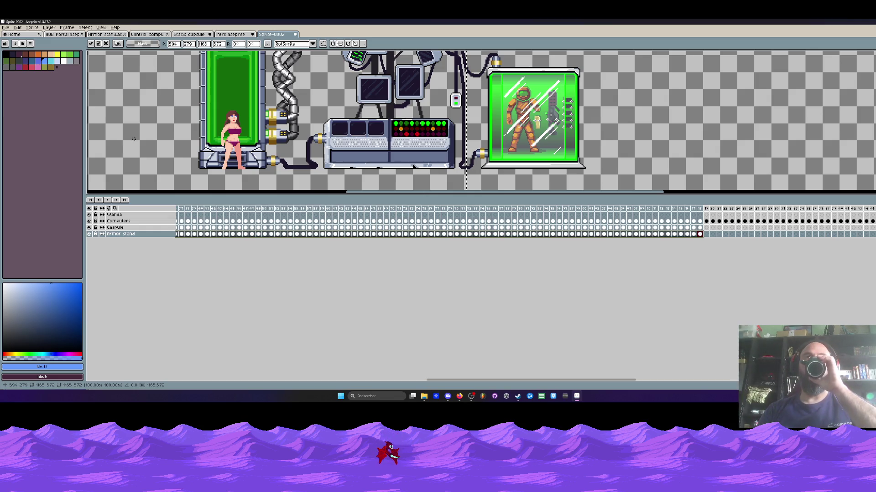
key(ctrl+d)
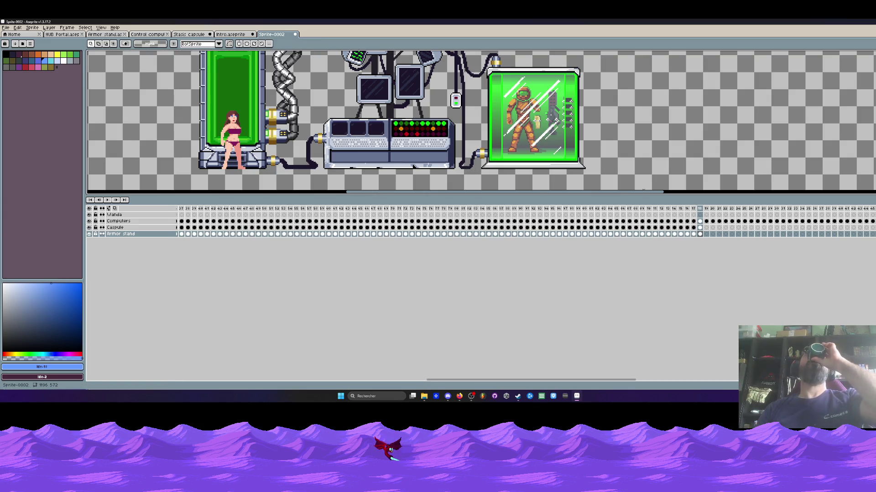
Shrink the timeline to give the canvas more room
scroll(338, 150, down, 1)
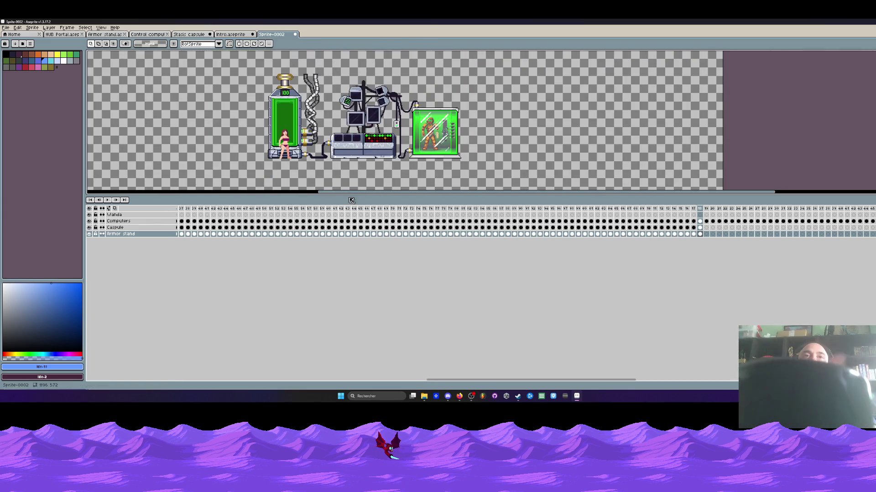
drag(339, 195, 338, 318)
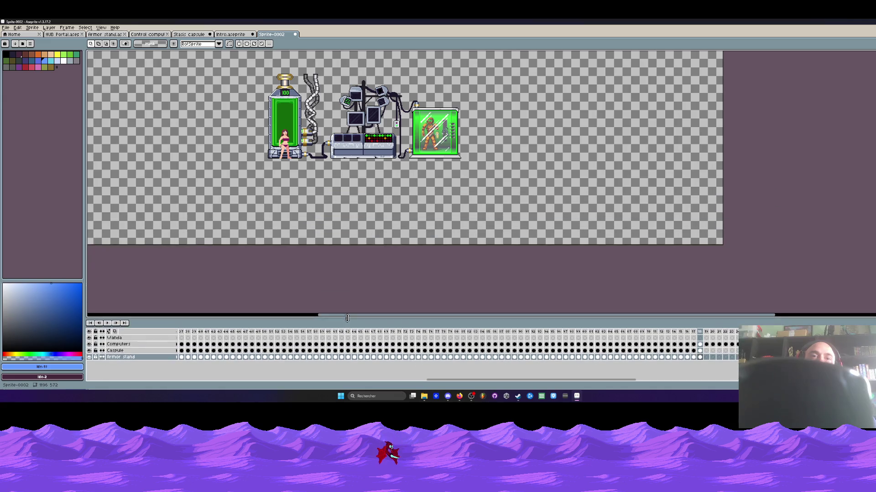
scroll(331, 241, up, 2)
drag(629, 381, 379, 381)
Play frames 1–76 of the lab scene, then pause and resume playback
drag(182, 335, 660, 335)
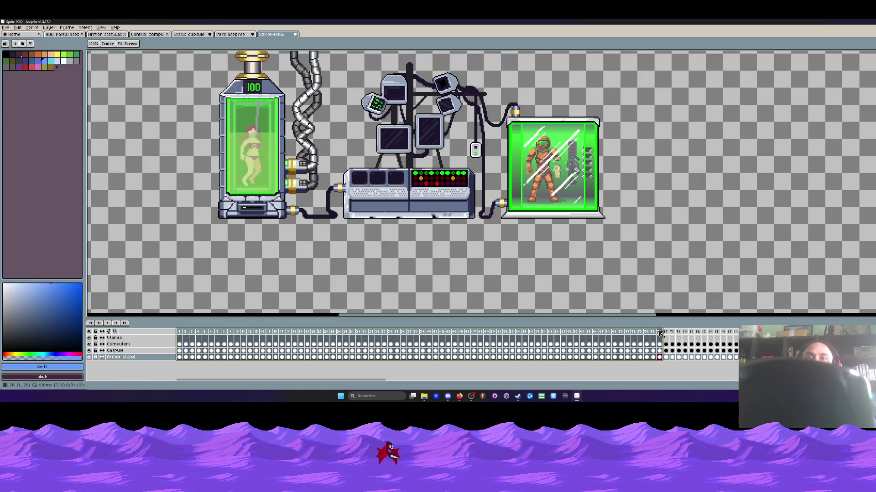
key(Return)
key(m)
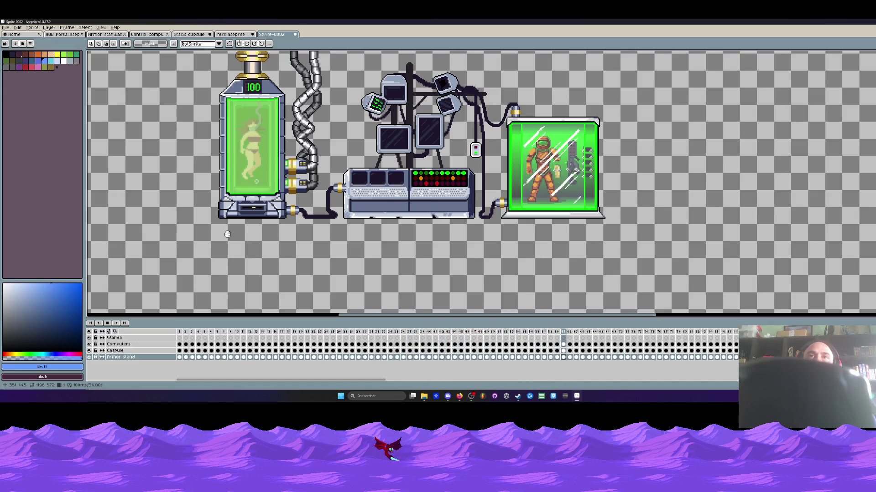
scroll(352, 143, down, 1)
scroll(376, 150, up, 1)
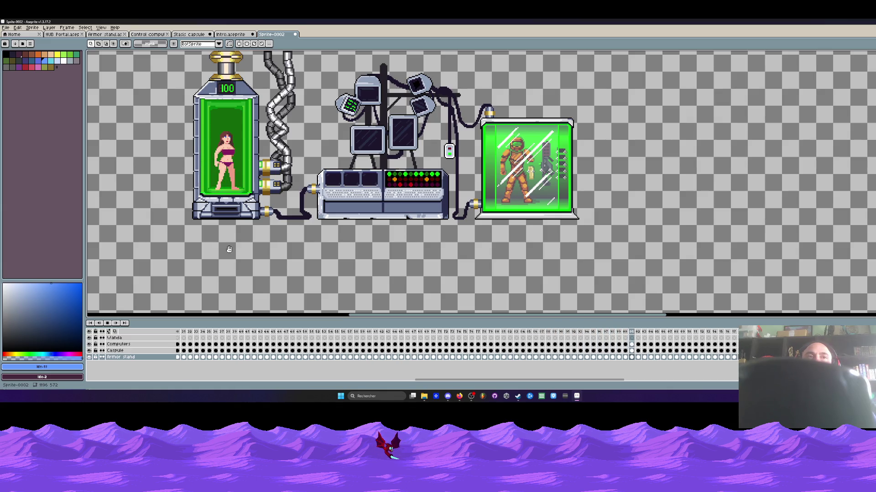
click(108, 324)
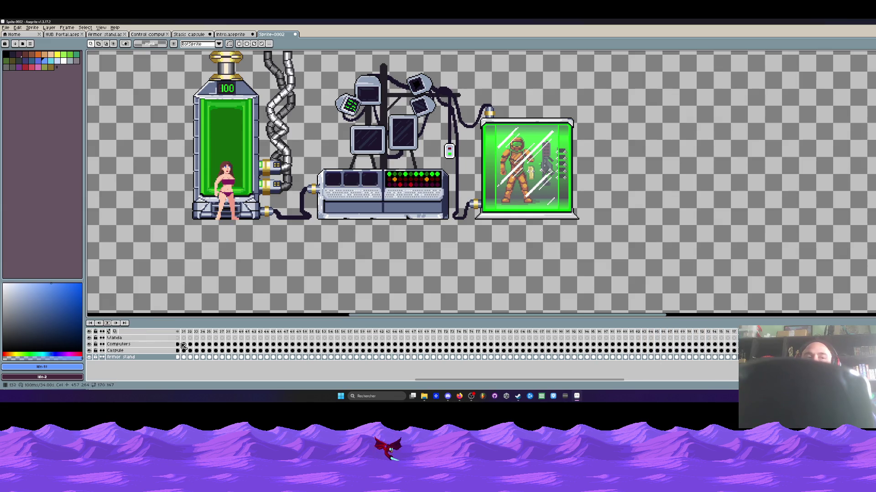
click(107, 323)
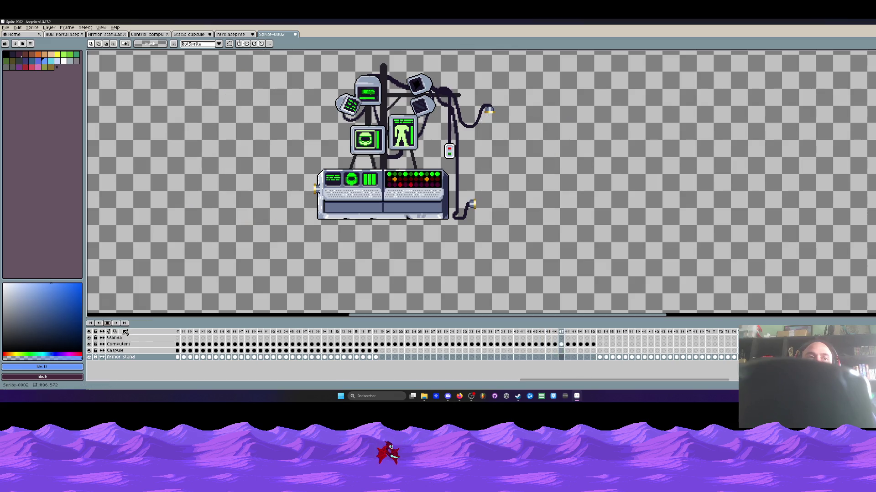
Select Armor stand cels from frame 3 to 18 and move to frame 37
scroll(172, 301, down, 5)
scroll(275, 176, up, 1)
click(599, 357)
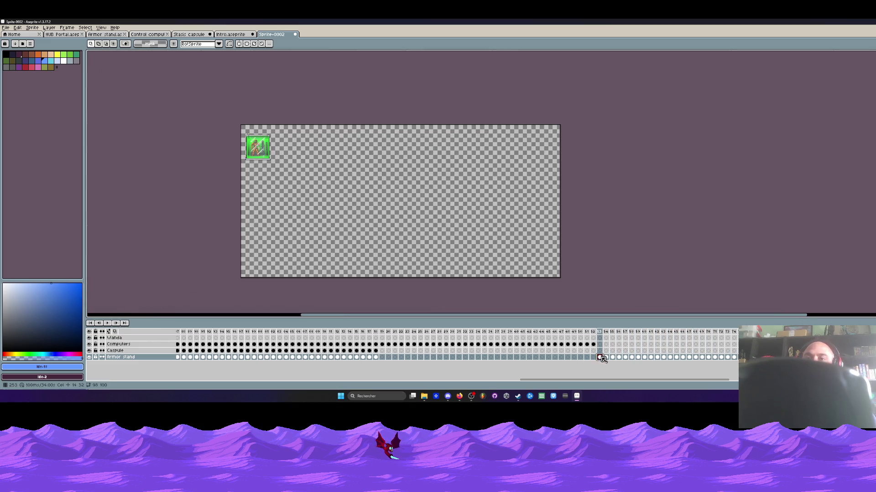
scroll(497, 263, down, 1)
click(376, 357)
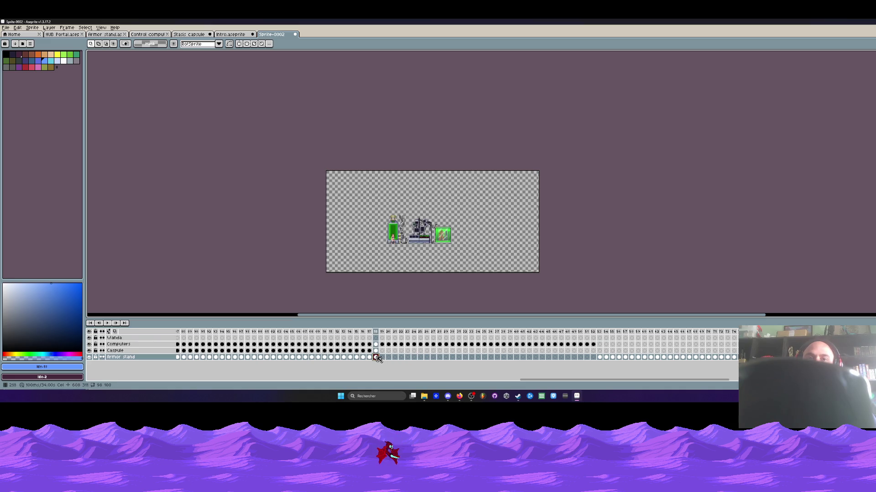
mouse_move(376, 357)
mouse_down()
mouse_move(282, 357)
mouse_move(382, 357)
mouse_up()
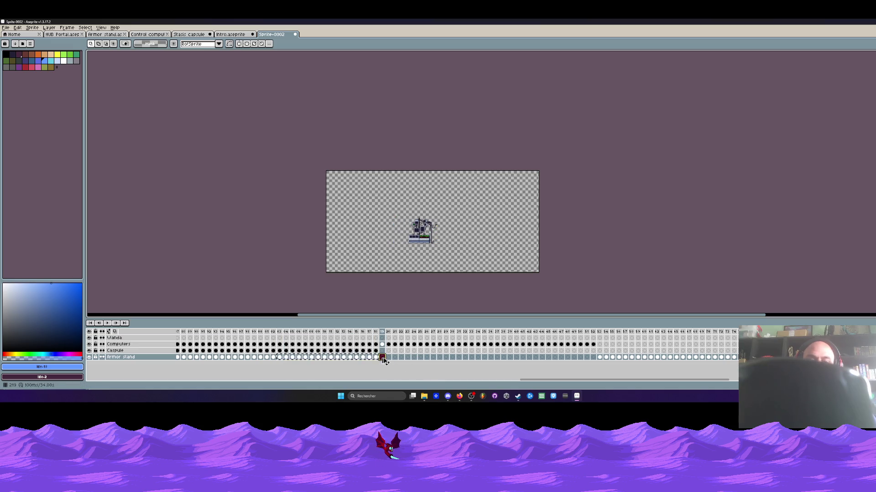
click(485, 357)
click(497, 357)
Select the left part of the scene and the Armor stand cels from frame 53 onward
drag(296, 146, 474, 295)
click(503, 358)
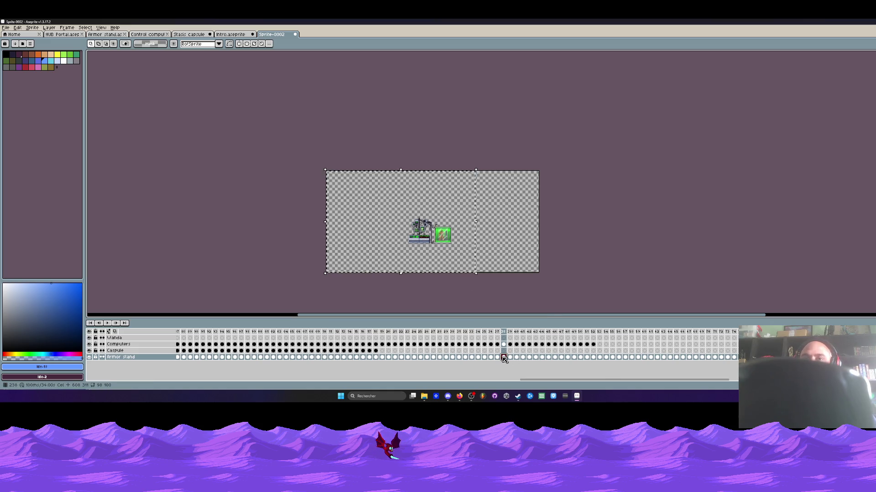
click(599, 358)
mouse_move(601, 360)
mouse_down()
mouse_move(821, 358)
mouse_move(802, 358)
mouse_up()
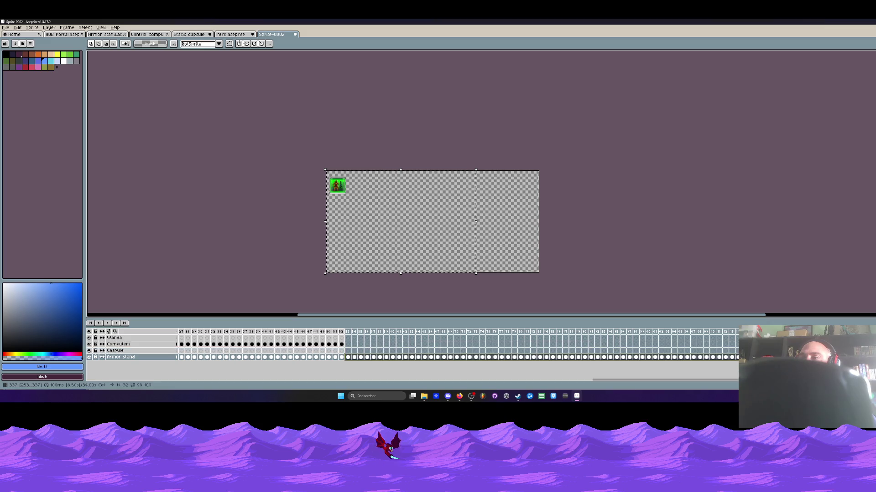
scroll(339, 312, up, 1)
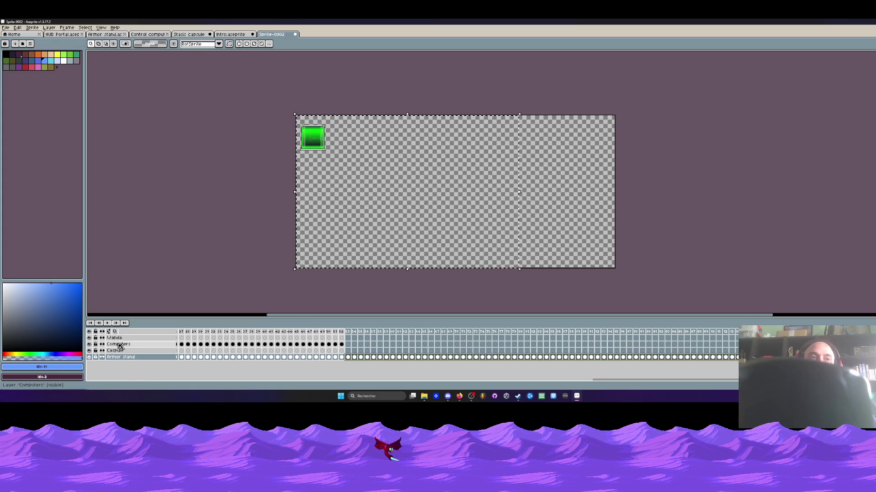
Paste the computer sprite into frame 53 on the Computers layer
click(342, 346)
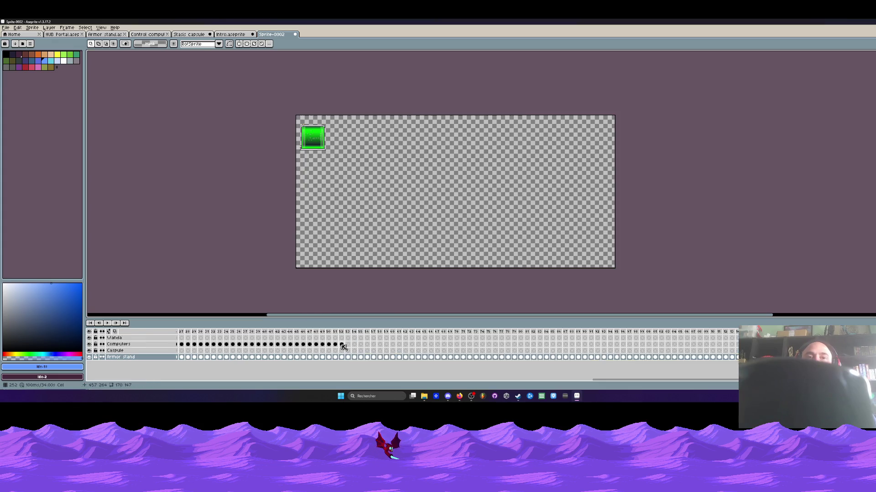
click(342, 345)
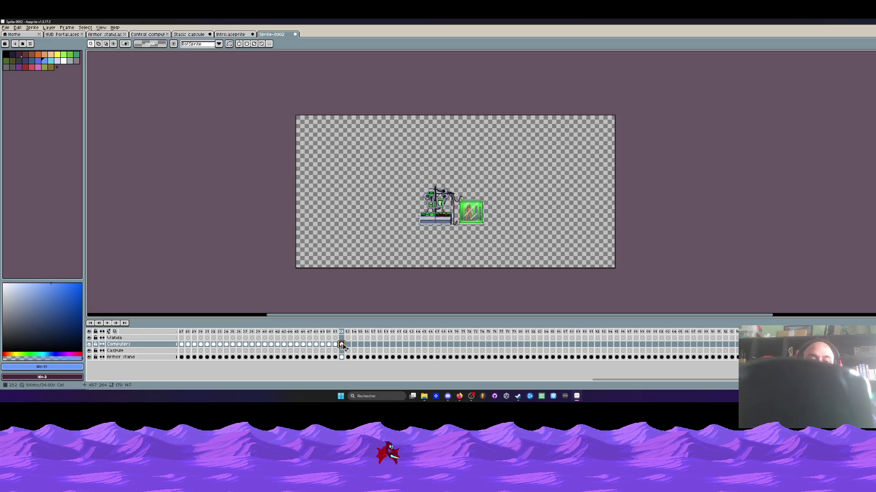
click(348, 345)
key(ctrl+v)
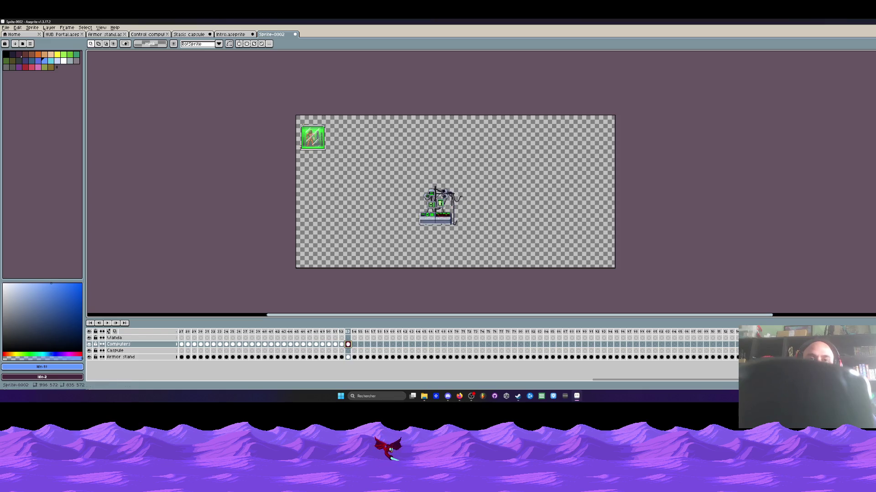
Move the armor-stand capsule beside the computers in frames 53 onward and commit
drag(296, 115, 458, 268)
drag(348, 357, 866, 357)
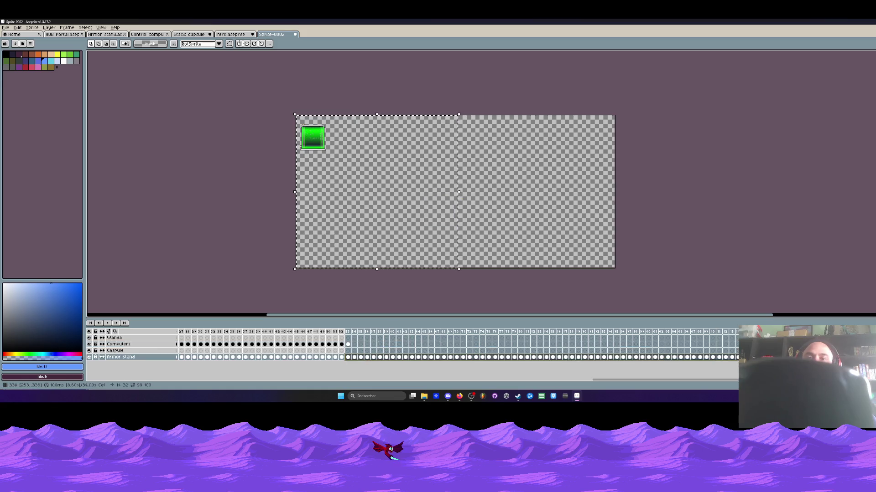
click(349, 357)
mouse_move(313, 137)
mouse_down()
mouse_move(484, 213)
mouse_move(460, 191)
mouse_up()
scroll(478, 210, up, 5)
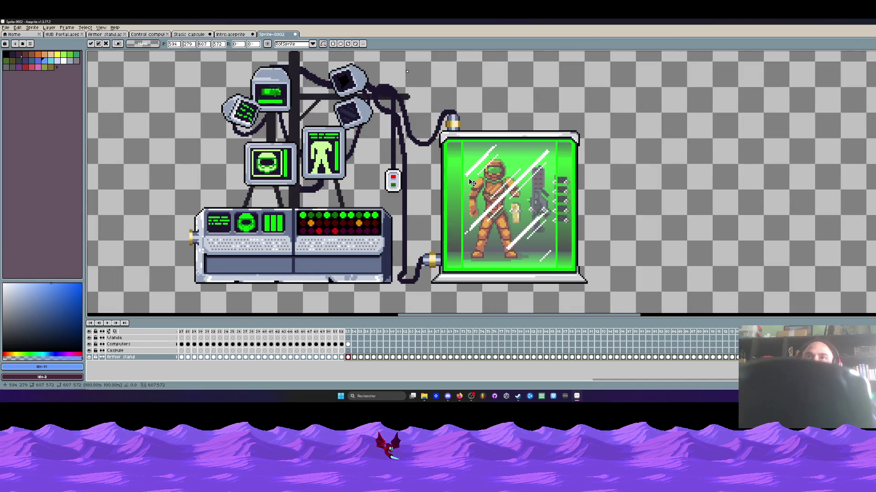
scroll(459, 195, down, 3)
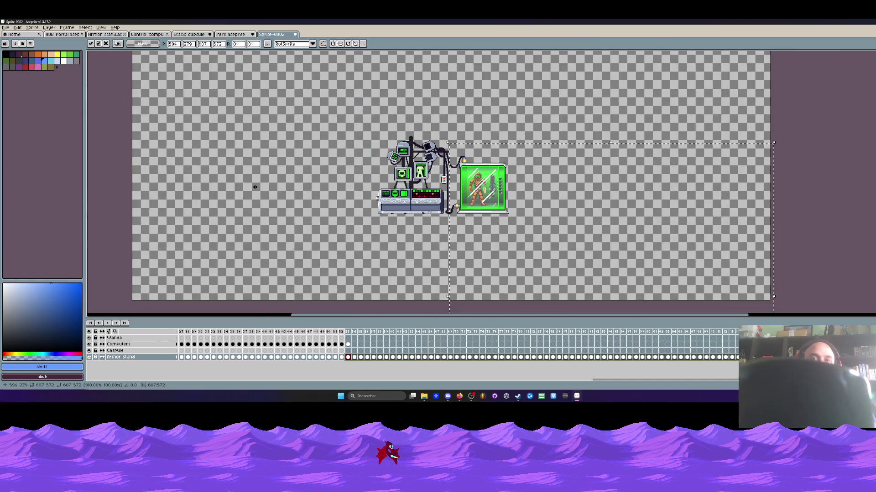
key(Return)
Undo the last change from frame 45 and bring up Canvas Size
click(296, 357)
key(ctrl+z)
key(ctrl+z)
key(ctrl+z)
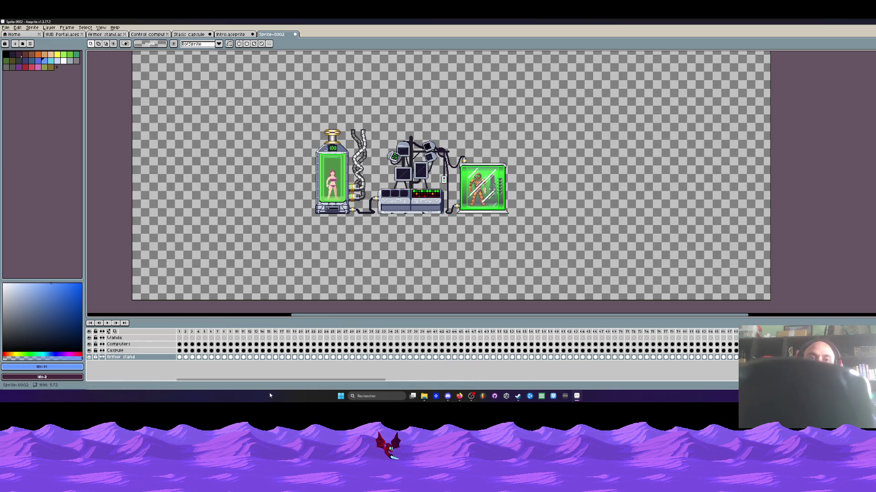
scroll(323, 197, down, 2)
scroll(323, 196, up, 2)
scroll(322, 197, down, 1)
key(ctrl+alt+c)
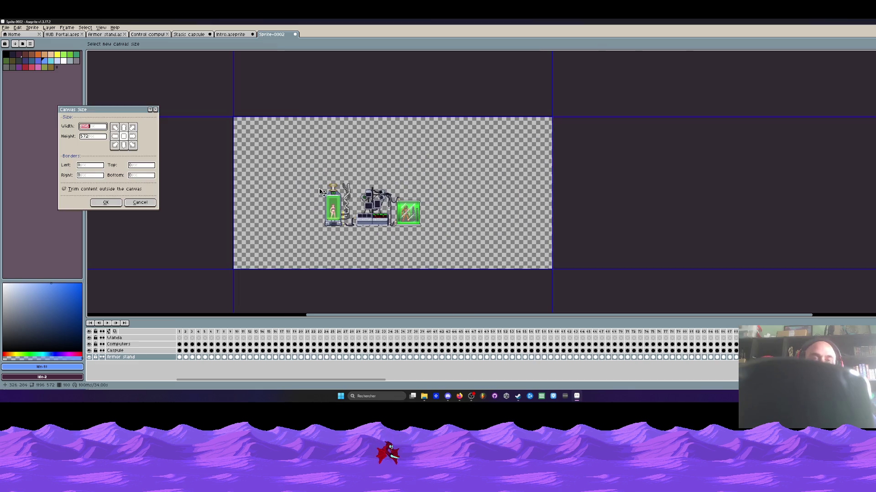
Trim the canvas edges to 483x237 around the capsule, computers and armor stand
drag(294, 113, 304, 174)
drag(232, 203, 304, 203)
drag(362, 269, 363, 241)
drag(553, 199, 434, 199)
key(Return)
Play the lab scene animation from frame 1
scroll(519, 241, up, 1)
click(184, 332)
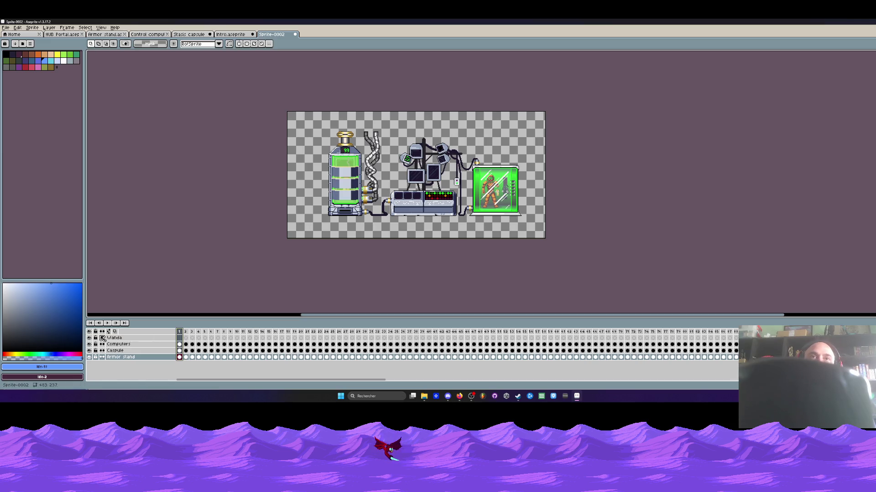
key(Return)
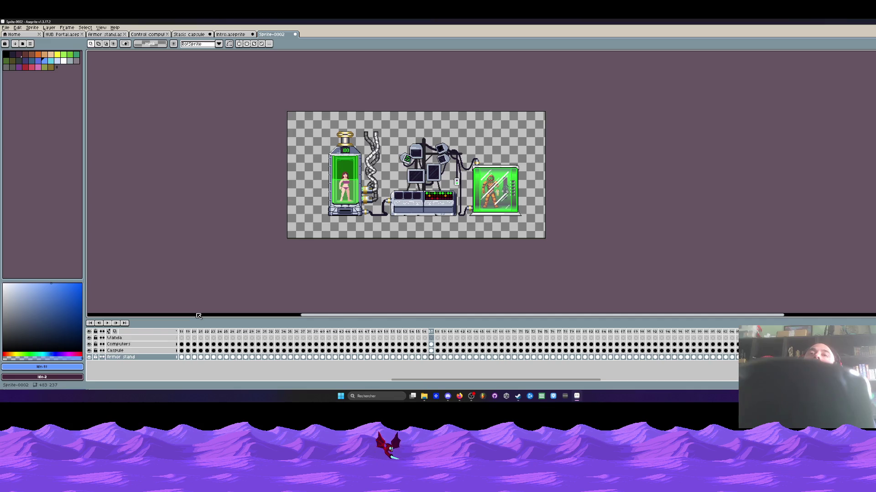
key(Left)
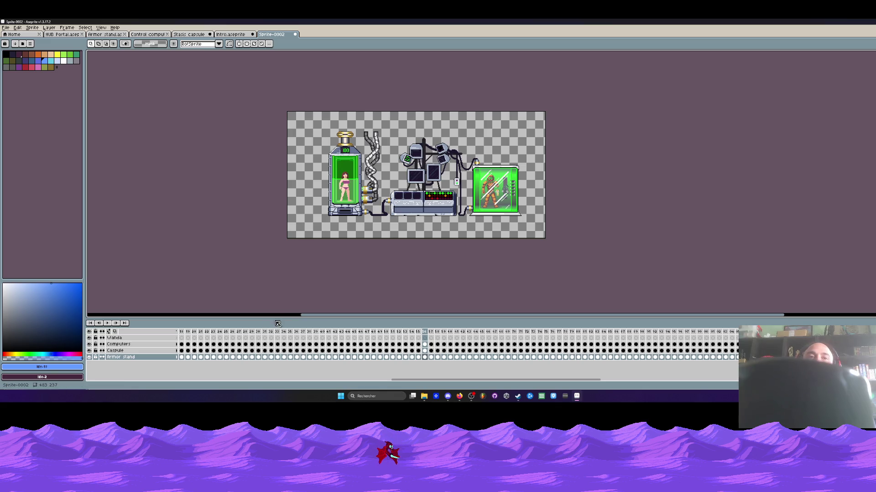
drag(303, 315, 374, 319)
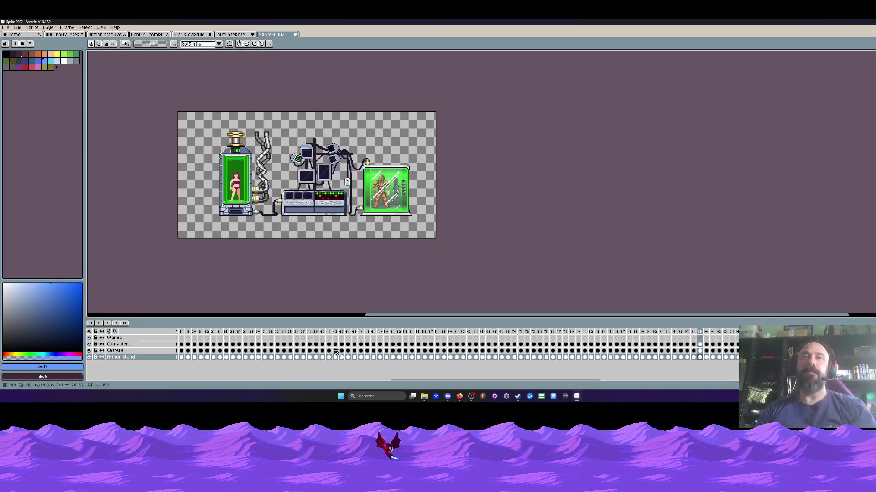
drag(401, 380, 164, 385)
drag(178, 335, 748, 332)
mouse_move(356, 384)
mouse_down()
mouse_move(529, 384)
mouse_move(483, 384)
mouse_up()
scroll(246, 205, up, 2)
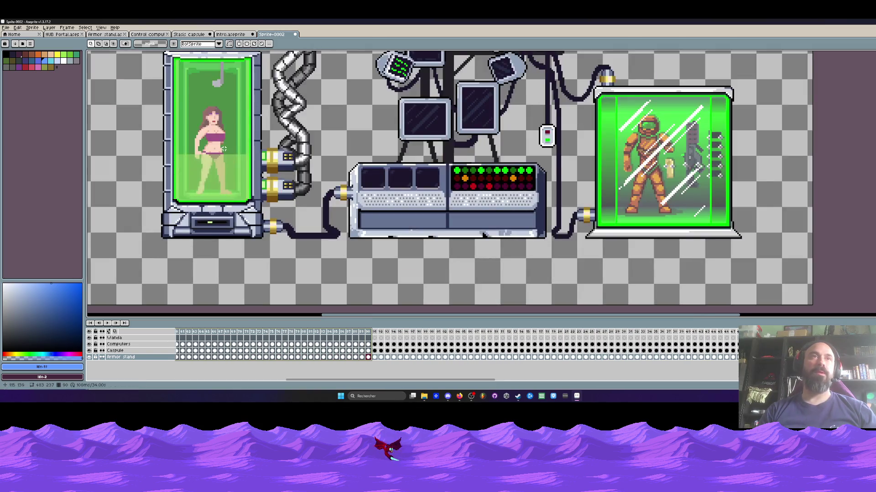
scroll(224, 148, down, 1)
click(233, 34)
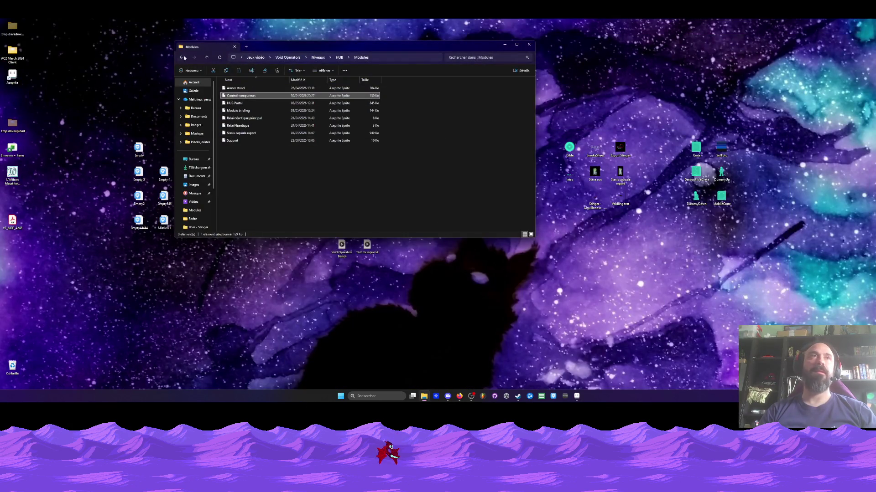
Go back up to Void Operators and browse the Sprites and Mobs folders
click(183, 58)
click(183, 58)
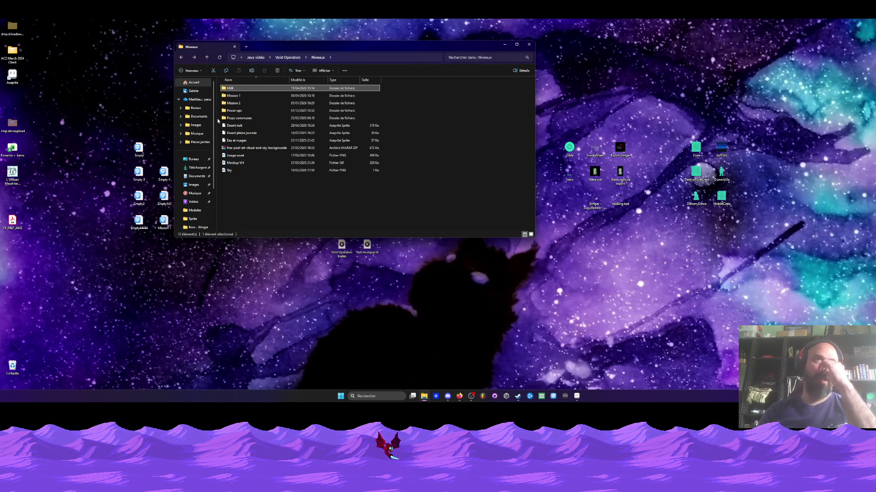
click(183, 57)
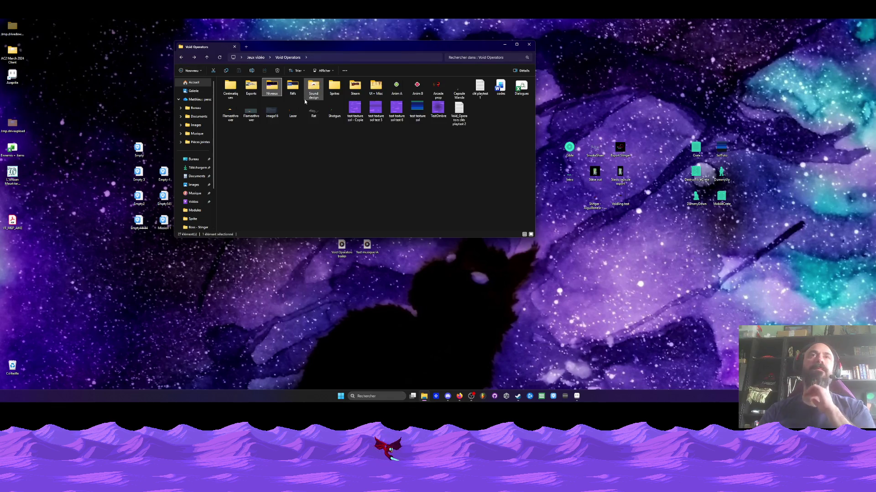
double_click(335, 86)
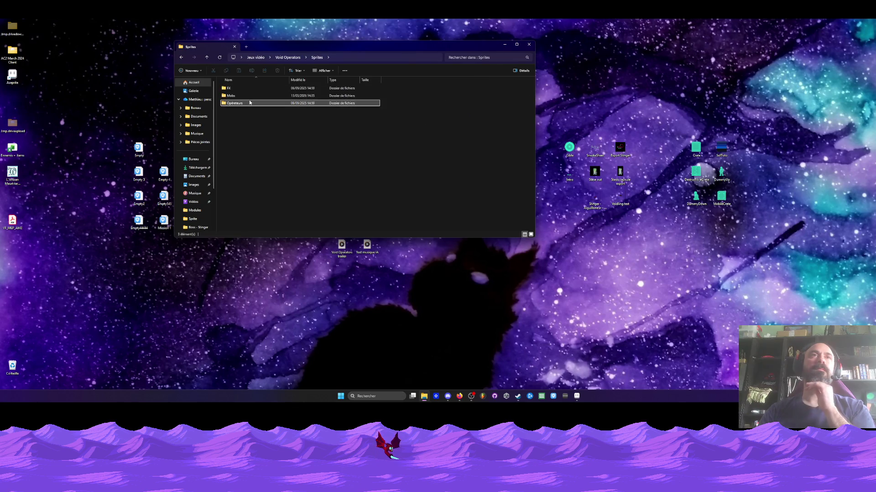
click(248, 102)
double_click(242, 96)
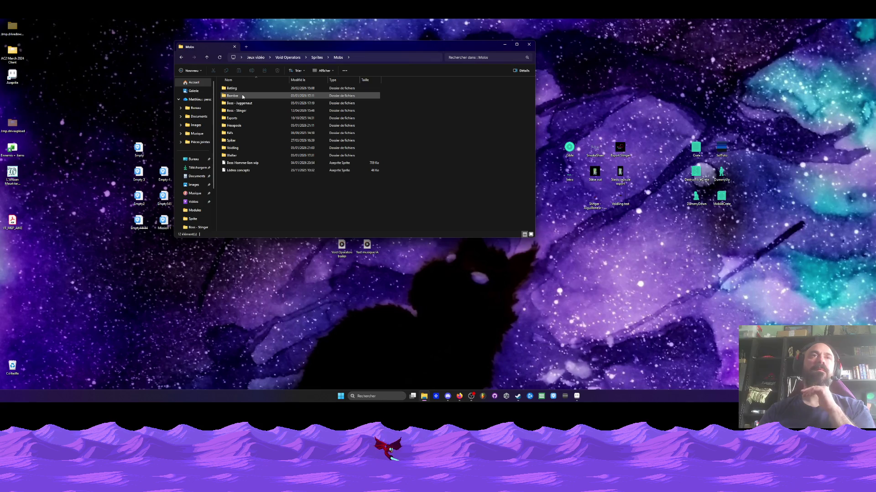
Open Wanda wakes up.aseprite from the Cinématiques Intro folder
click(182, 57)
click(183, 57)
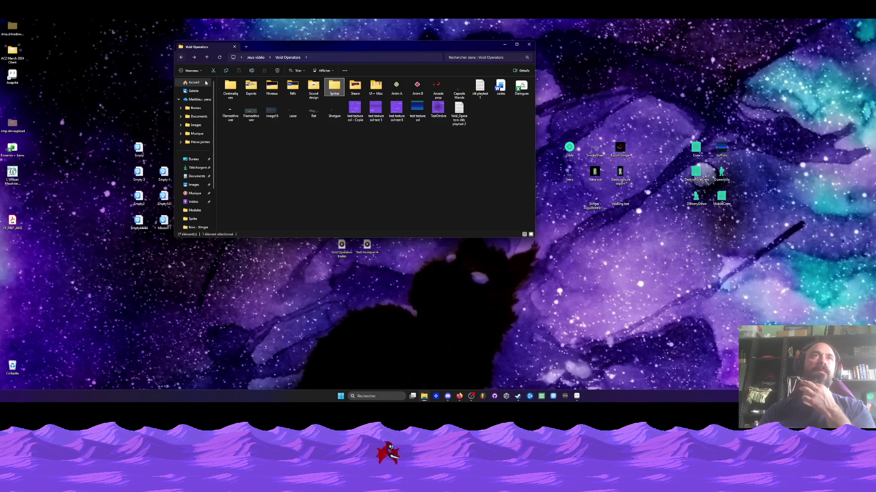
double_click(238, 96)
double_click(238, 89)
double_click(238, 96)
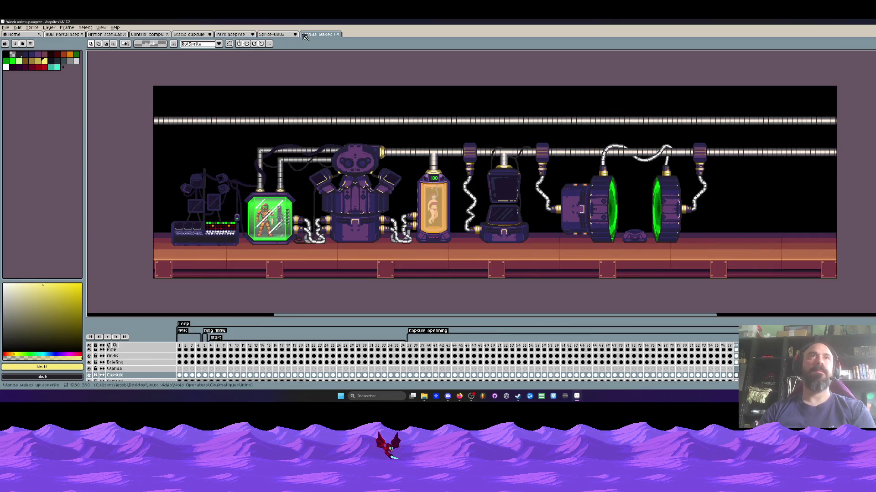
Close the armor stand and control computer documents, cancel closing the stasis capsule, and redo the canvas trim
click(104, 35)
click(126, 35)
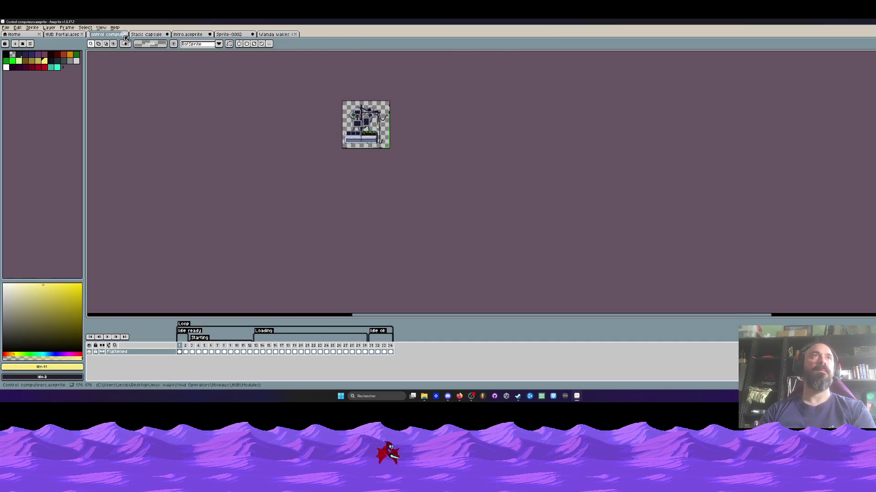
click(126, 35)
click(126, 35)
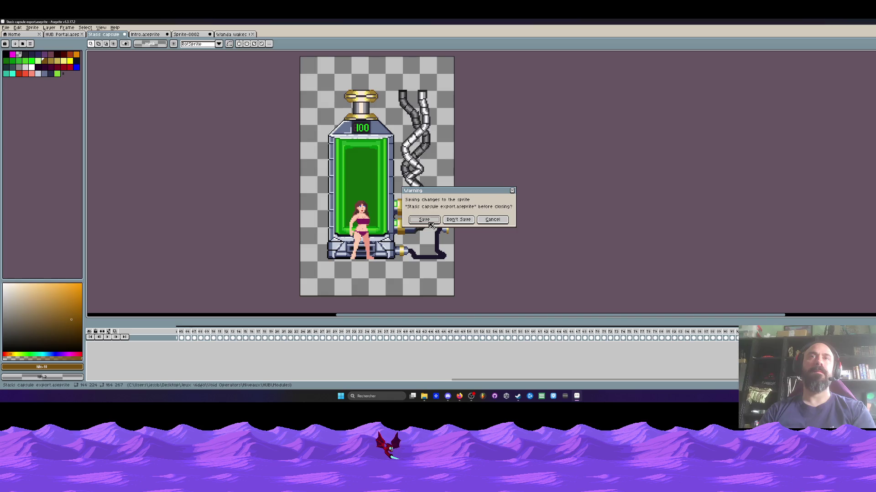
click(489, 223)
key(ctrl+z)
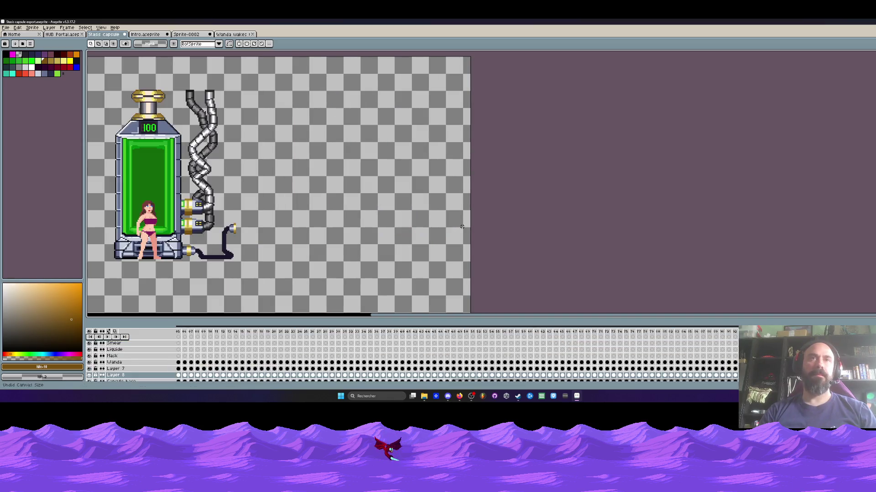
key(ctrl+y)
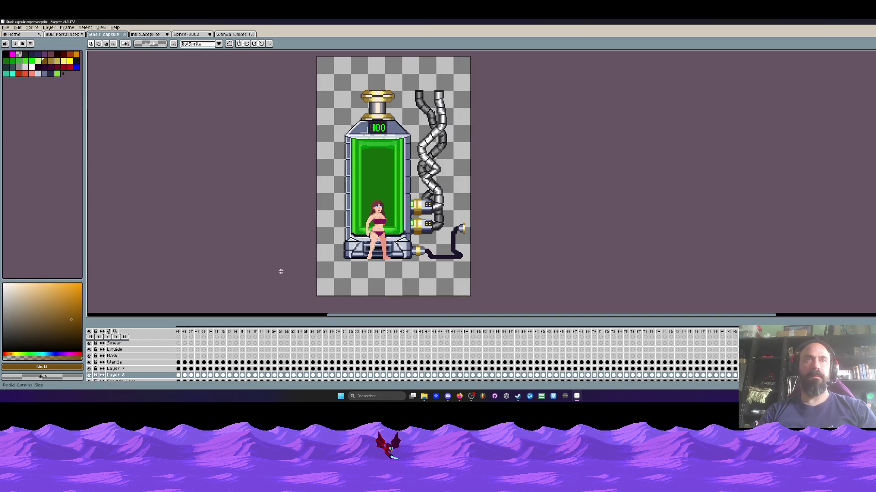
Close the Stasis capsule and Intro sprites without saving, then switch to Wanda wakes up
scroll(279, 215, down, 2)
scroll(271, 363, down, 1)
scroll(270, 362, up, 1)
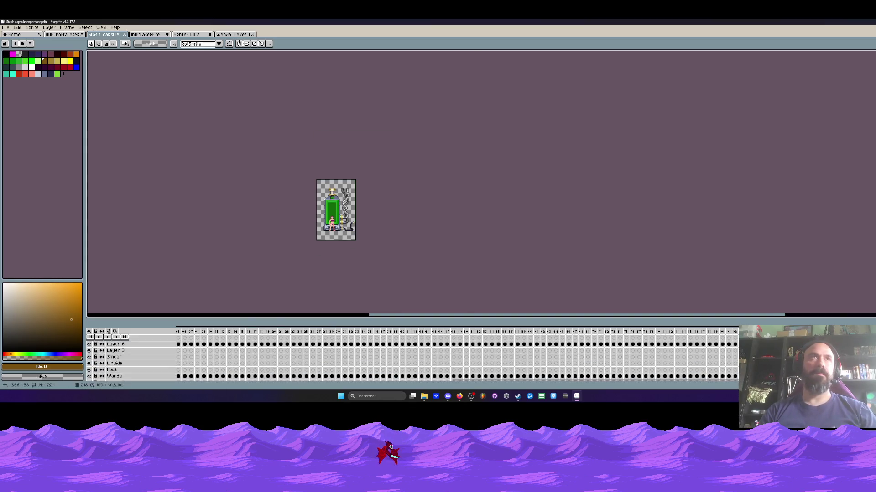
click(124, 34)
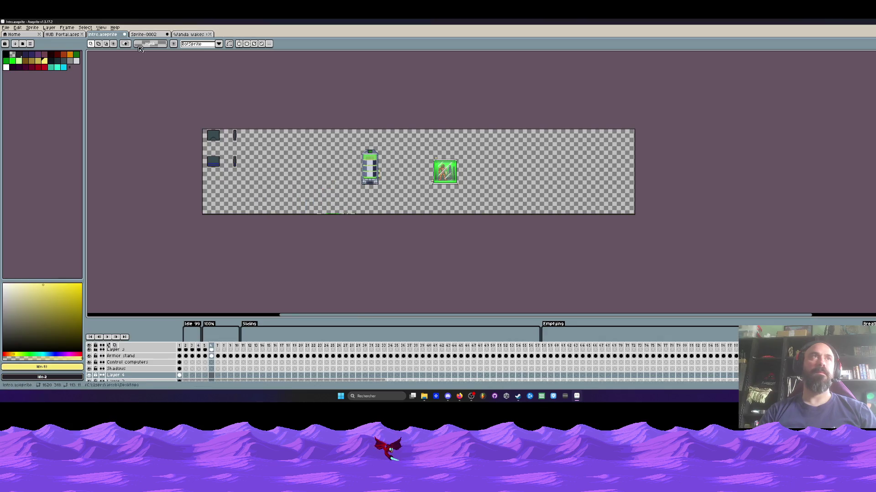
click(145, 35)
click(107, 36)
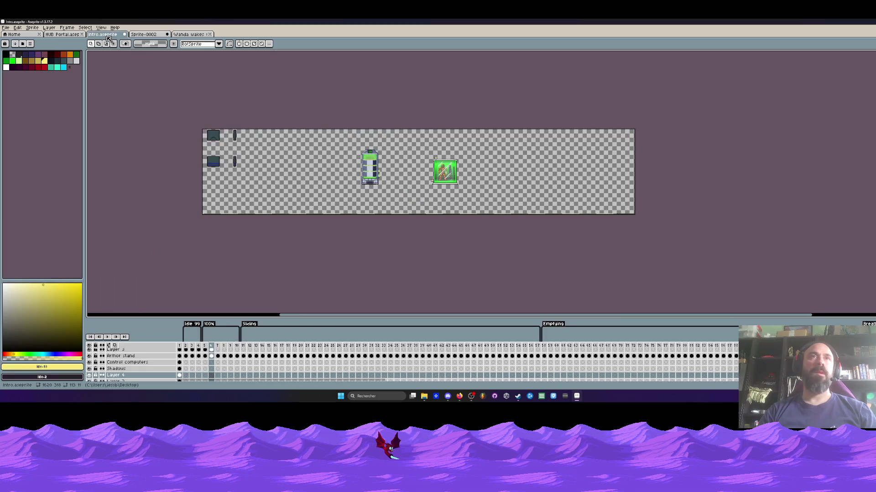
click(124, 34)
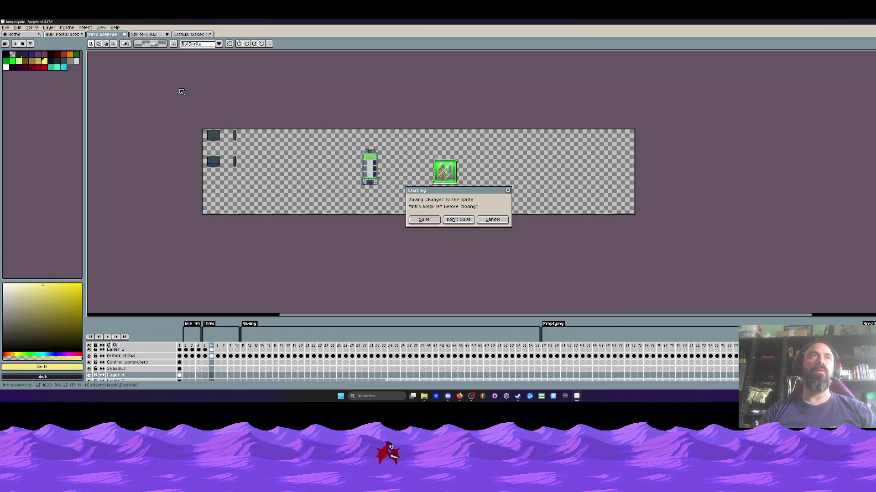
click(459, 221)
click(62, 34)
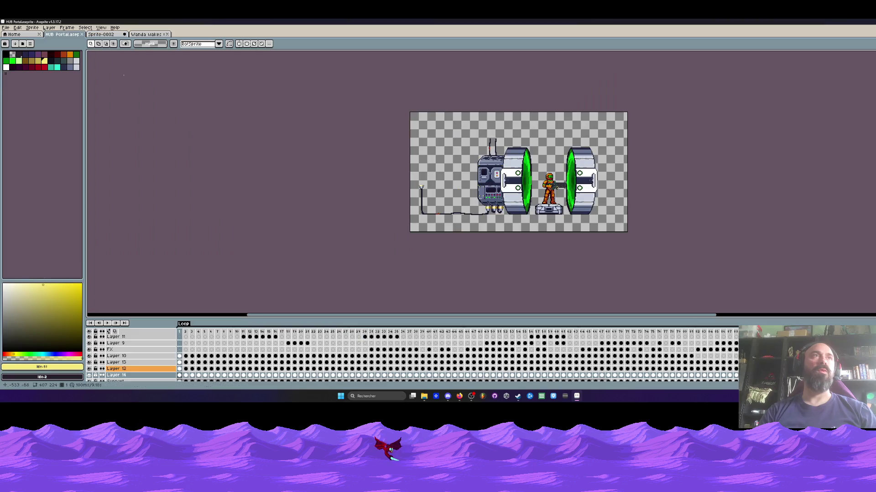
click(147, 34)
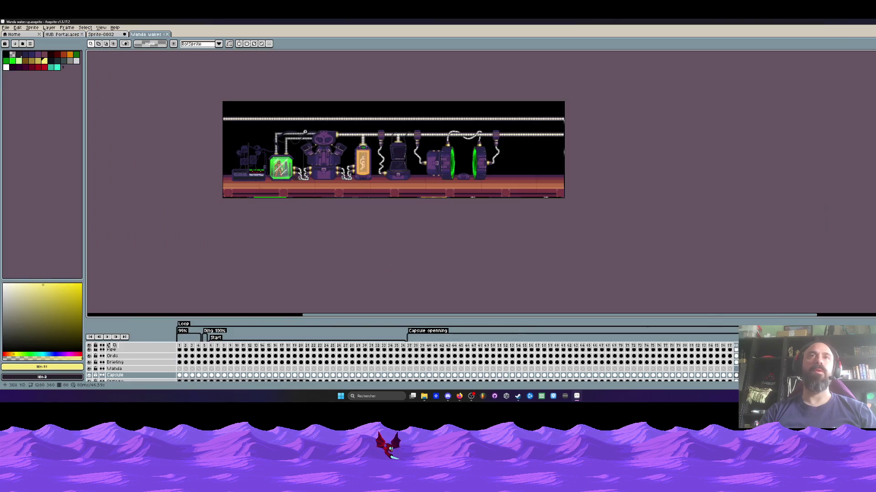
Select the Wanda layer, enlarge the timeline, and drag-select her cels across the Running frames
scroll(134, 377, up, 1)
click(133, 377)
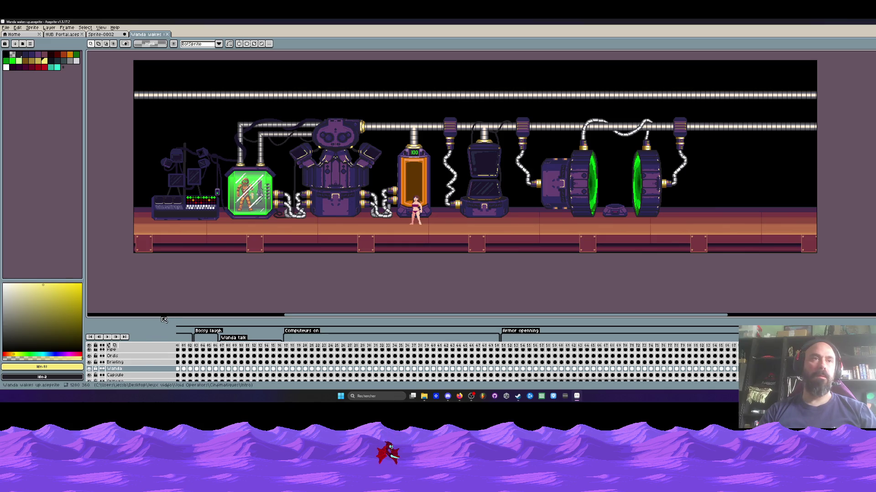
drag(160, 317, 160, 221)
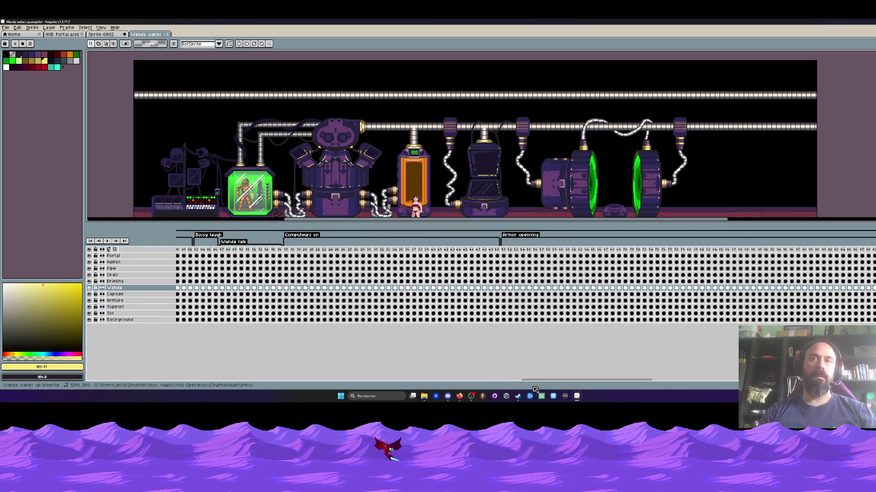
drag(532, 383, 479, 385)
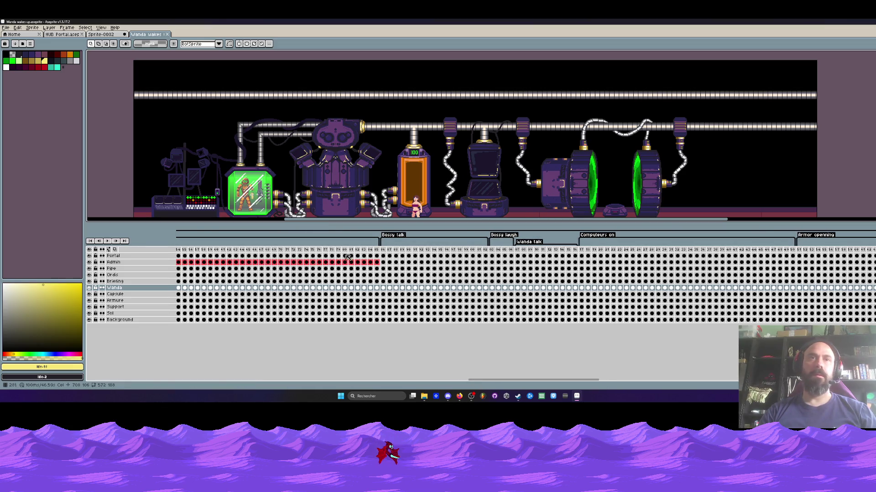
scroll(434, 275, left, 5)
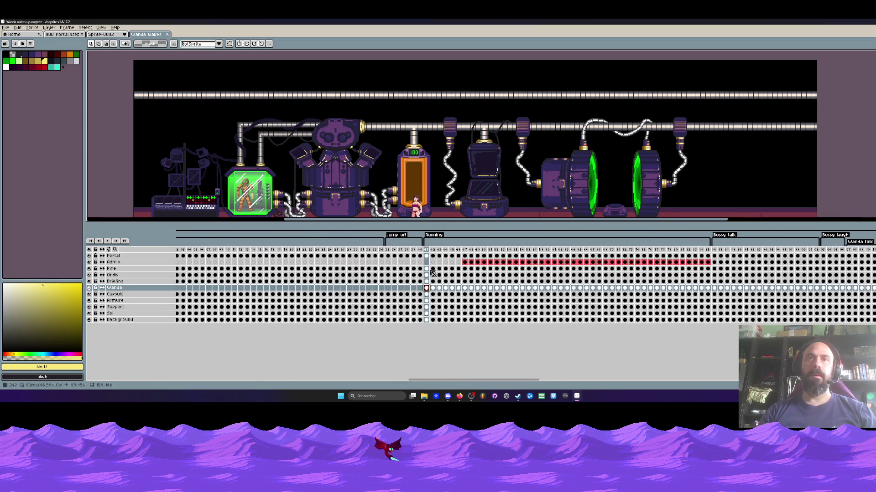
drag(431, 292, 516, 291)
Copy Wanda's selected running cels and start a new blank sprite
click(18, 30)
click(21, 60)
key(ctrl+n)
Create the new sprite, paste Wanda's running frames, and crop the canvas tightly around her
click(442, 256)
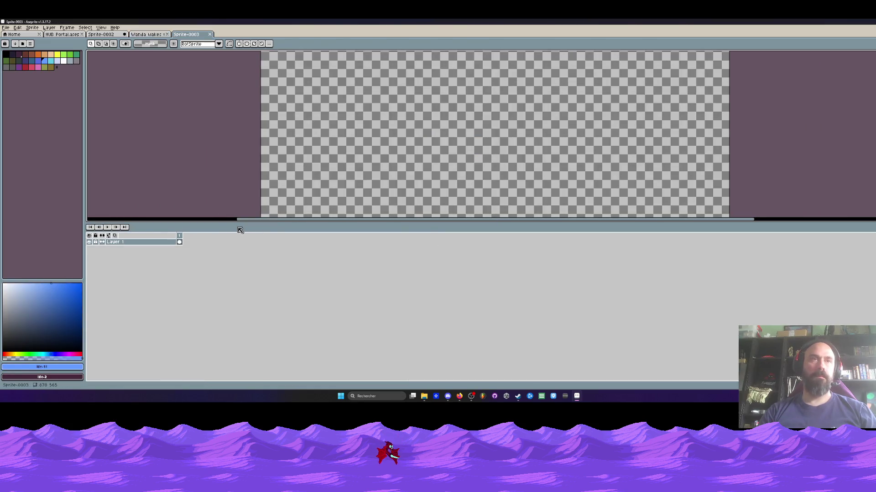
key(ctrl+v)
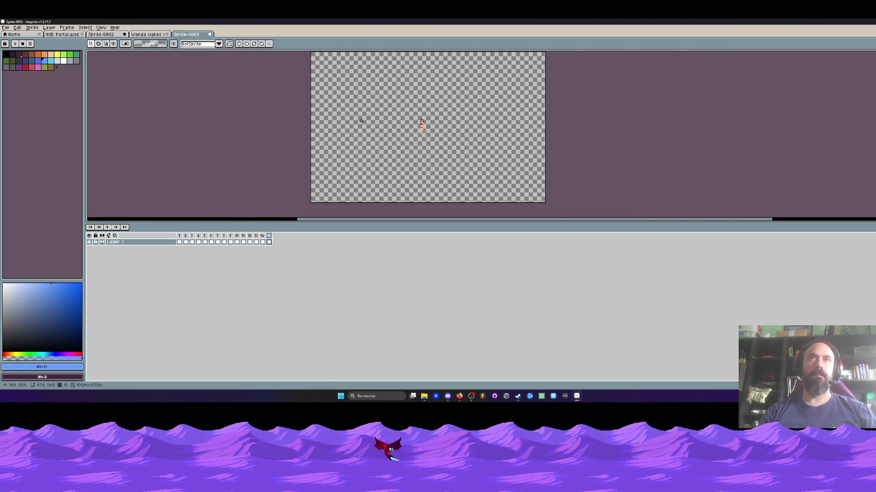
key(ctrl+alt+c)
drag(313, 204, 392, 139)
scroll(391, 133, down, 1)
mouse_move(388, 78)
mouse_down()
mouse_move(388, 117)
mouse_move(358, 128)
mouse_move(414, 128)
mouse_up()
drag(497, 126, 422, 127)
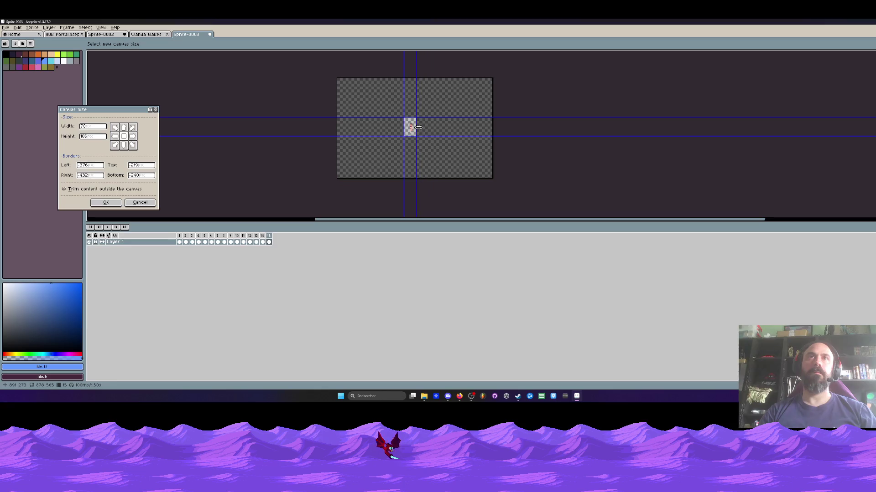
scroll(423, 127, up, 4)
click(106, 203)
Check frames 1, 10 and the last one, then undo the crop that cut Wanda off
scroll(208, 188, up, 1)
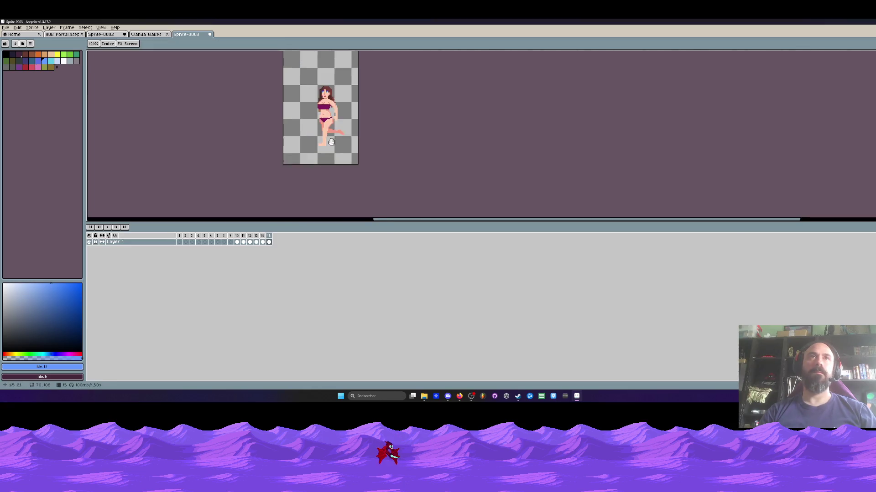
click(181, 238)
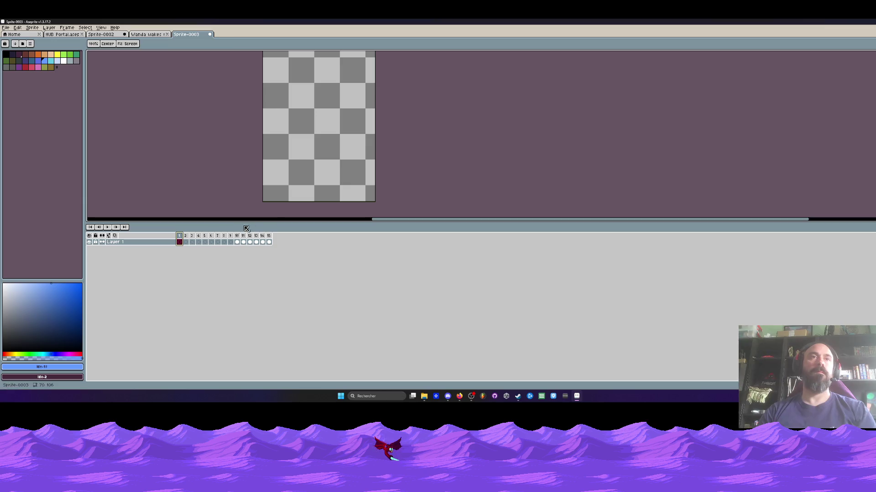
click(237, 241)
click(269, 242)
key(minus)
key(minus)
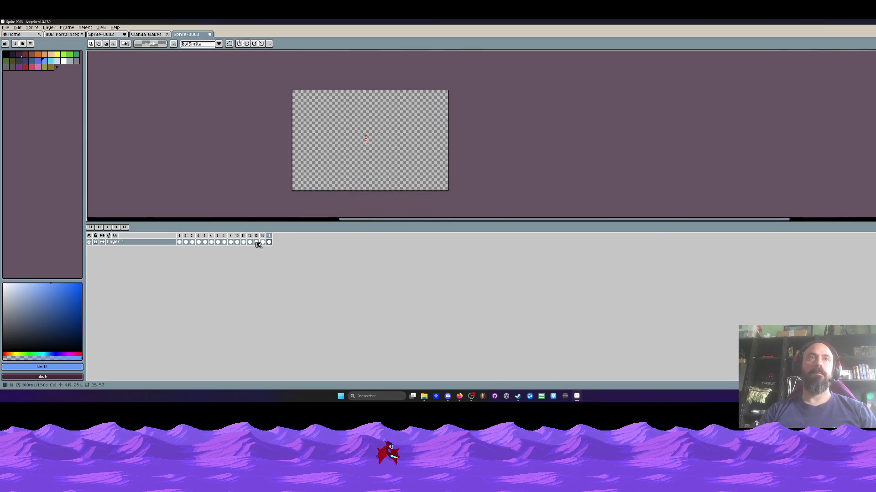
With frames 1–12 selected, crop the canvas to a wider strip around Wanda
mouse_move(181, 241)
mouse_down()
mouse_move(275, 242)
mouse_move(197, 241)
mouse_move(254, 243)
mouse_up()
scroll(368, 158, up, 1)
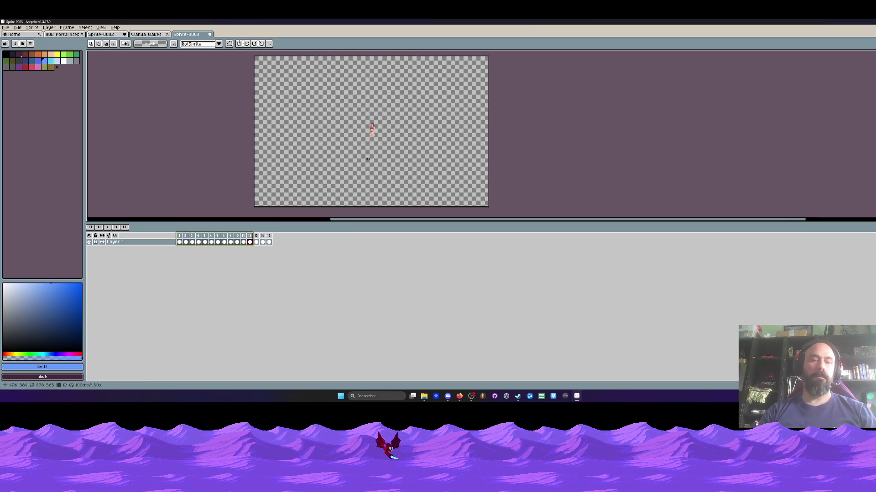
key(ctrl+alt+c)
drag(377, 206, 378, 144)
drag(255, 104, 335, 112)
drag(487, 111, 424, 119)
drag(391, 57, 370, 110)
click(106, 202)
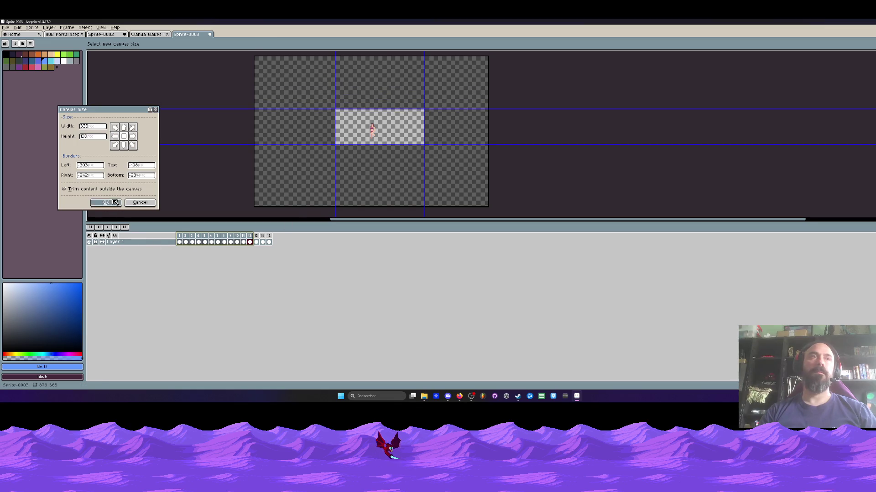
Go to frame 1 and select frames 1 through 14
scroll(372, 167, up, 1)
click(180, 242)
scroll(241, 165, down, 1)
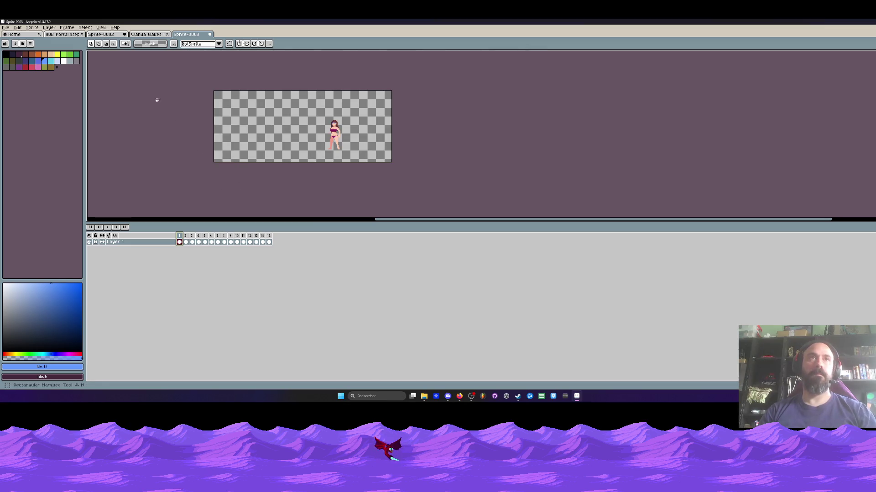
drag(263, 242, 173, 243)
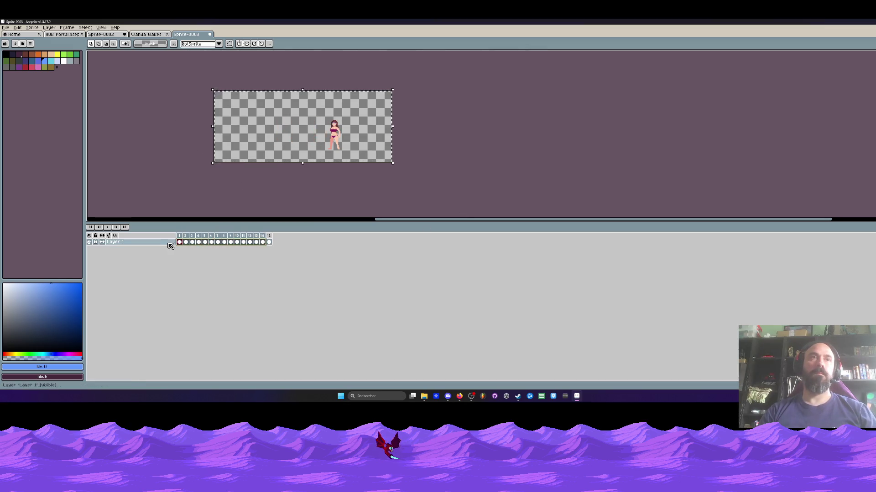
Reselect the range of running frames starting from frame 1
click(269, 235)
mouse_move(179, 243)
mouse_down()
mouse_move(263, 242)
mouse_move(184, 244)
mouse_up()
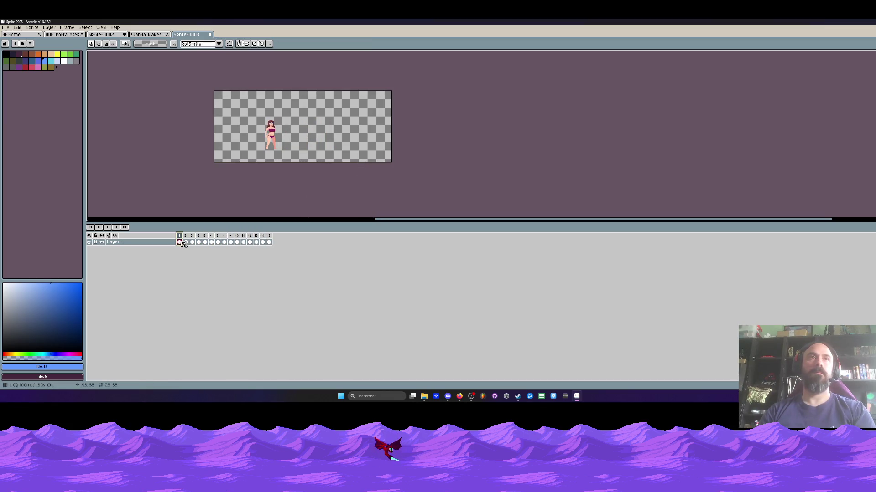
scroll(250, 139, up, 2)
scroll(250, 139, down, 1)
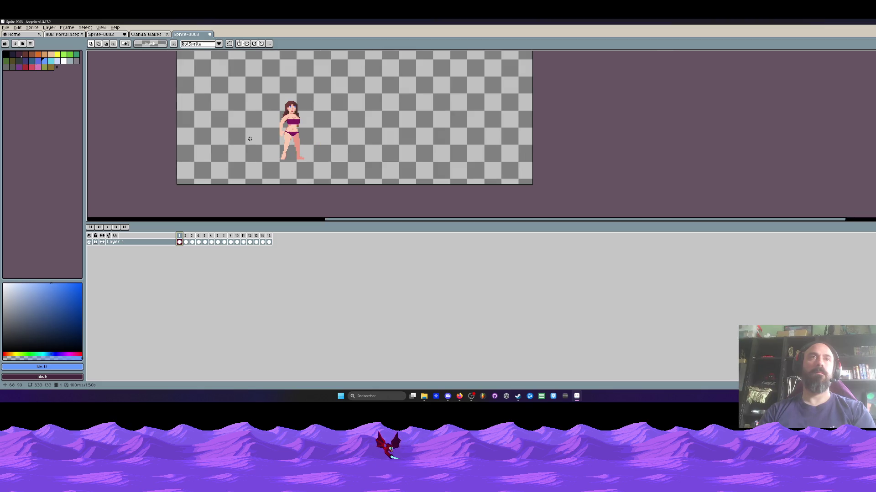
scroll(250, 139, down, 1)
drag(268, 242, 186, 241)
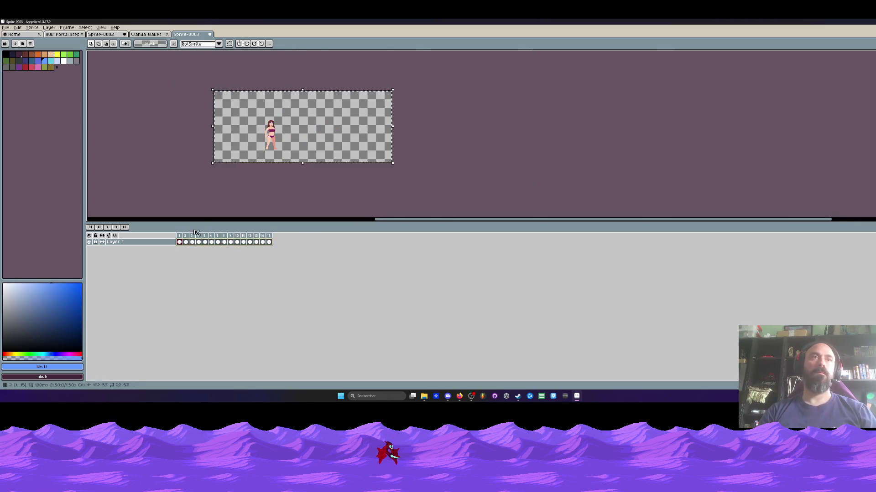
Shift Wanda to the left side of the canvas across the selected frames
scroll(248, 147, up, 2)
mouse_move(318, 148)
mouse_down()
mouse_move(214, 149)
mouse_move(228, 132)
mouse_up()
scroll(214, 148, down, 1)
scroll(219, 142, up, 1)
key(h)
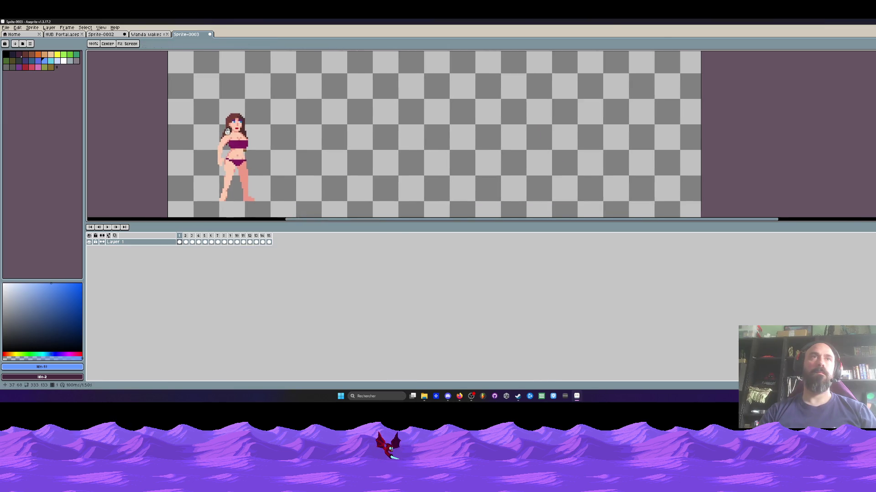
scroll(228, 131, down, 1)
key(m)
scroll(225, 150, up, 2)
Step back and forth through frames 2–6 to check poses, then return to the Wanda wakes up scene
key(Right)
key(Right)
key(Left)
key(Left)
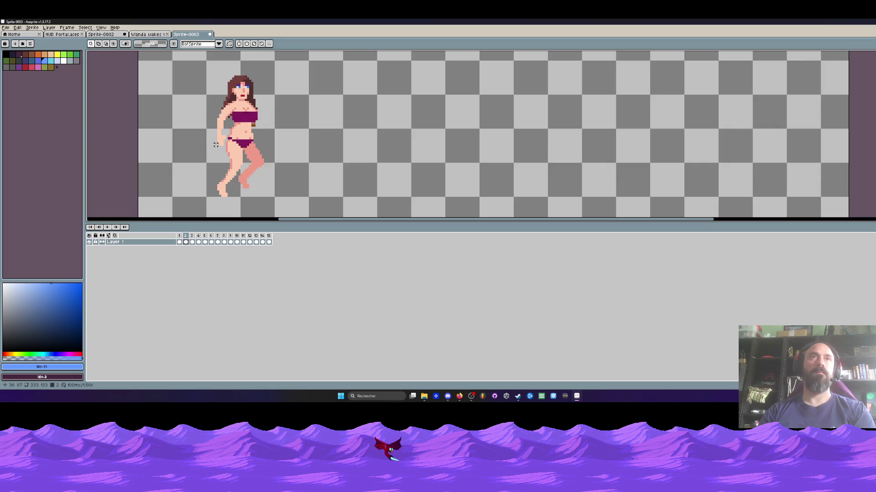
key(Right)
key(Right)
key(Right)
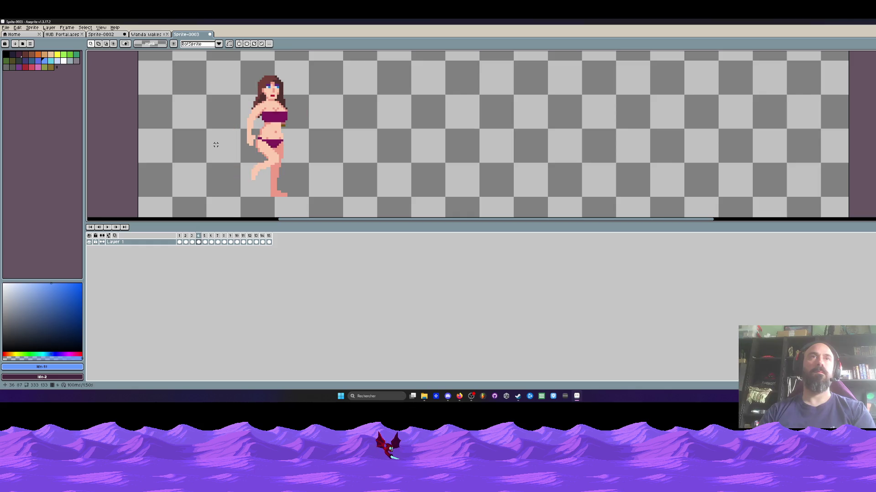
key(Right)
key(Right)
key(Left)
key(Left)
key(Right)
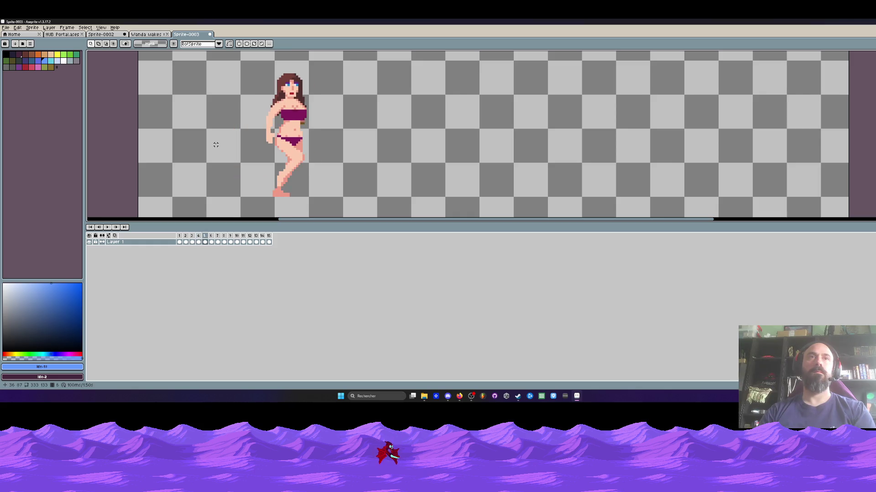
key(Right)
scroll(242, 126, up, 1)
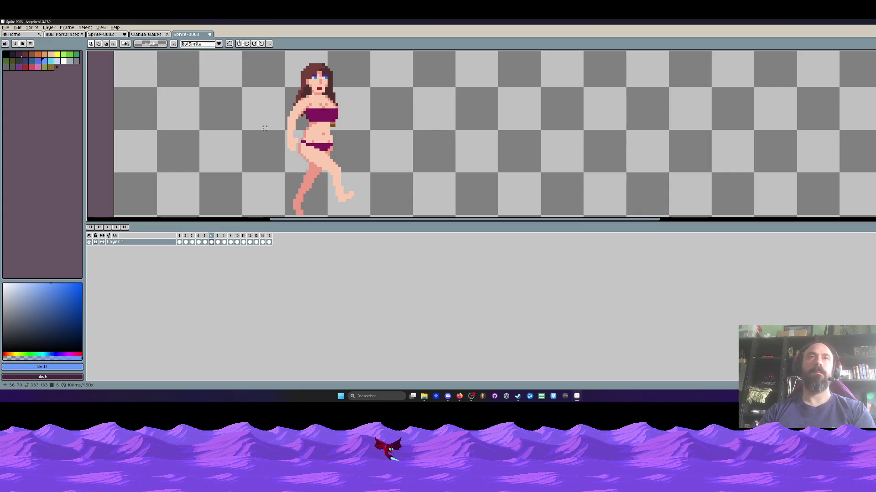
scroll(273, 126, up, 1)
scroll(285, 132, up, 1)
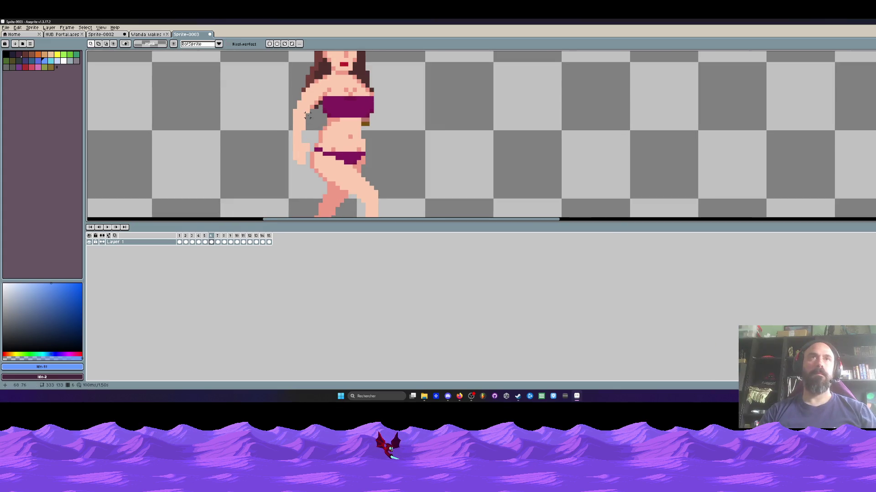
scroll(273, 105, down, 2)
click(145, 34)
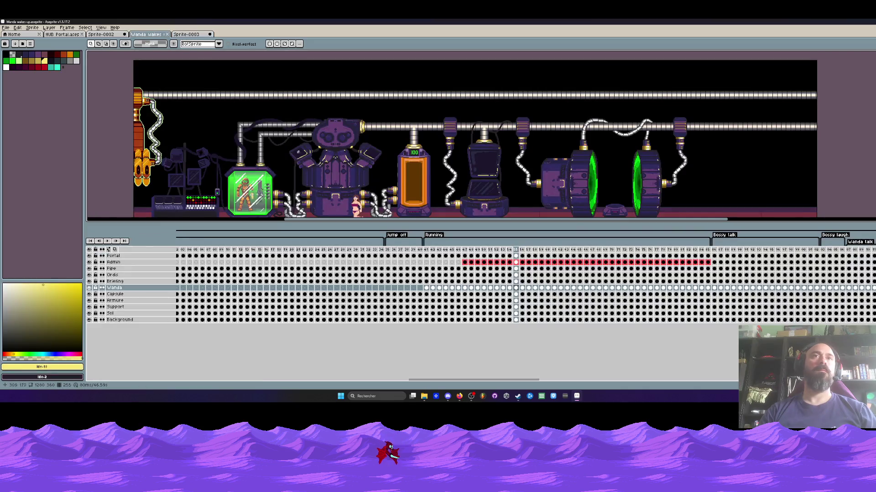
Switch to the Sprite-0002 lab scene, select frames 1–33, and minimize Aseprite
click(64, 35)
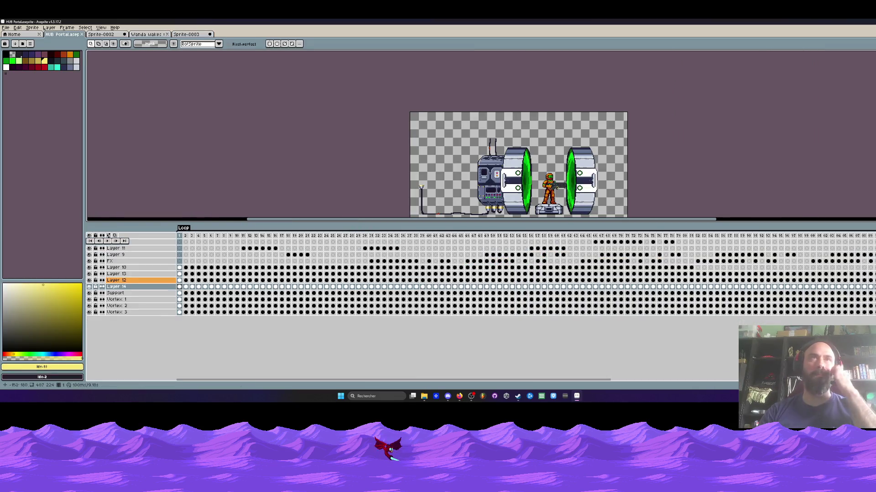
click(104, 35)
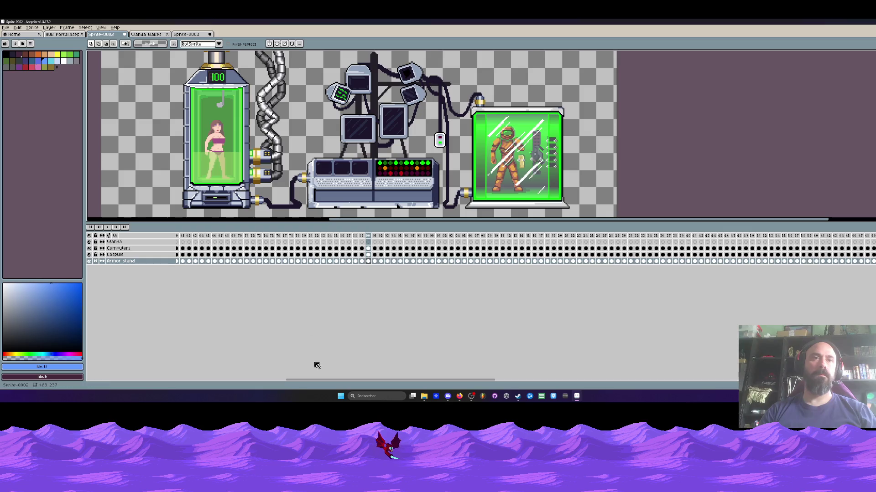
mouse_move(302, 382)
mouse_down()
mouse_move(403, 385)
mouse_move(200, 384)
mouse_up()
drag(182, 236, 384, 236)
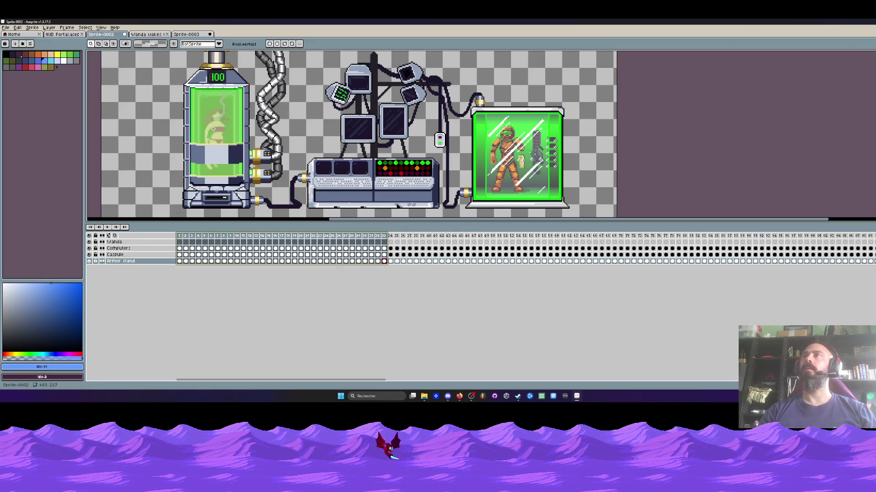
key(super+Down)
key(super+Down)
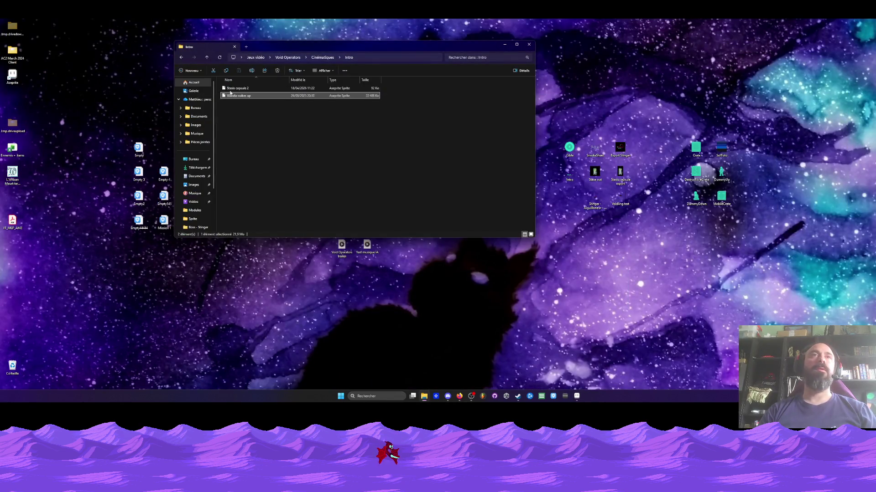
Browse from Void Operators into Niveaux > HUB > Modules and open Stasis capsule export
click(225, 89)
click(182, 58)
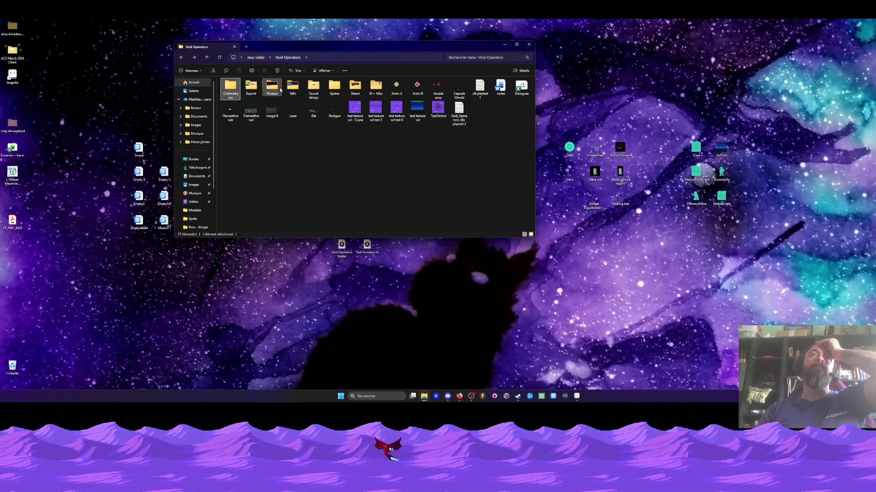
double_click(263, 94)
double_click(231, 89)
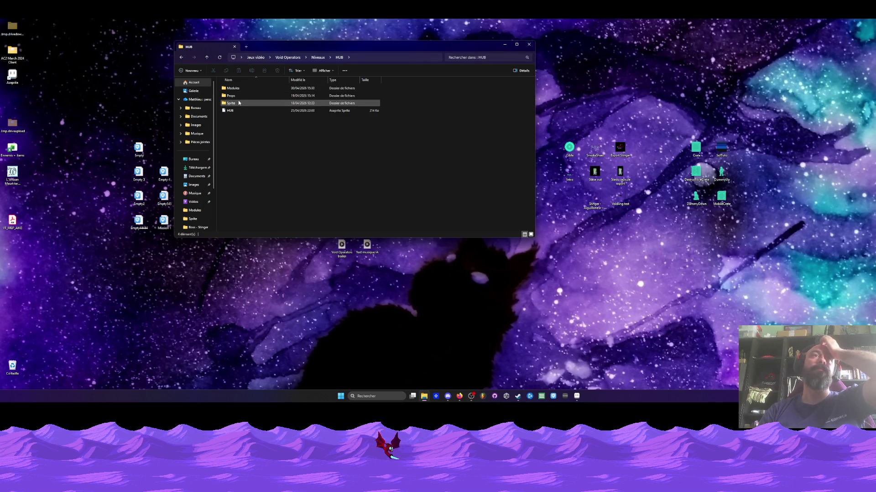
double_click(232, 88)
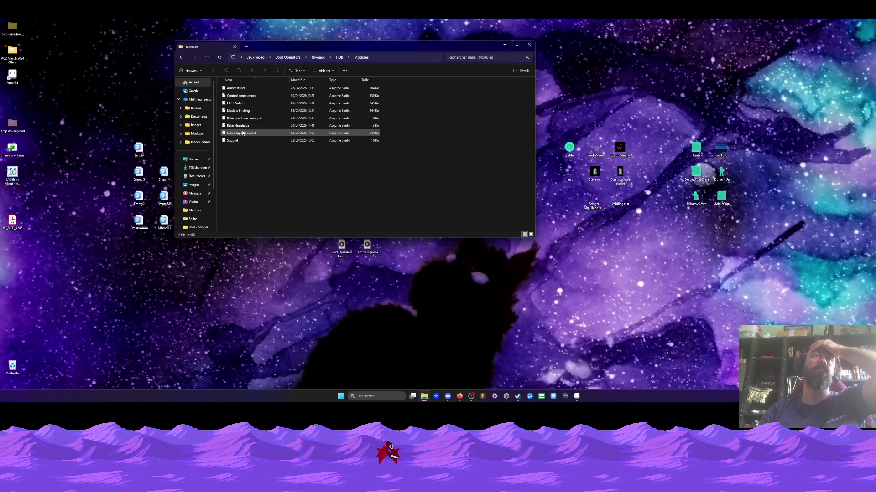
double_click(243, 133)
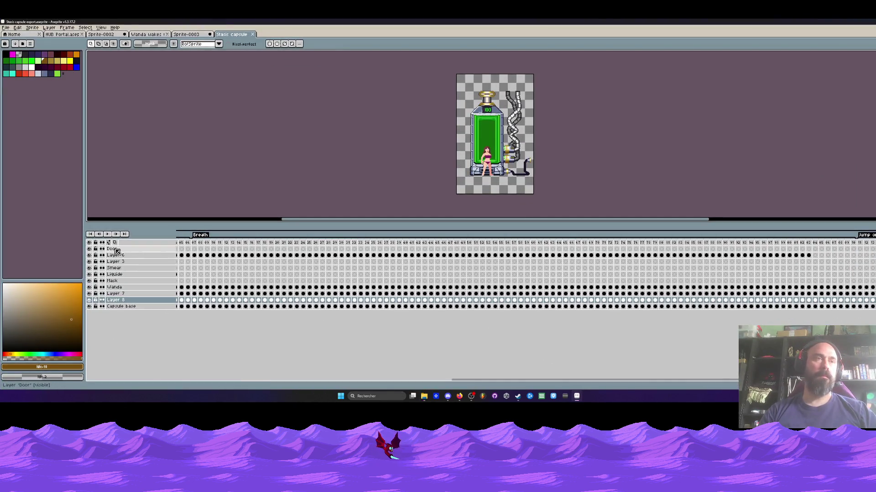
Select Wanda's frames 211–218 on the capsule's Wanda layer, then switch to Sprite-0003
click(181, 287)
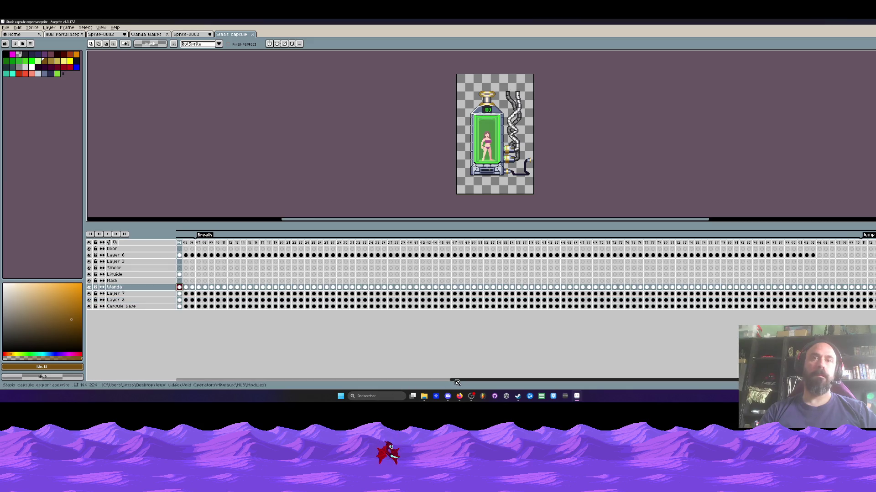
drag(384, 288, 404, 288)
mouse_move(475, 290)
mouse_down()
mouse_move(801, 294)
mouse_move(433, 304)
mouse_move(529, 294)
mouse_move(482, 292)
mouse_up()
click(482, 292)
click(495, 287)
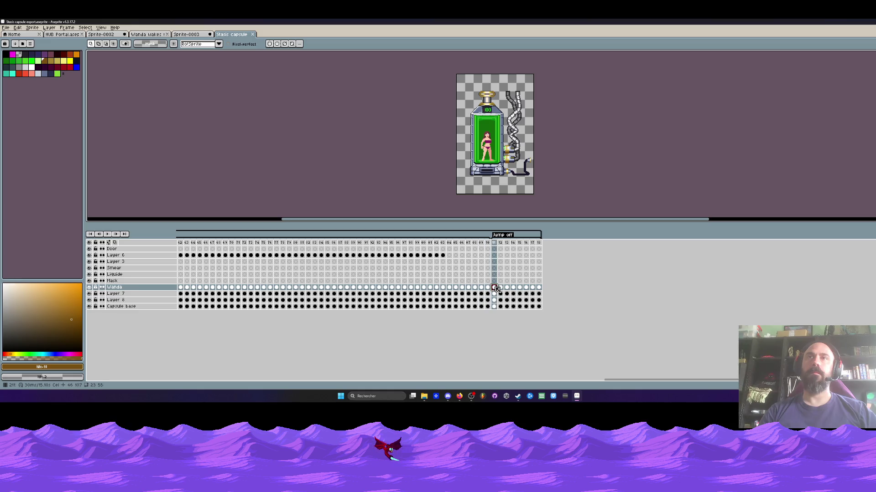
drag(496, 288, 539, 288)
click(191, 36)
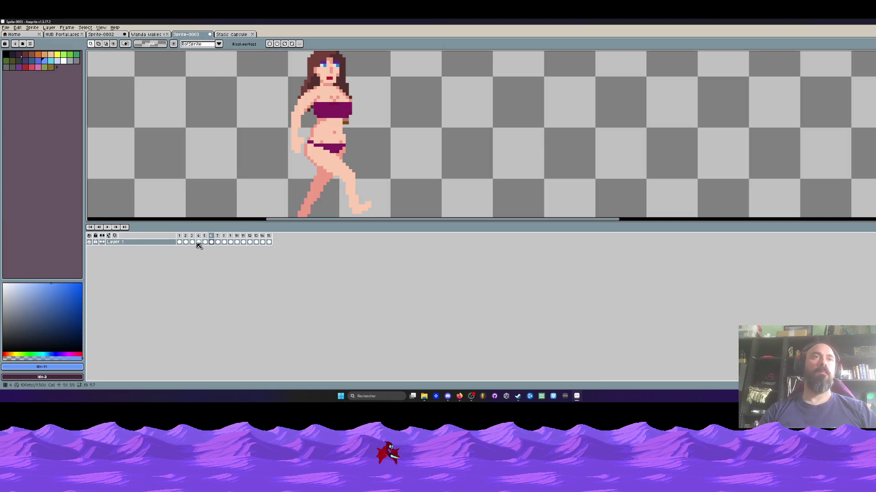
Add empty frames 16–23 after the walk cycle and tag them as a new animation
scroll(260, 192, down, 1)
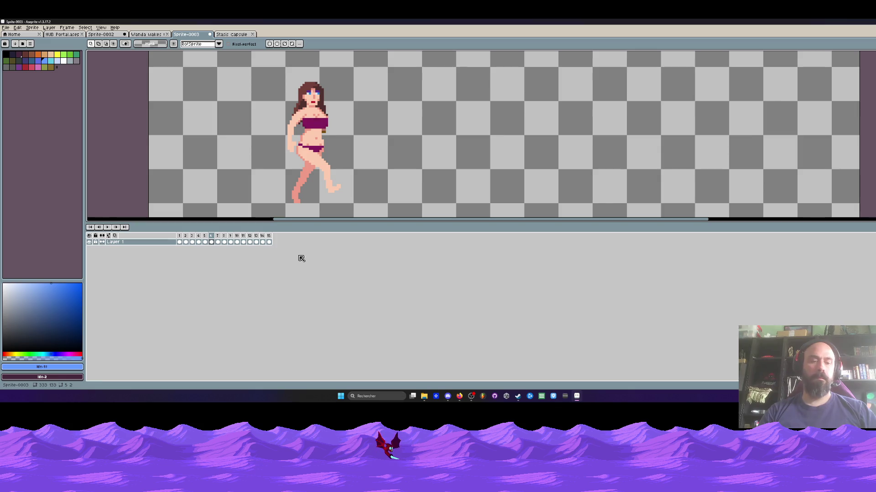
click(269, 242)
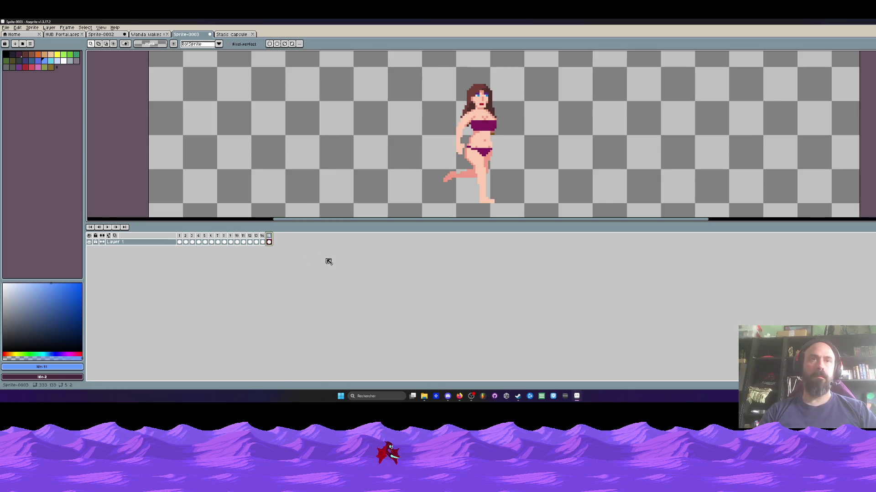
key(alt+shift+n)
key(alt+shift+n)
key(alt+shift+n)
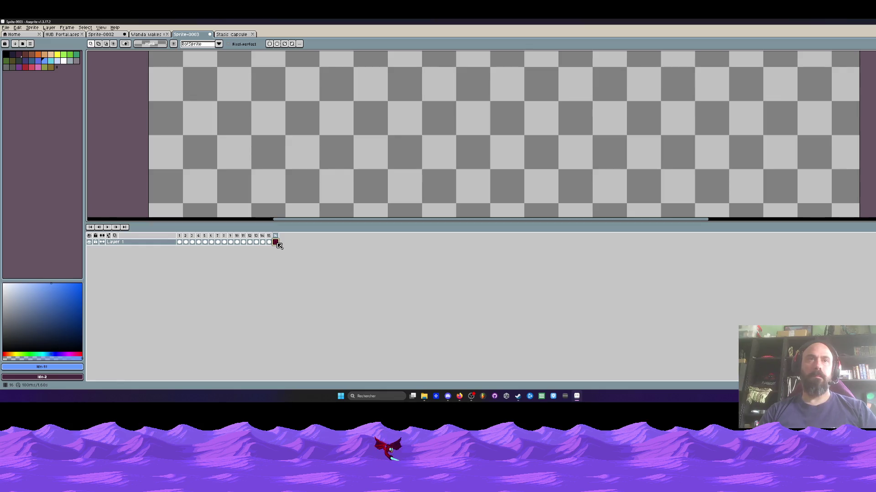
drag(275, 236, 320, 236)
right_click(323, 238)
click(341, 258)
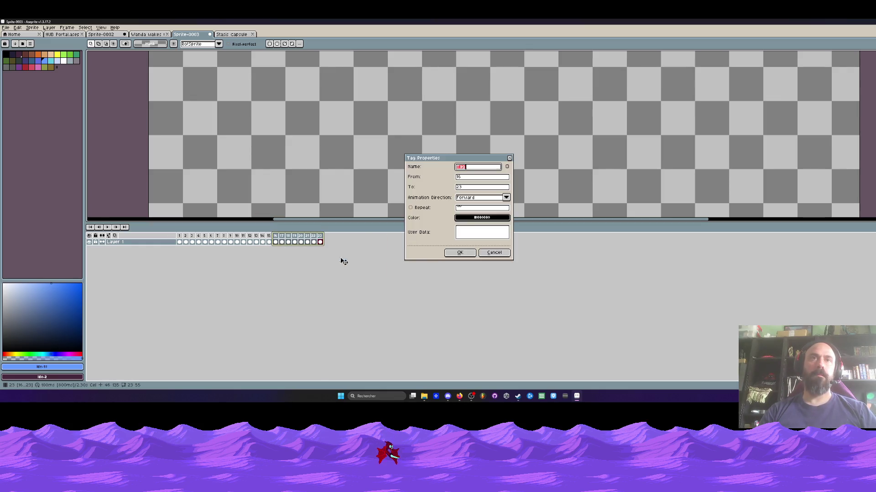
click(468, 250)
Tag frames 1–15 as a separate animation, enlarge the canvas view, and recenter Wanda
drag(179, 235, 268, 236)
right_click(266, 241)
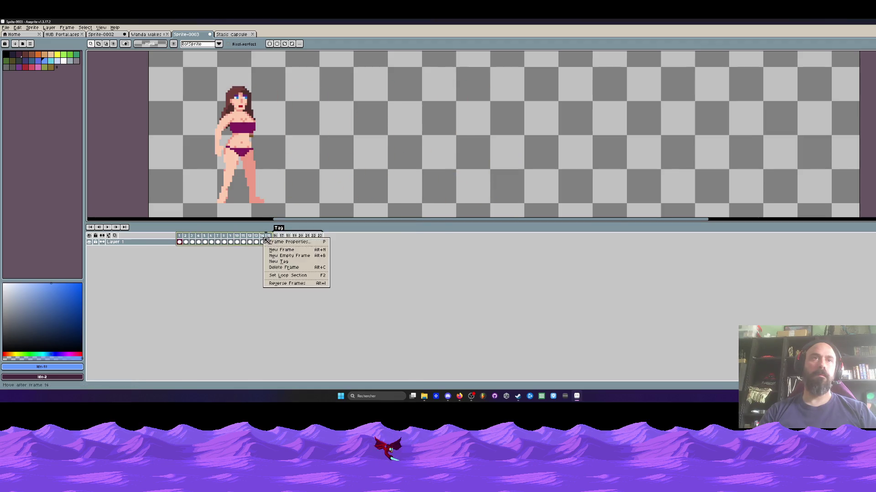
click(278, 262)
click(458, 253)
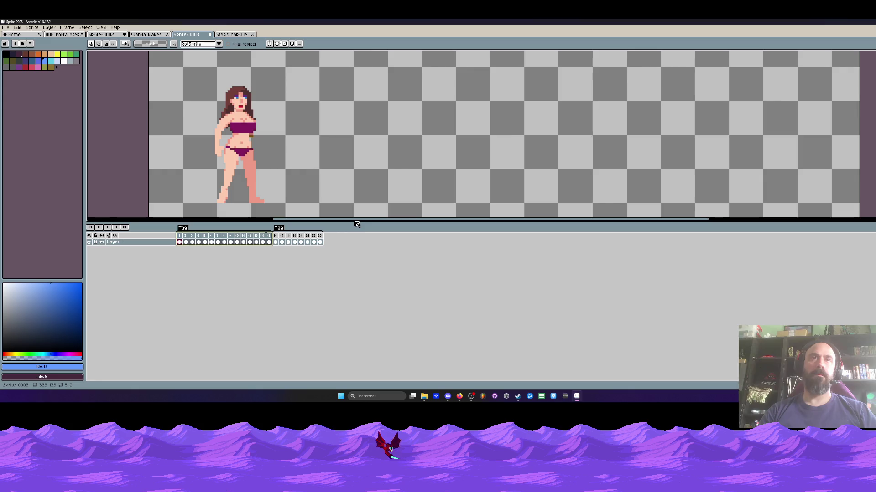
drag(354, 228, 356, 315)
drag(277, 210, 357, 239)
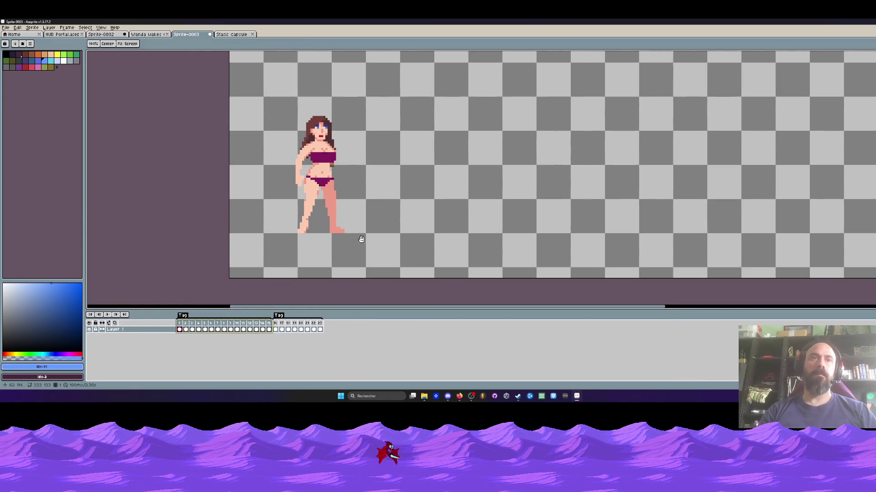
click(179, 327)
Play the animation, delete frame 1, and stop the preview
key(Return)
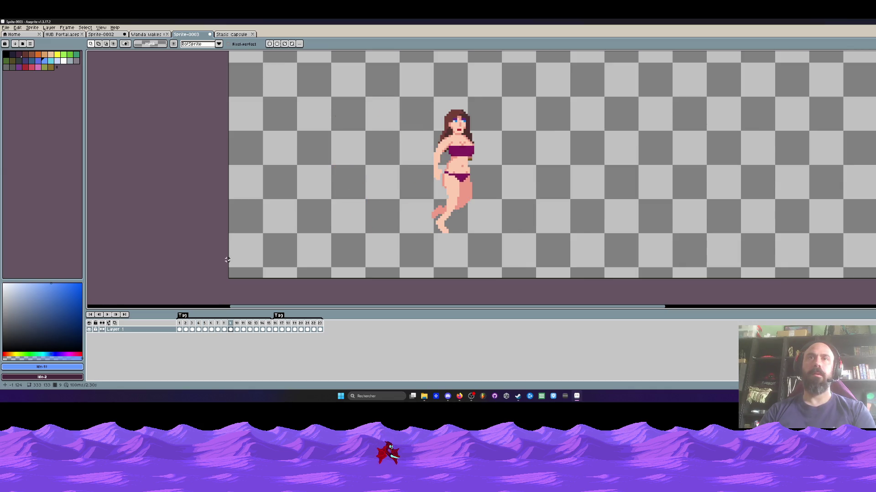
click(182, 324)
key(Delete)
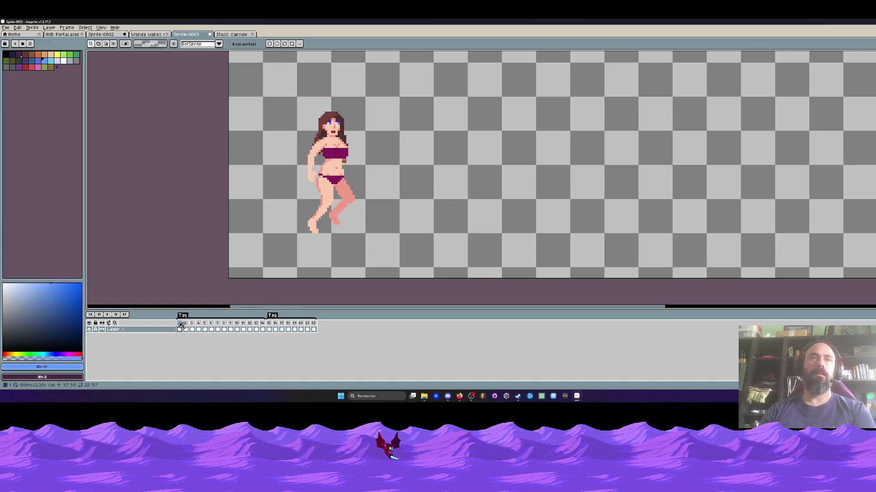
key(Return)
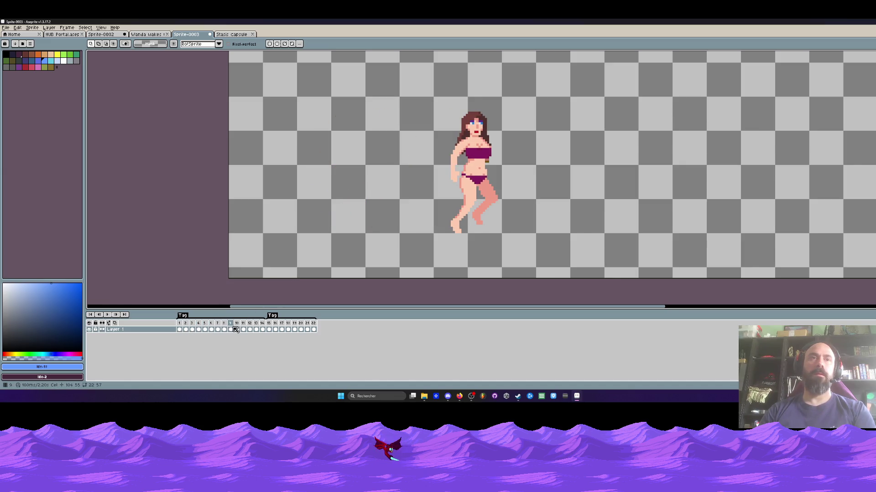
key(ctrl+z)
Replay the walk from frame 1, then select frames 9 to 13 of the second tag
click(182, 323)
scroll(336, 236, down, 2)
key(Return)
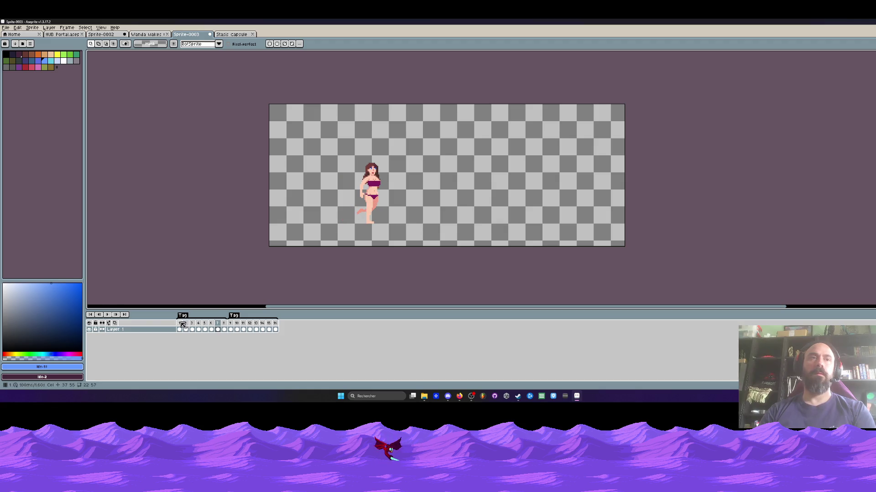
scroll(324, 226, down, 2)
scroll(324, 227, up, 3)
click(231, 329)
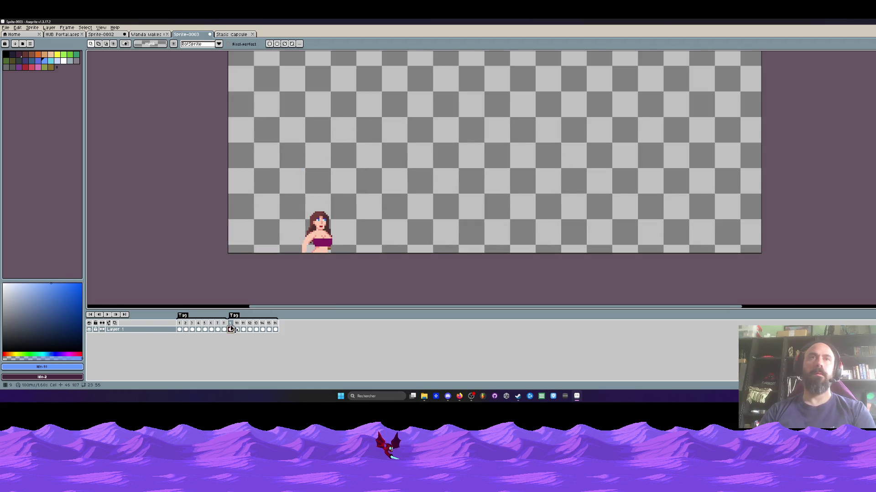
scroll(266, 288, down, 3)
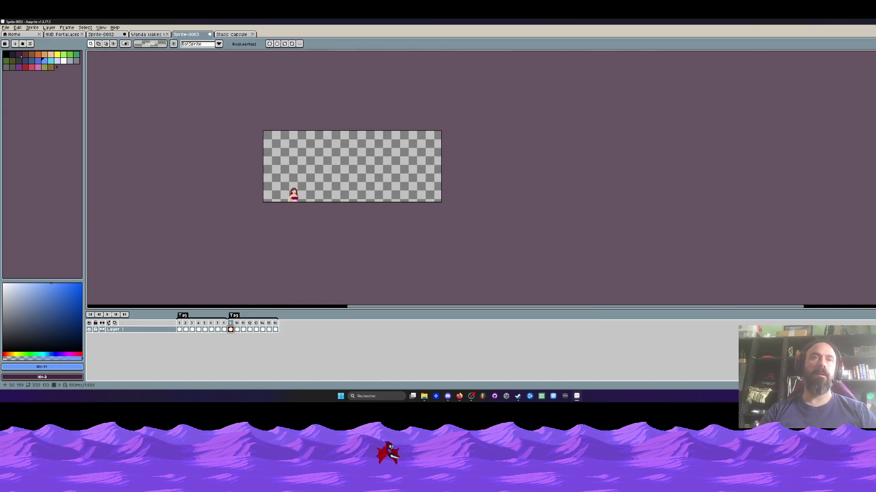
drag(236, 332, 269, 333)
Clear the cels of frames 9–16 and extend the canvas downward to 333 × 305 pixels
key(v)
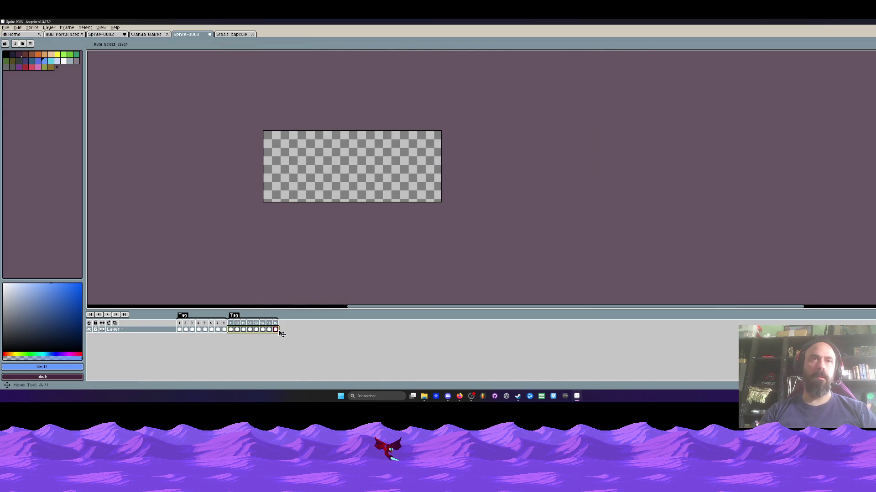
key(Delete)
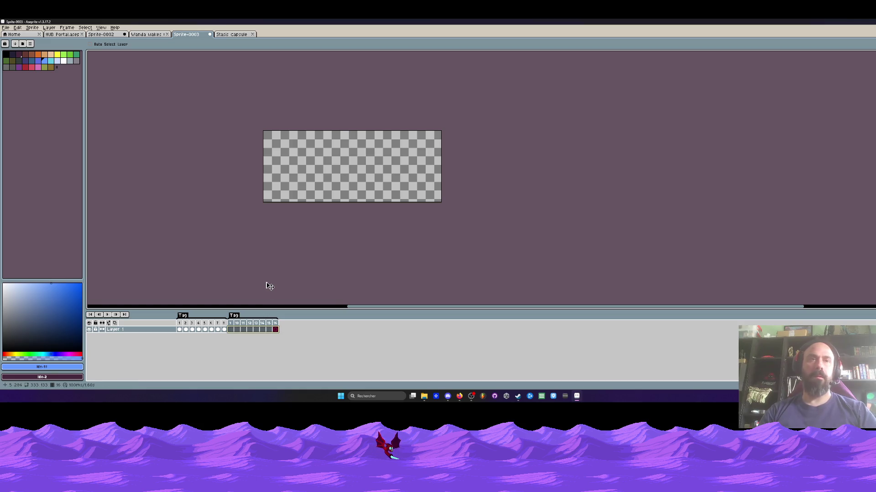
key(ctrl+alt+c)
drag(292, 202, 289, 292)
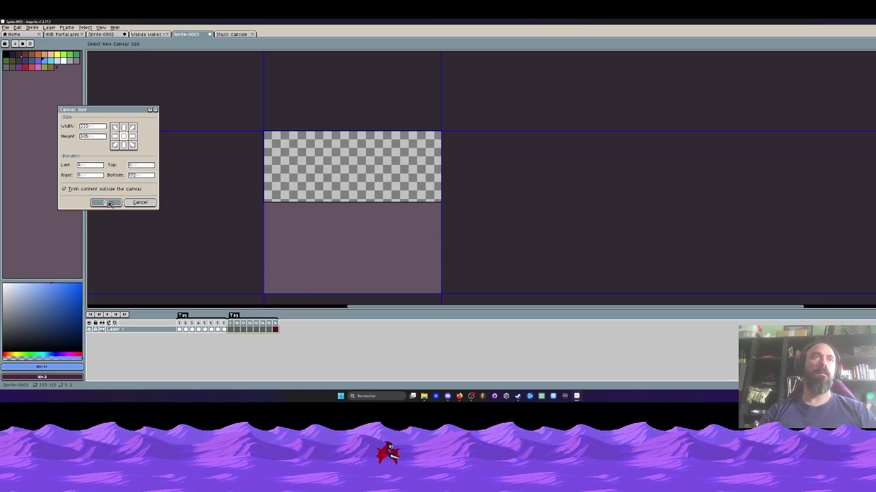
click(109, 204)
Select the stasis capsule's frames 11 to 18, then return to Sprite-0003
key(ctrl+Tab)
drag(536, 377, 496, 377)
click(196, 36)
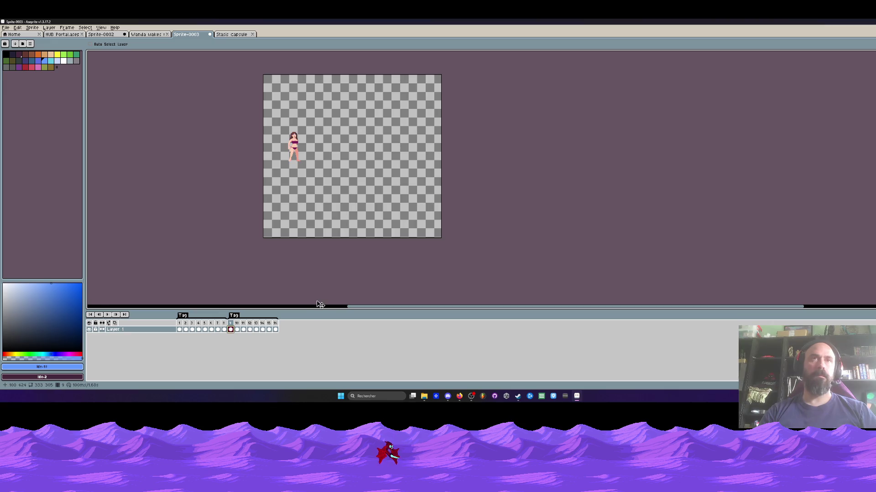
Review the frame 8 and 10 poses, step to frame 11, and zoom in on Wanda's arm
key(m)
mouse_move(232, 326)
mouse_down()
mouse_move(281, 326)
mouse_move(233, 327)
mouse_up()
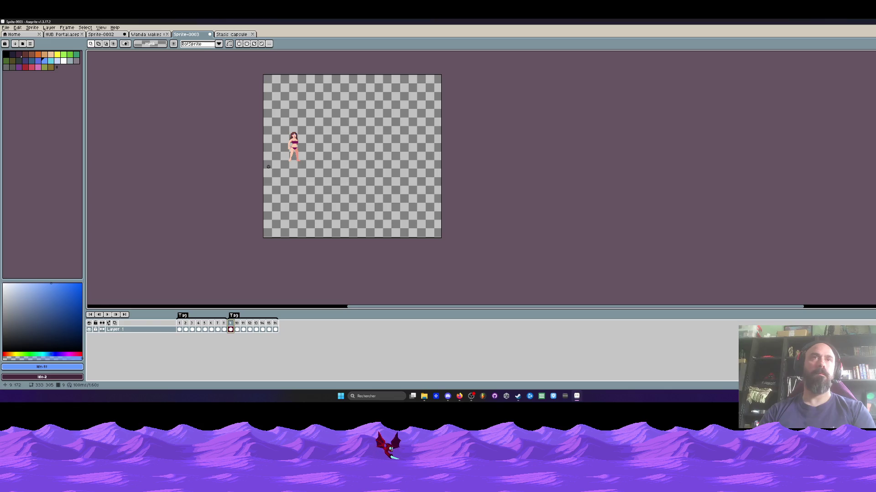
click(225, 329)
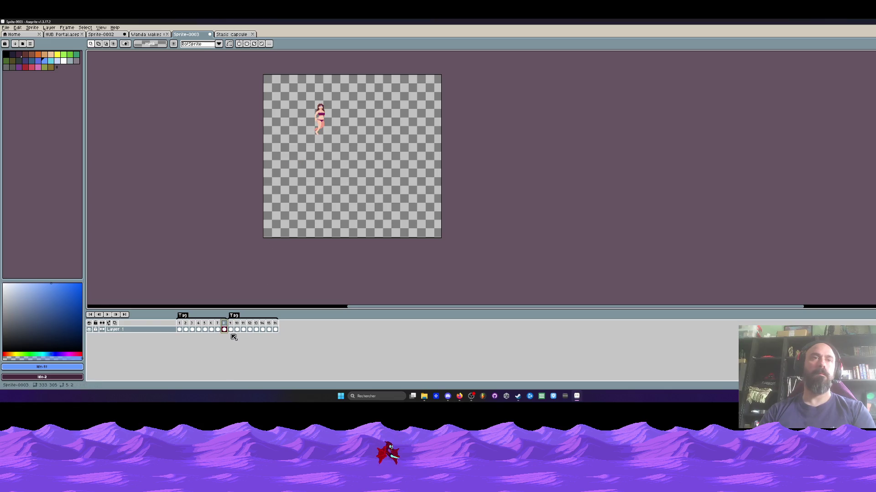
drag(231, 329, 268, 332)
click(237, 329)
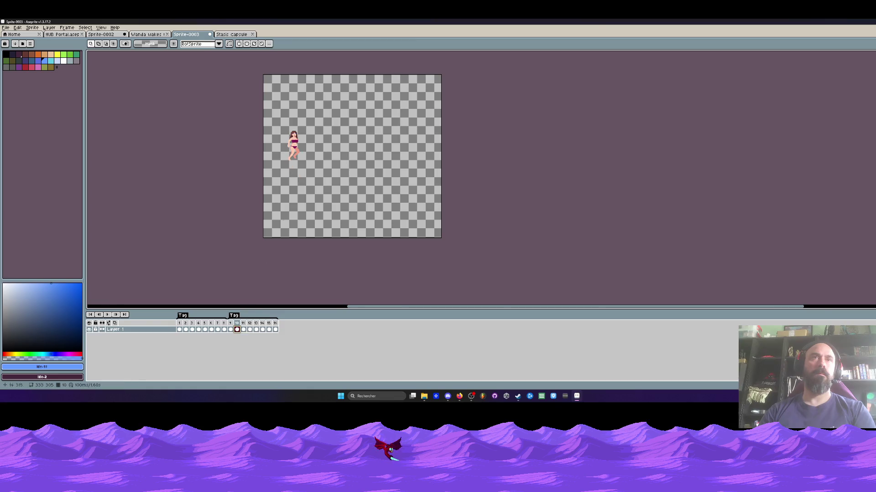
scroll(312, 155, up, 2)
key(period)
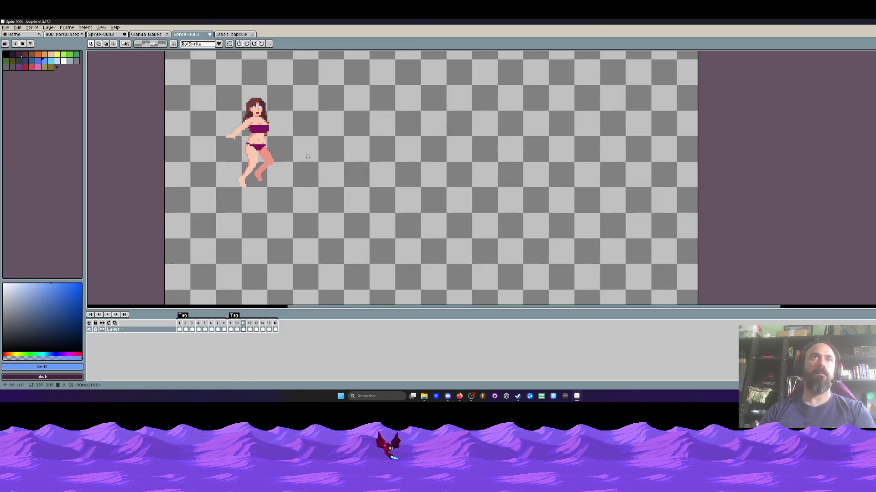
scroll(250, 143, up, 1)
scroll(242, 177, up, 1)
scroll(242, 177, up, 1)
Pick the freehand Lasso and flip between frames 1 and 2 to compare the arm pose
key(q)
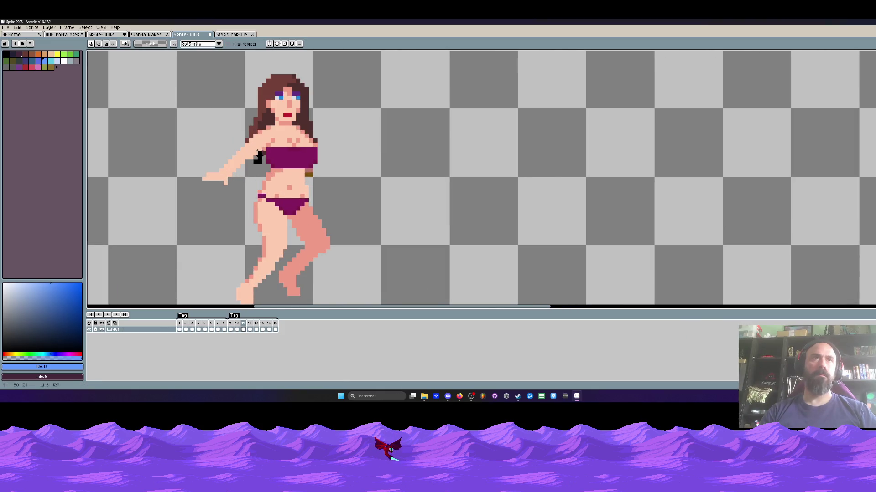
drag(256, 159, 256, 155)
scroll(246, 169, down, 2)
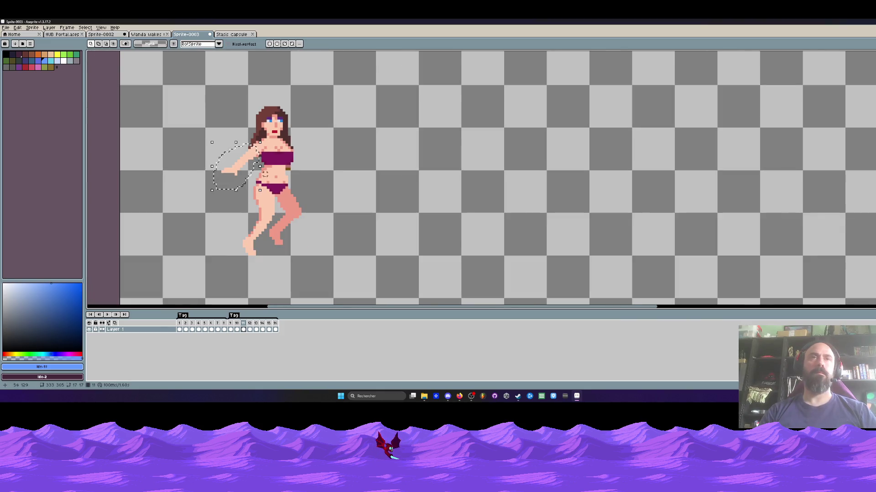
scroll(248, 173, down, 1)
scroll(274, 102, down, 1)
key(Right)
scroll(275, 110, up, 2)
key(Left)
key(Right)
key(Left)
key(Right)
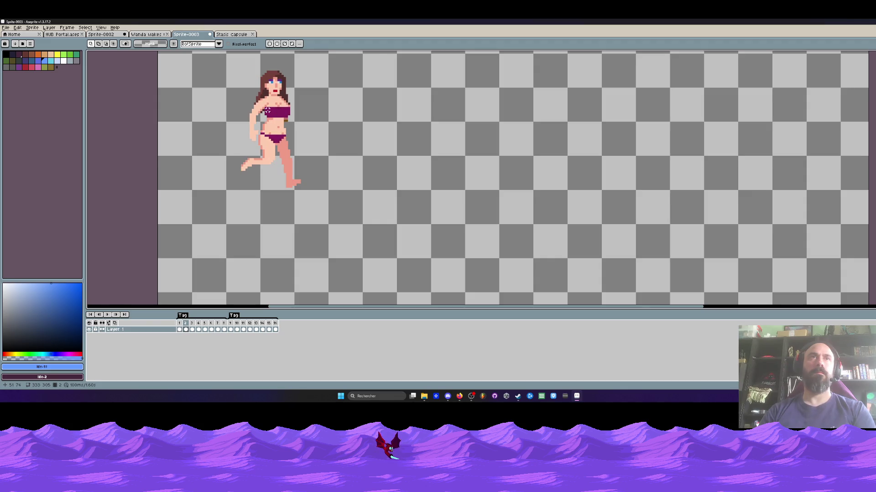
Lasso the character's arm on frame 2 and commit its new position
scroll(265, 113, up, 1)
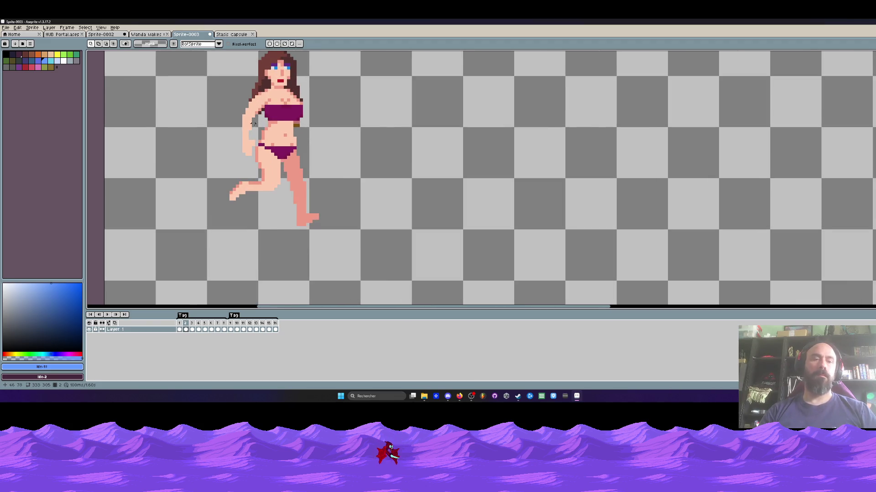
scroll(253, 122, up, 2)
drag(221, 118, 245, 180)
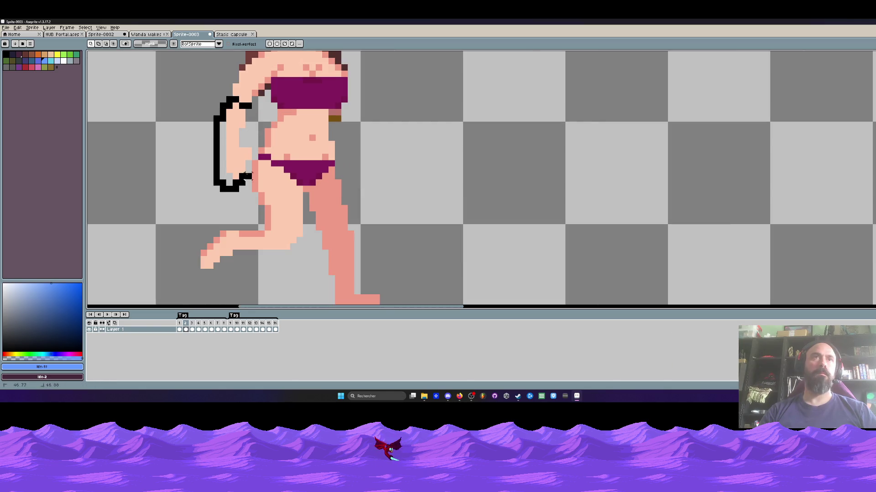
drag(244, 112, 243, 114)
scroll(226, 135, down, 3)
key(Return)
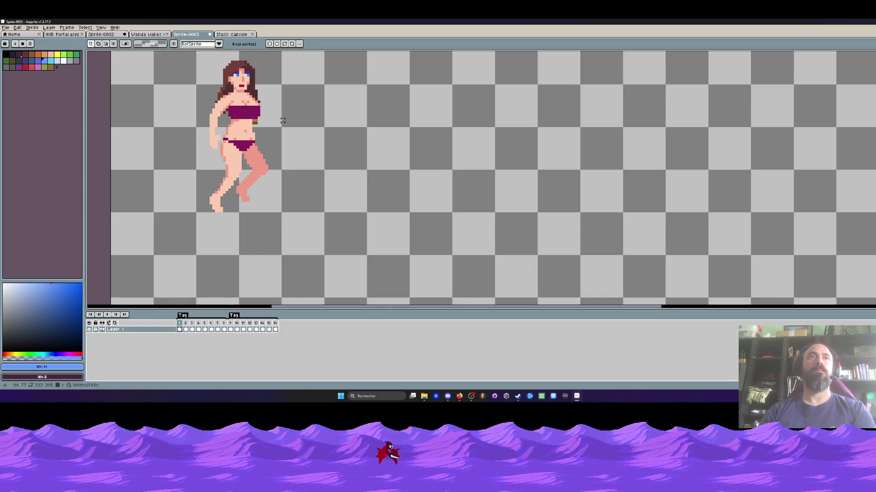
Advance to frame 3 to check the walk cycle
key(Right)
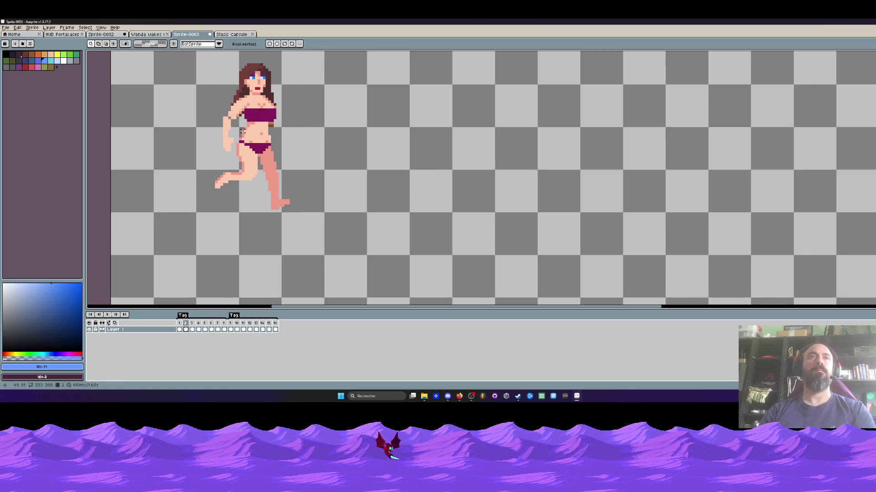
scroll(243, 130, up, 1)
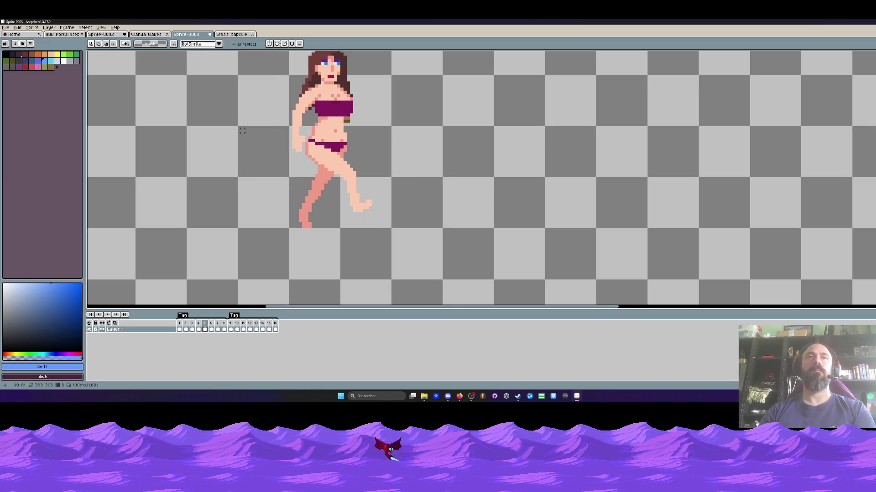
scroll(242, 131, down, 1)
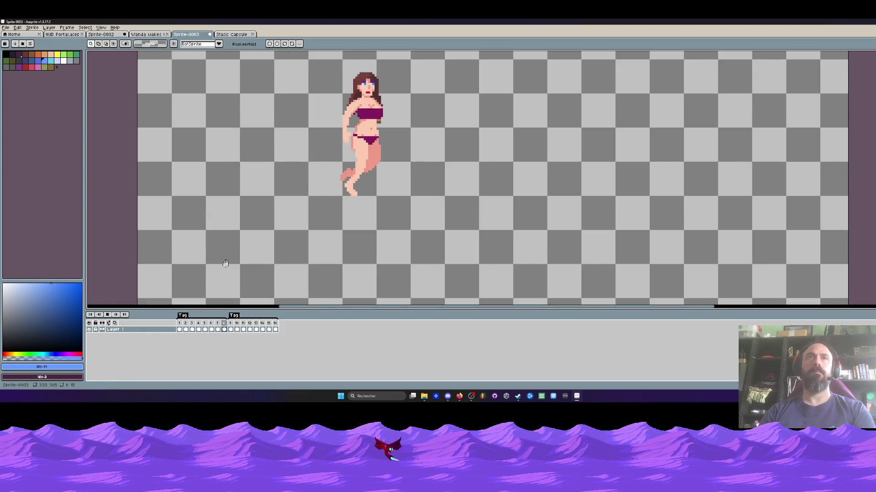
scroll(246, 237, down, 1)
scroll(247, 237, down, 1)
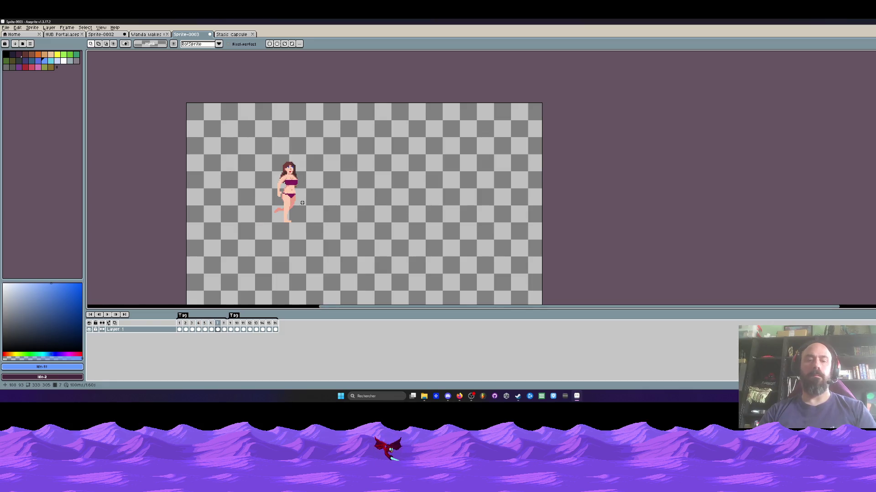
Marquee-select the whole character on frame 7 and reposition her
key(m)
drag(235, 135, 334, 240)
click(308, 217)
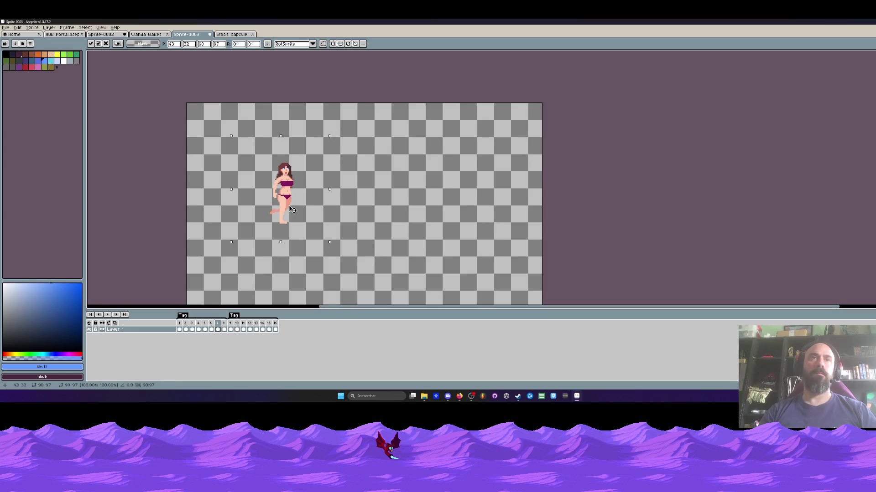
scroll(282, 220, up, 3)
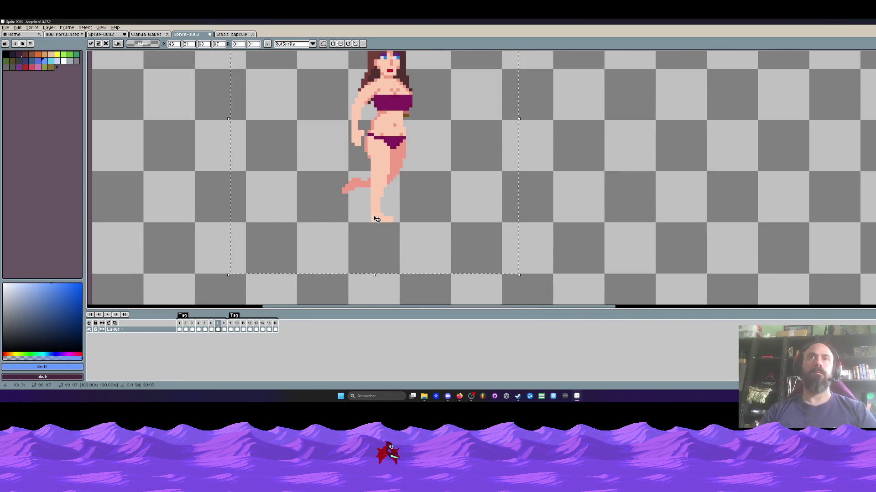
click(618, 150)
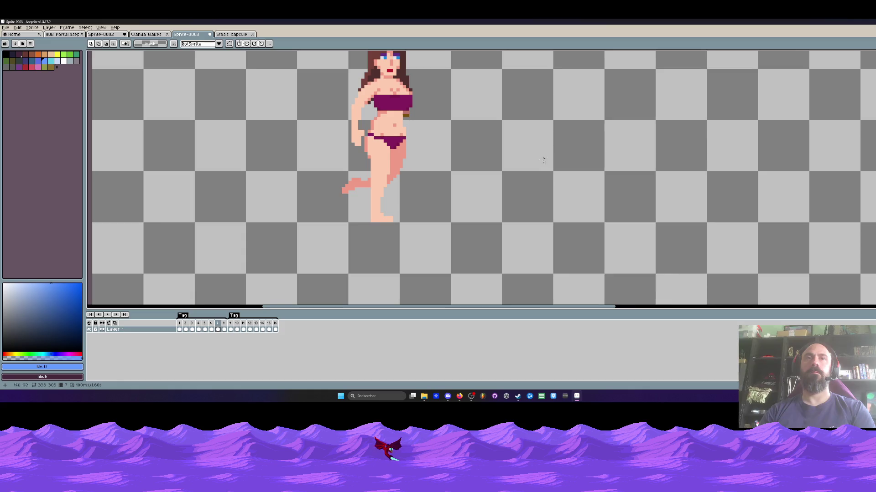
scroll(460, 128, down, 1)
Reselect the character and shift her about 20 px left, committing the move
drag(353, 53, 475, 240)
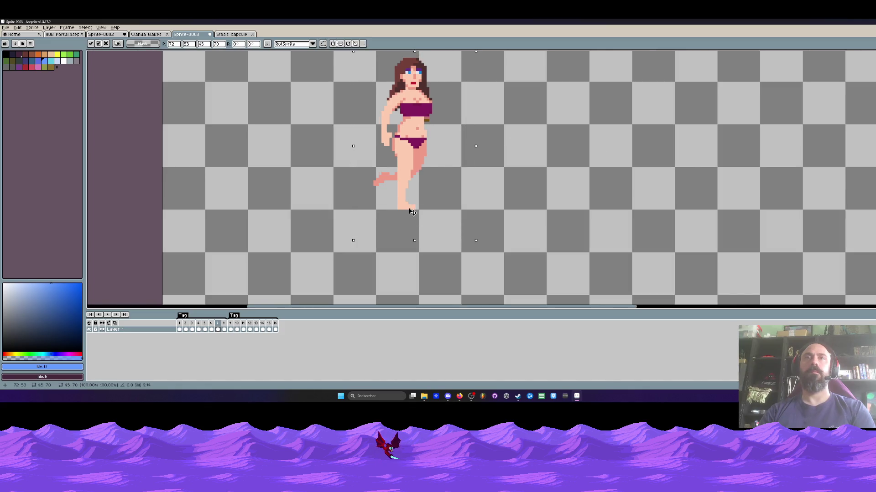
click(595, 182)
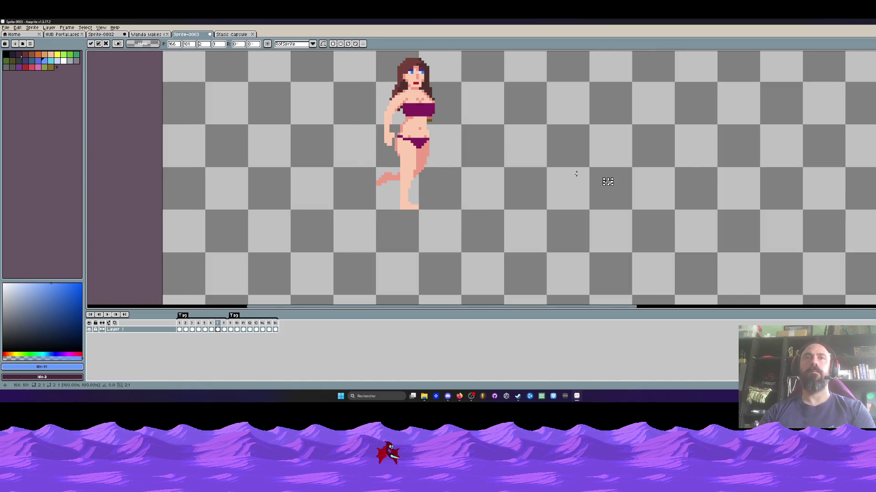
click(578, 177)
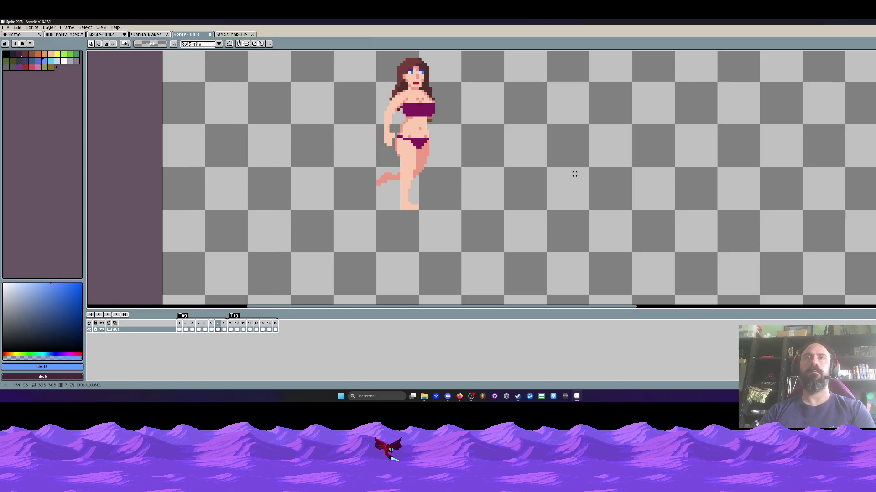
mouse_move(401, 54)
mouse_down()
mouse_move(433, 86)
mouse_move(494, 227)
mouse_up()
drag(439, 199, 426, 197)
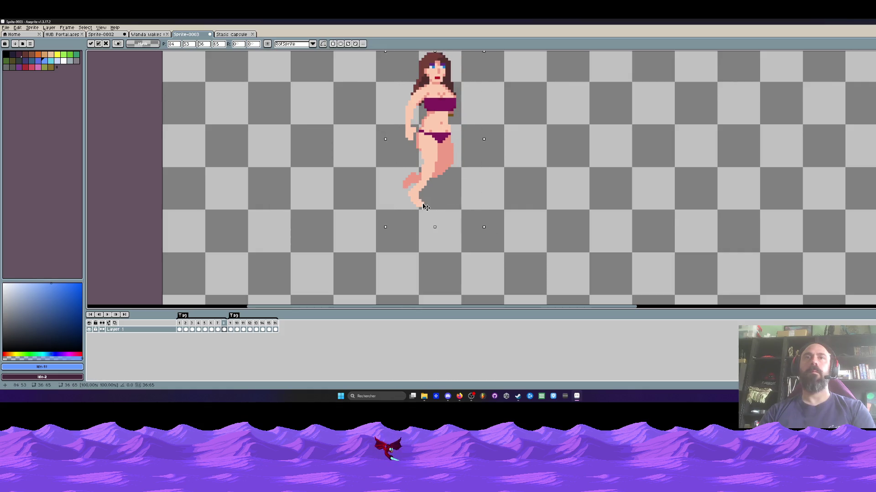
scroll(511, 176, down, 1)
click(530, 163)
Play the tagged walk animation from the start to check alignment
key(Return)
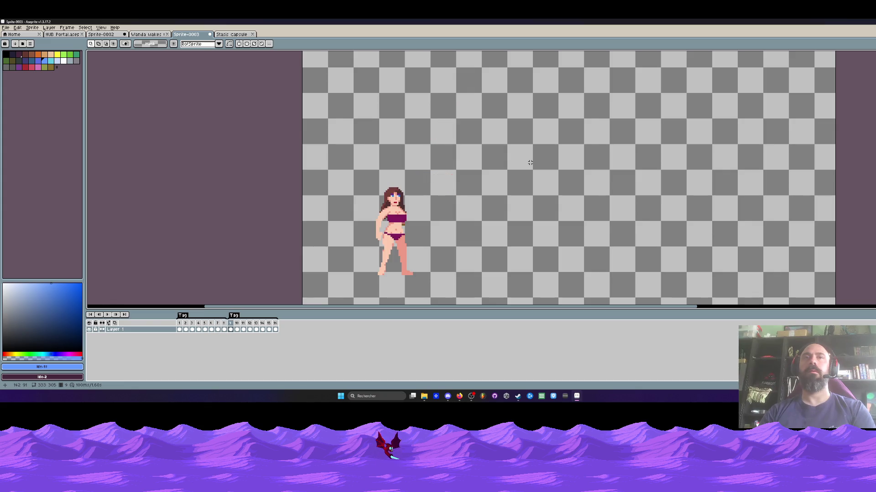
key(Home)
key(Return)
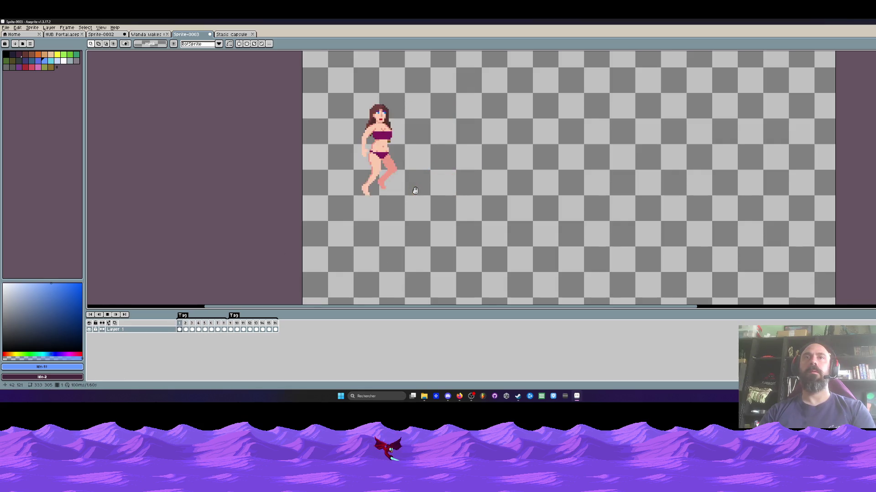
scroll(473, 173, down, 3)
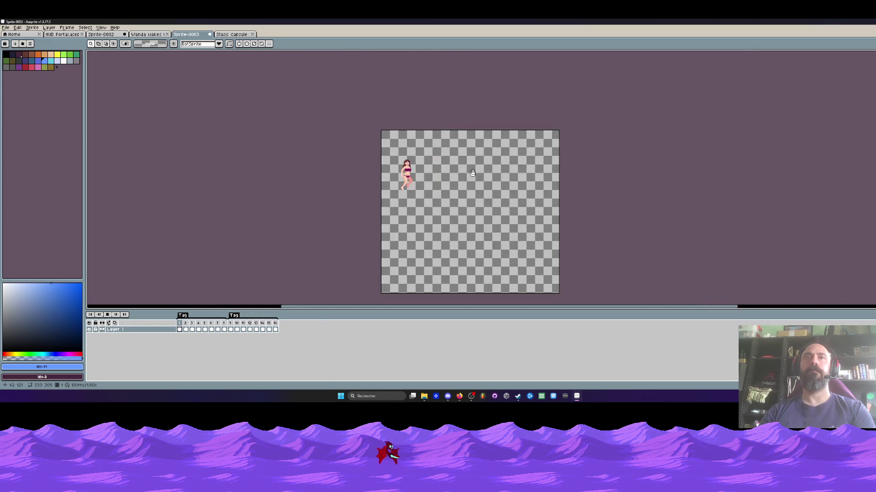
scroll(420, 175, up, 3)
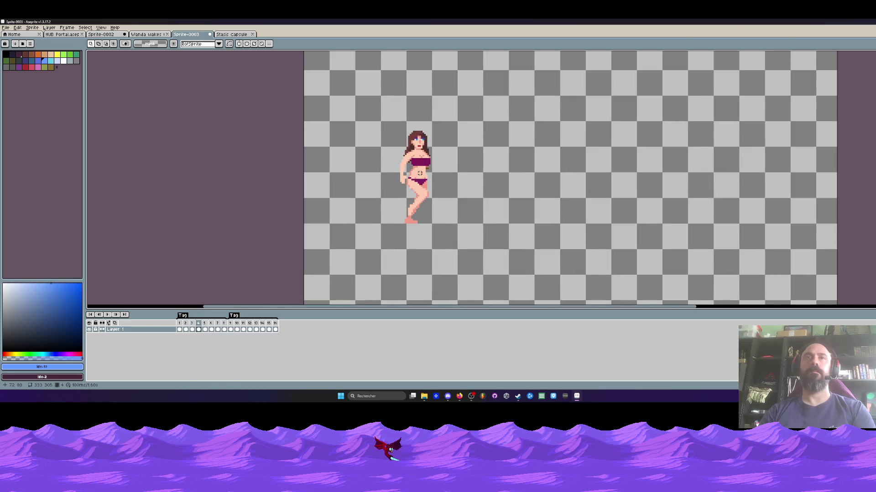
On frame 2, select the character and shift her left to line up, committing the move
click(181, 329)
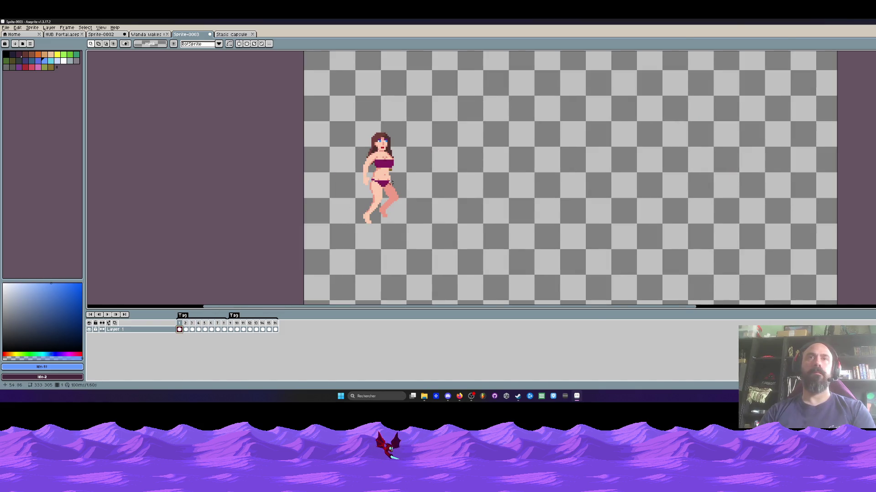
scroll(392, 182, up, 1)
mouse_move(332, 106)
mouse_down()
mouse_move(368, 146)
mouse_move(431, 257)
mouse_up()
drag(408, 228, 391, 228)
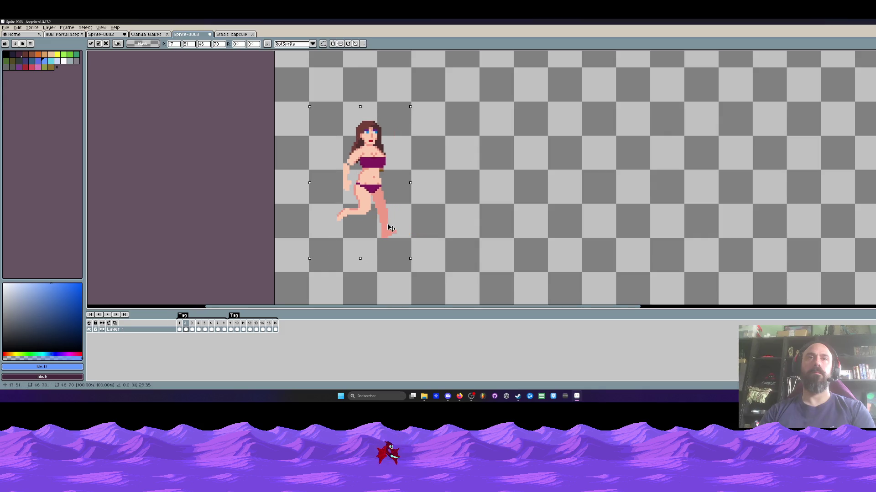
key(Return)
key(Return)
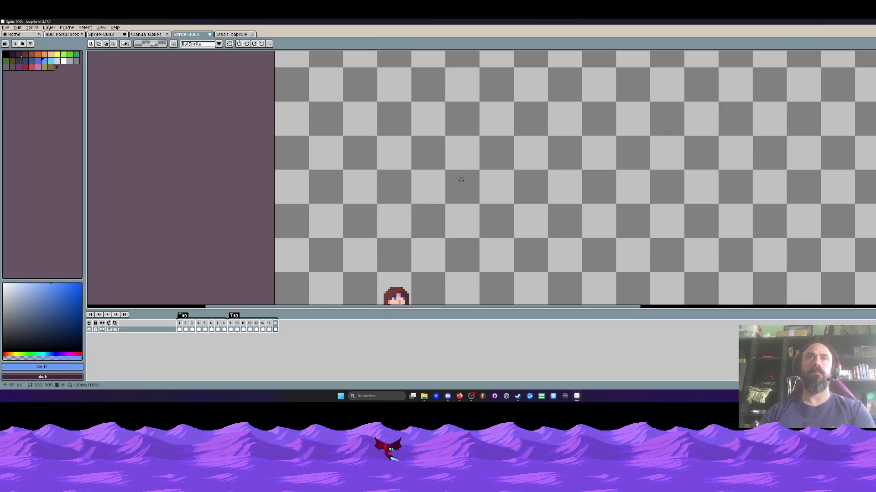
mouse_move(320, 96)
mouse_down()
mouse_move(406, 242)
mouse_move(395, 220)
mouse_up()
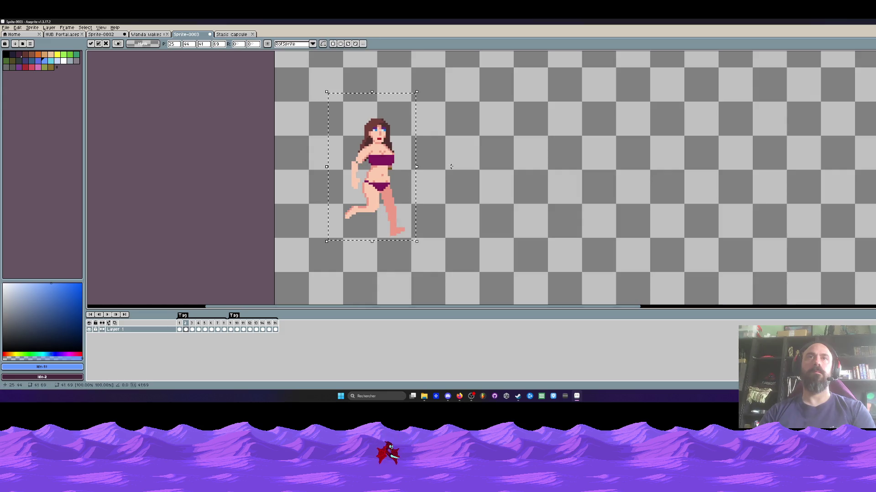
key(Return)
Select the character on the next frame, preview playback, and move her left
key(period)
drag(345, 96, 453, 236)
key(Return)
key(Return)
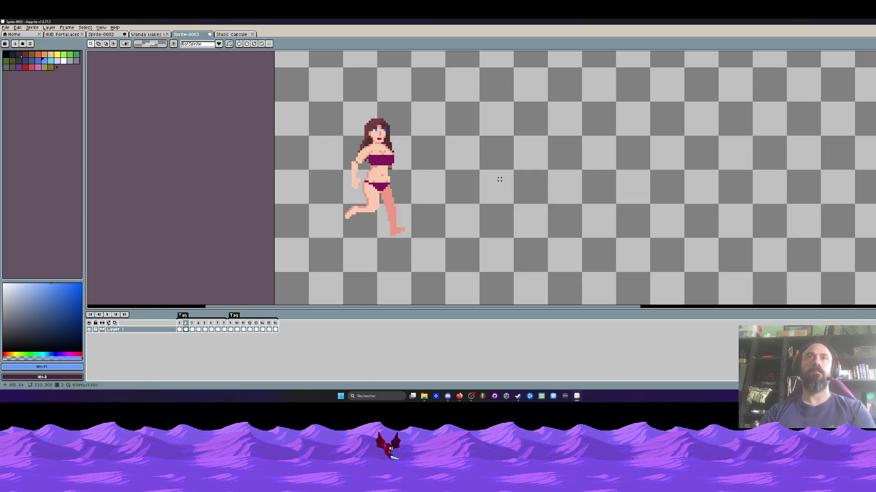
key(Return)
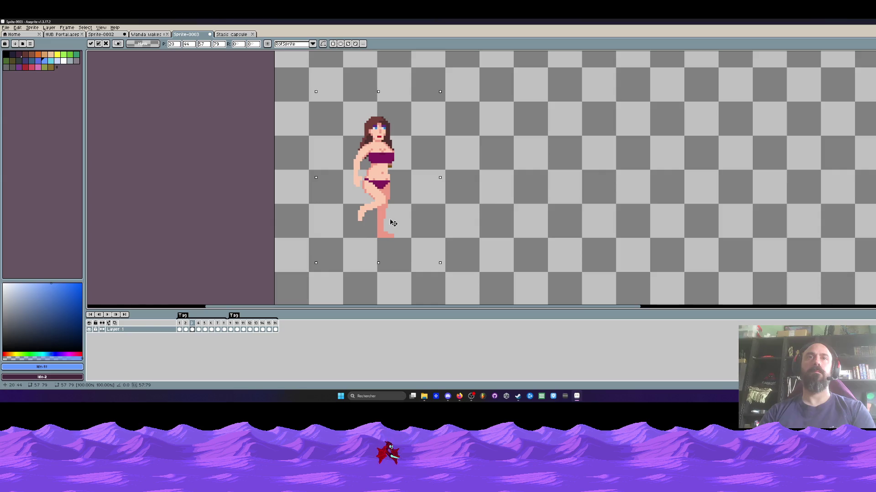
drag(434, 234, 390, 233)
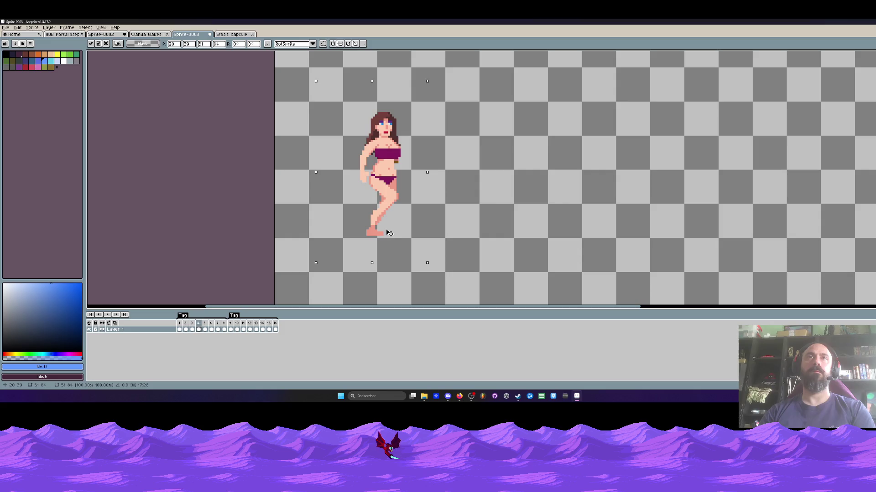
click(474, 212)
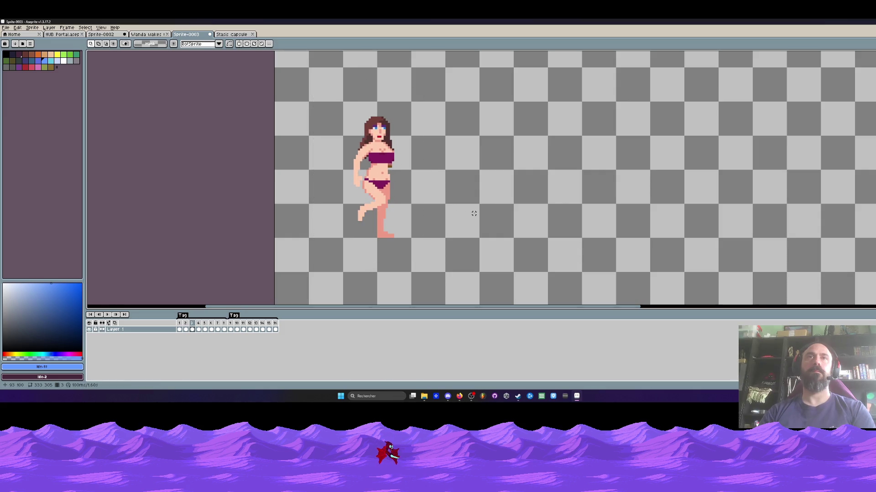
Try shifting the character left in the current frame, then undo and cancel the move
drag(331, 95, 433, 260)
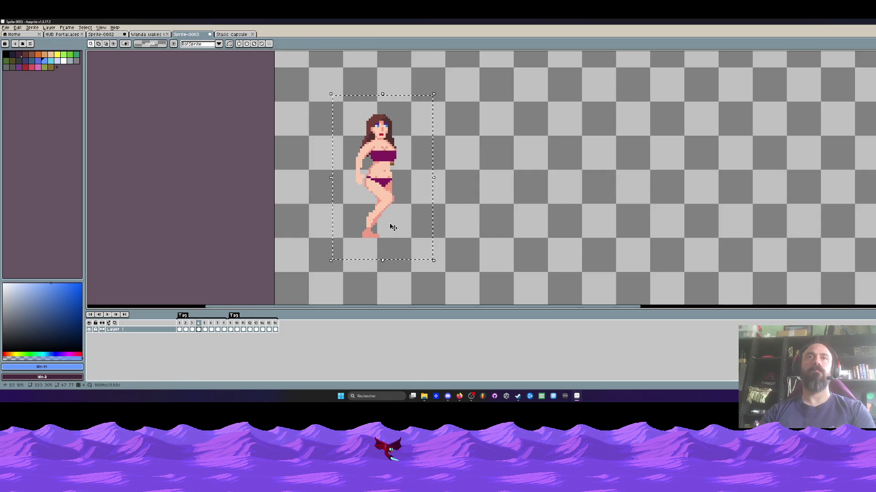
click(393, 227)
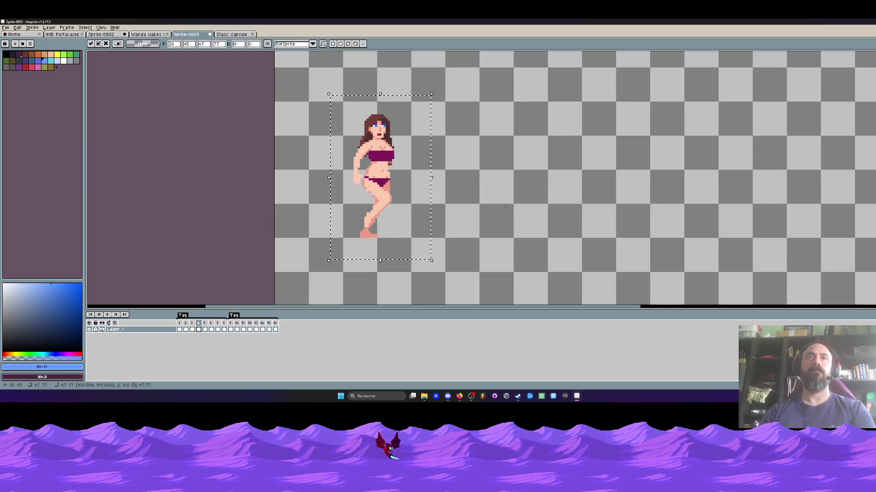
click(510, 205)
drag(376, 84, 500, 276)
drag(483, 225, 422, 225)
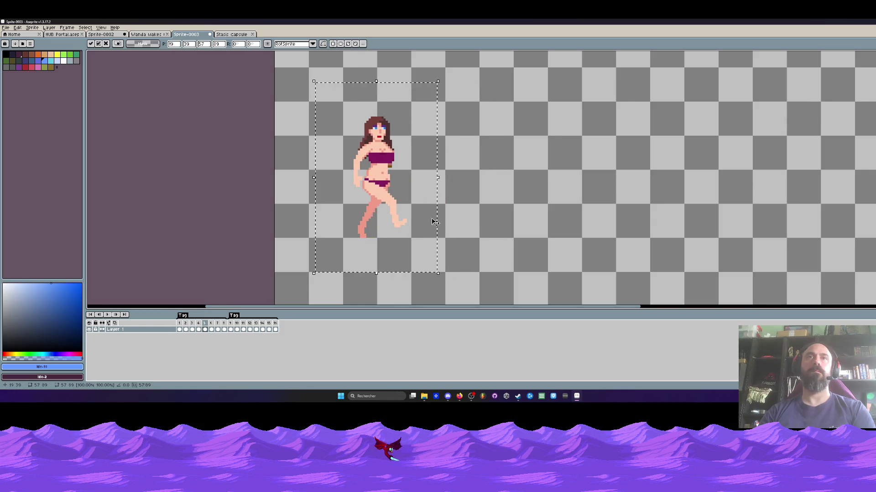
key(Return)
key(ctrl+z)
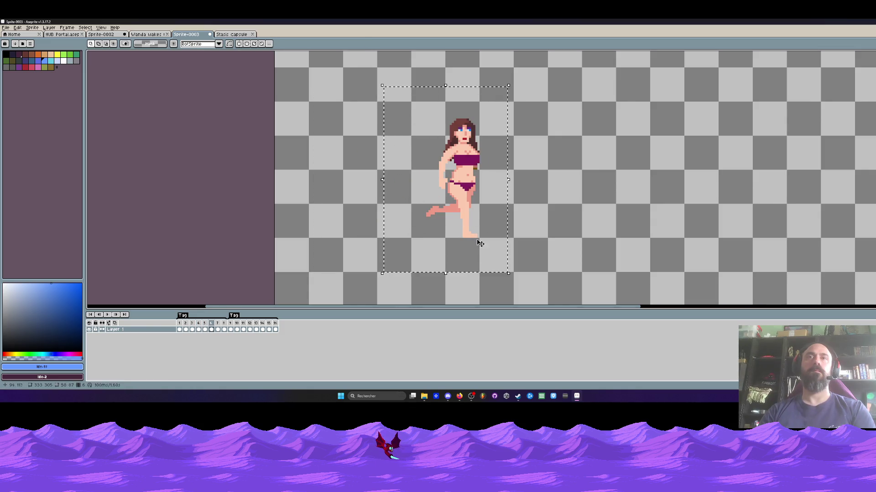
drag(480, 244, 383, 243)
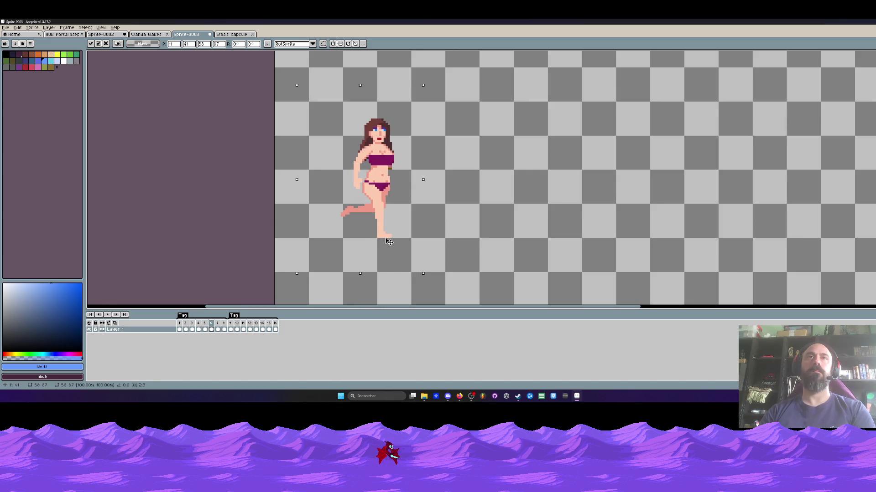
key(Escape)
Shift the character left to match the other frames, with a small extra nudge
drag(363, 113, 547, 250)
drag(467, 178, 369, 179)
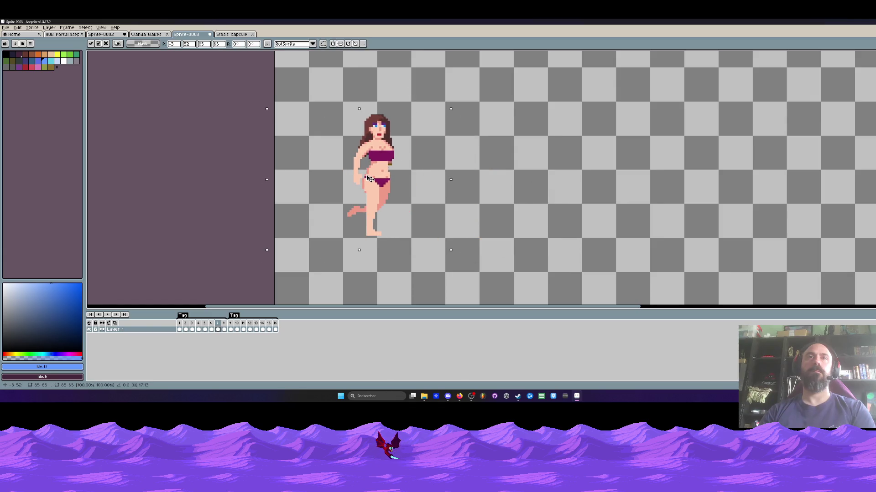
click(510, 164)
mouse_move(307, 78)
mouse_down()
mouse_move(400, 190)
mouse_move(390, 215)
mouse_up()
click(527, 196)
Compare with frame 6, then move the frame 8 character left
key(comma)
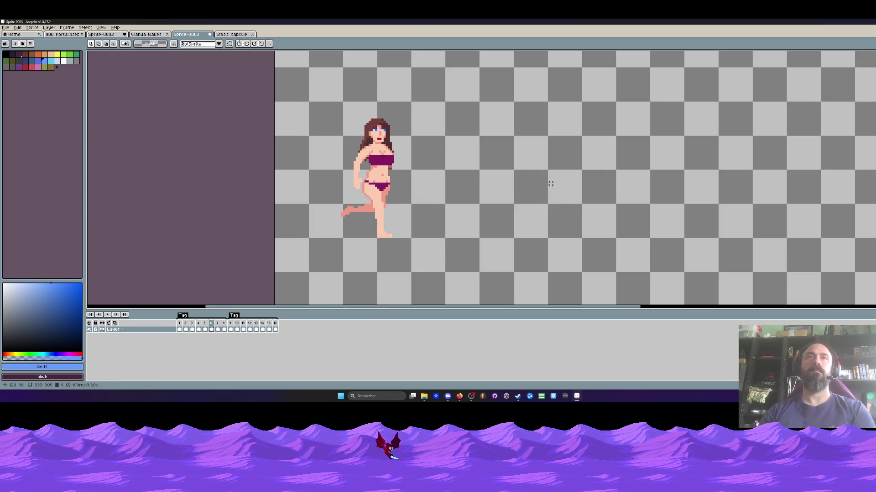
key(period)
key(period)
drag(406, 85, 550, 262)
drag(495, 219, 381, 217)
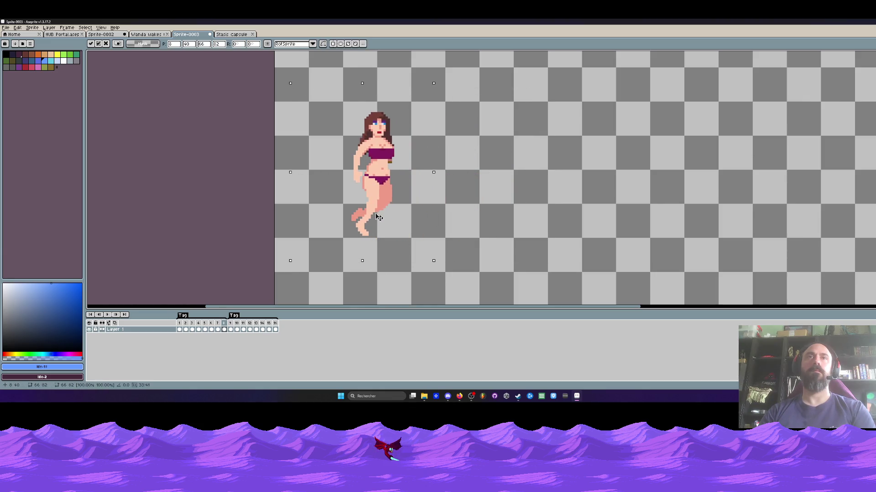
click(525, 201)
key(period)
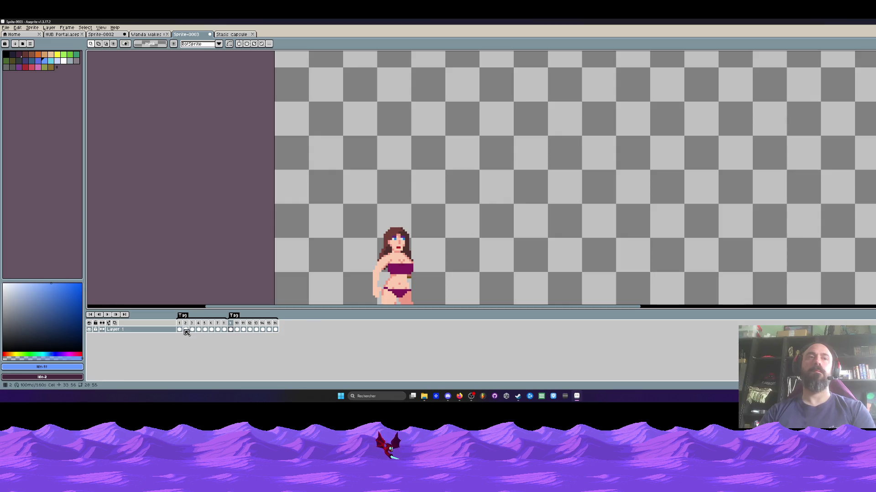
Play the animation, readjust the character on frame 8, and play it again
key(Return)
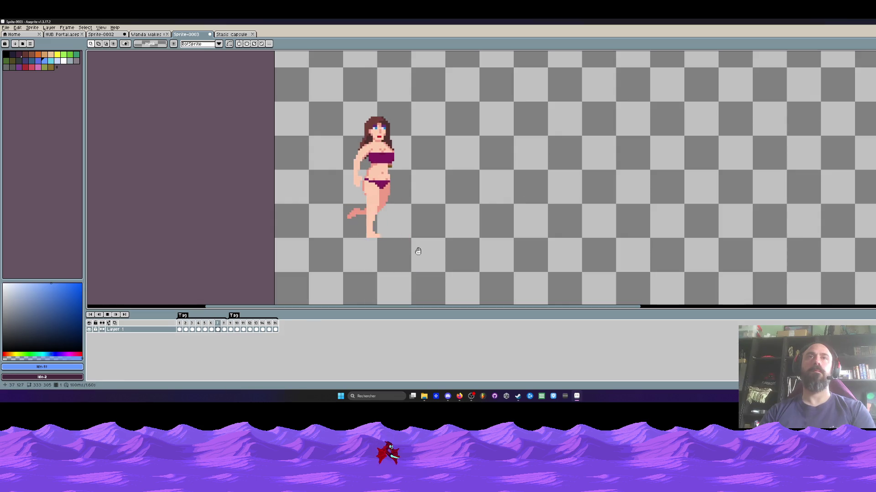
drag(324, 107, 426, 273)
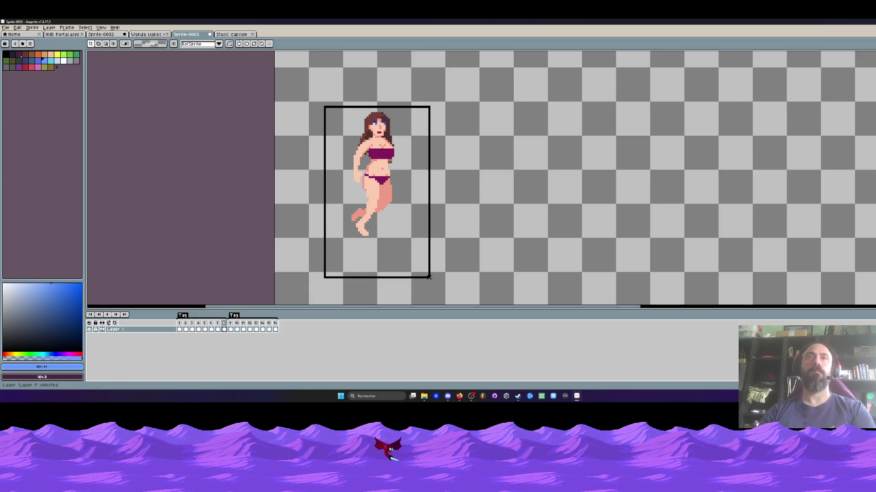
click(387, 220)
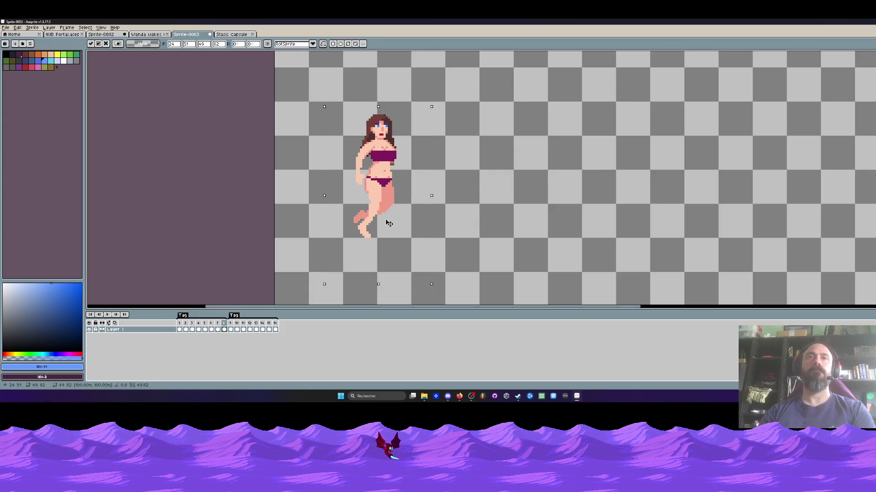
click(514, 218)
key(Return)
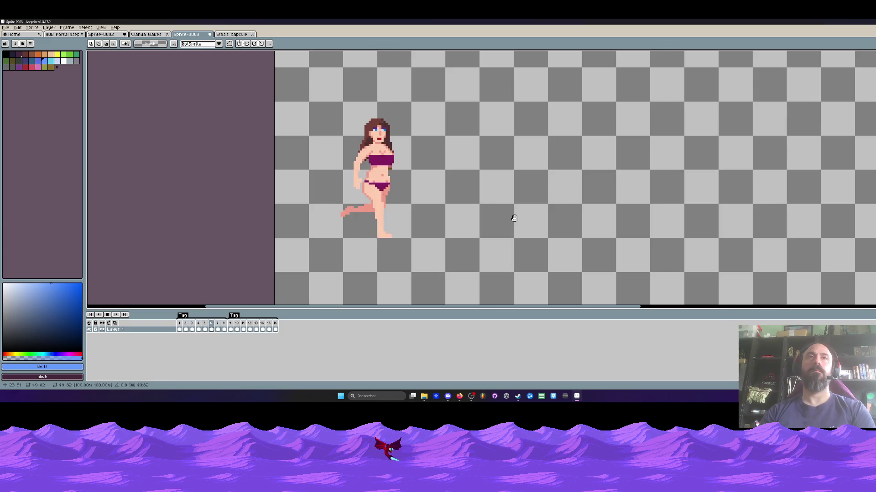
Zoom in and stop playback on frame 2, comparing it with the neighbouring frame
scroll(514, 218, down, 3)
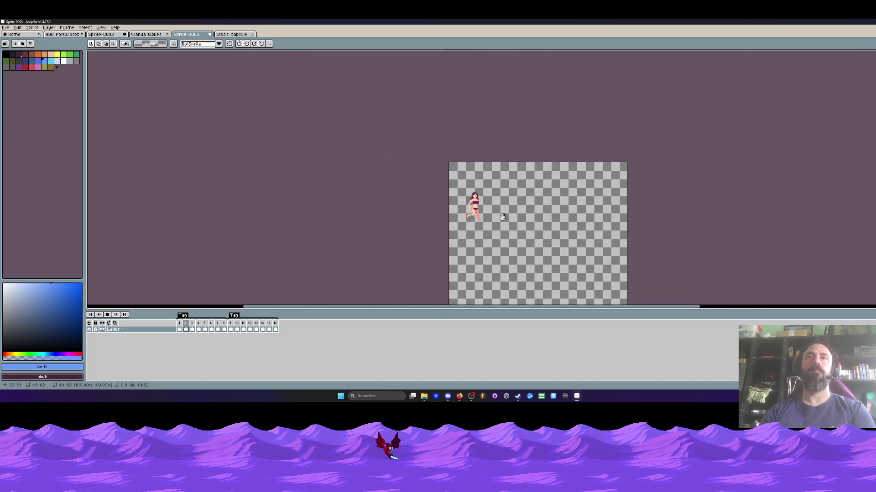
scroll(451, 211, up, 2)
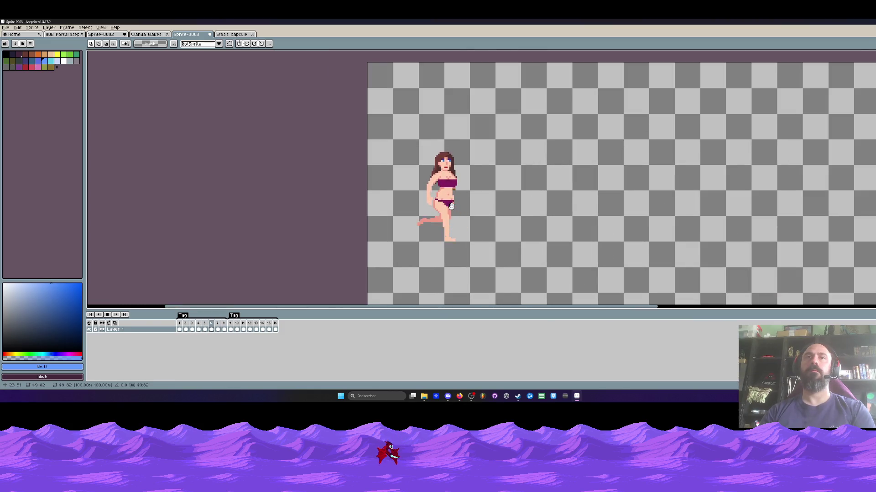
scroll(451, 206, up, 1)
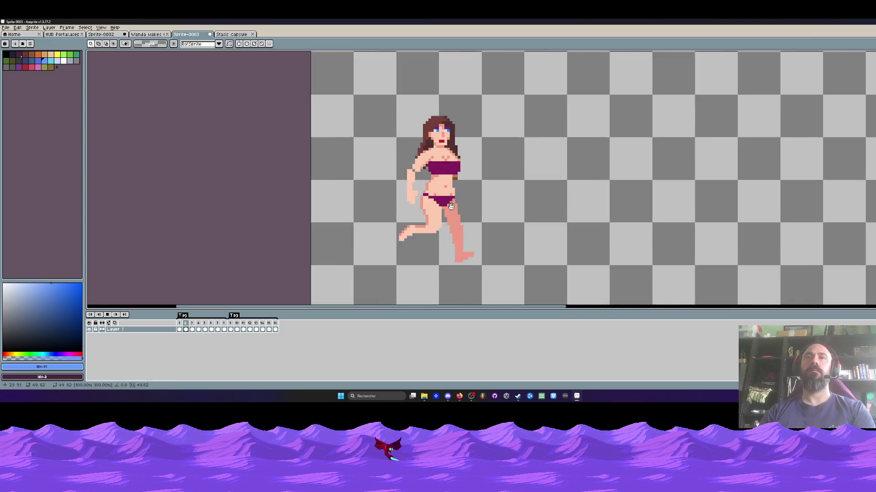
key(Return)
key(Left)
key(Right)
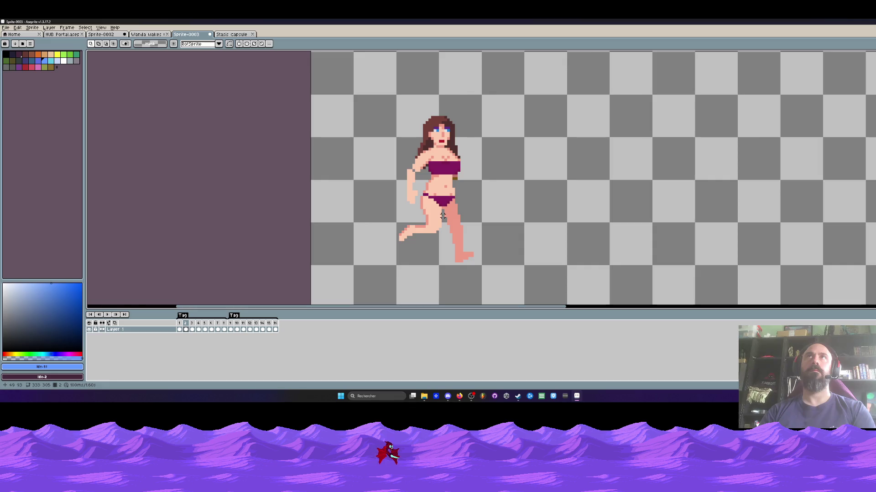
scroll(443, 216, up, 2)
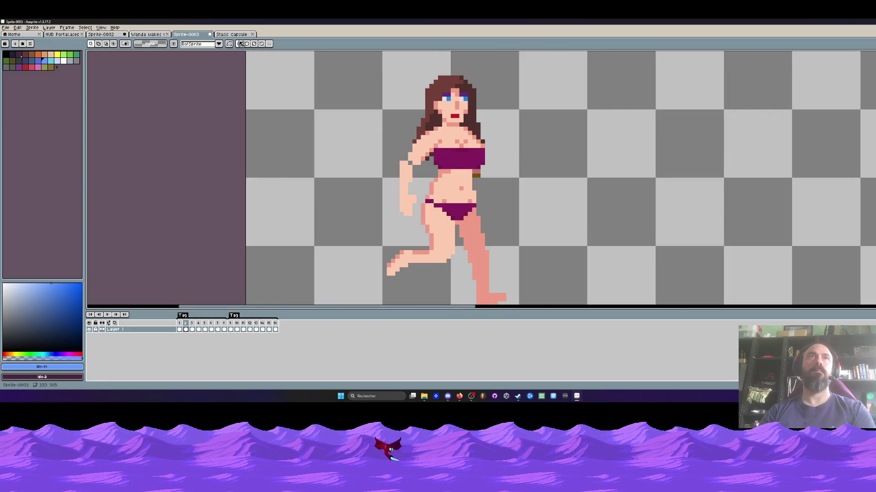
Jump to frames 10 and 11 and undo an accidentally drawn rectangle
click(237, 330)
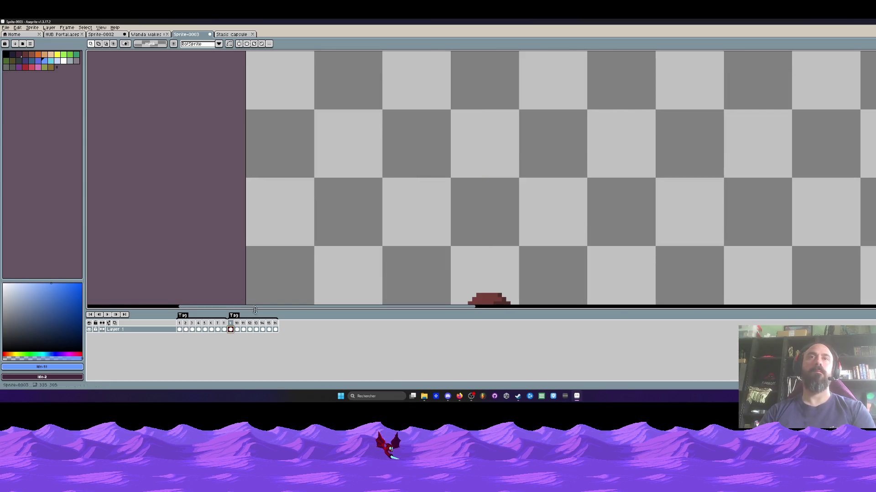
scroll(397, 205, down, 3)
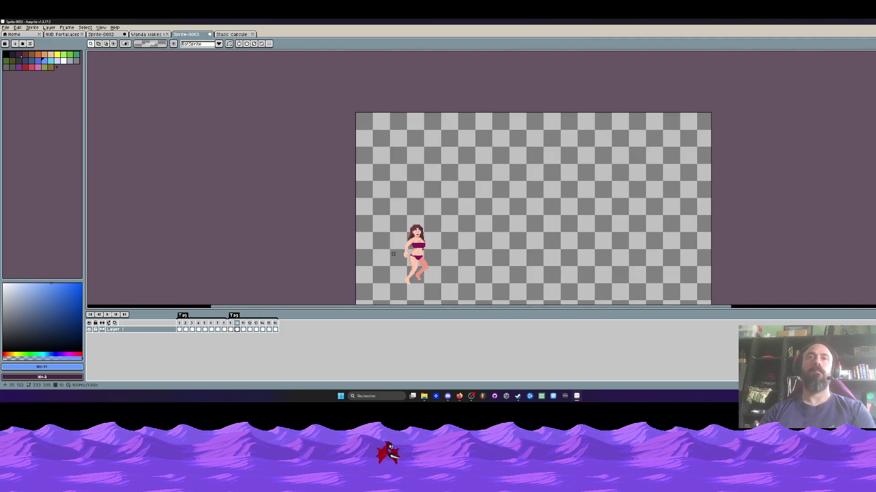
key(Right)
scroll(414, 254, up, 3)
drag(315, 191, 398, 259)
key(ctrl+z)
Step through the following frames to preview poses, returning to frame 11
key(Right)
scroll(401, 247, down, 5)
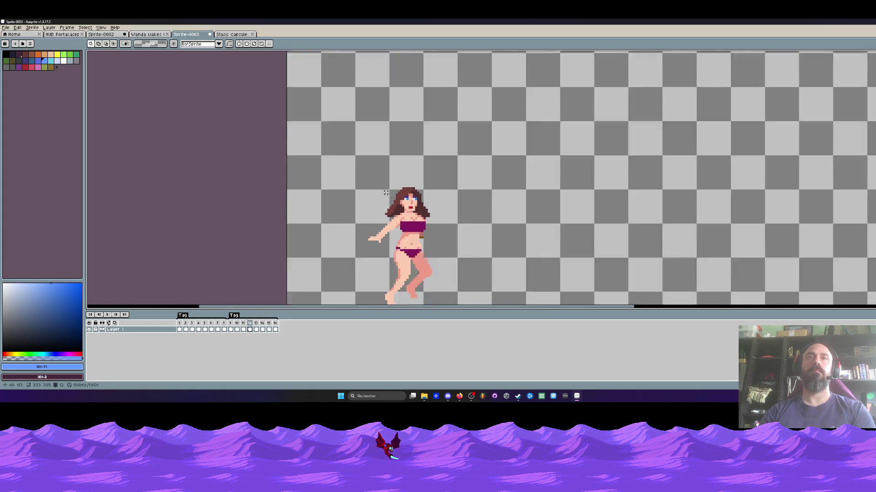
scroll(393, 250, up, 3)
key(Right)
key(Left)
scroll(401, 171, up, 2)
scroll(400, 171, up, 1)
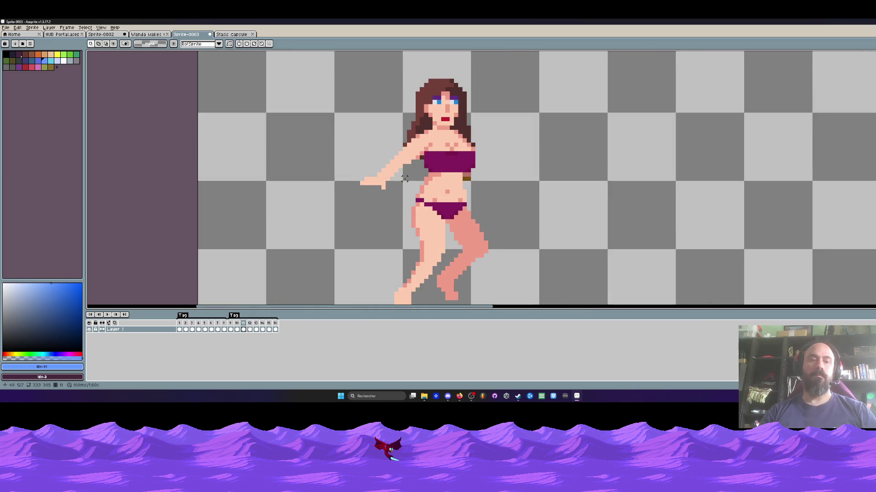
Lasso the outstretched arm on frame 11, then deselect it
key(q)
drag(368, 140, 399, 184)
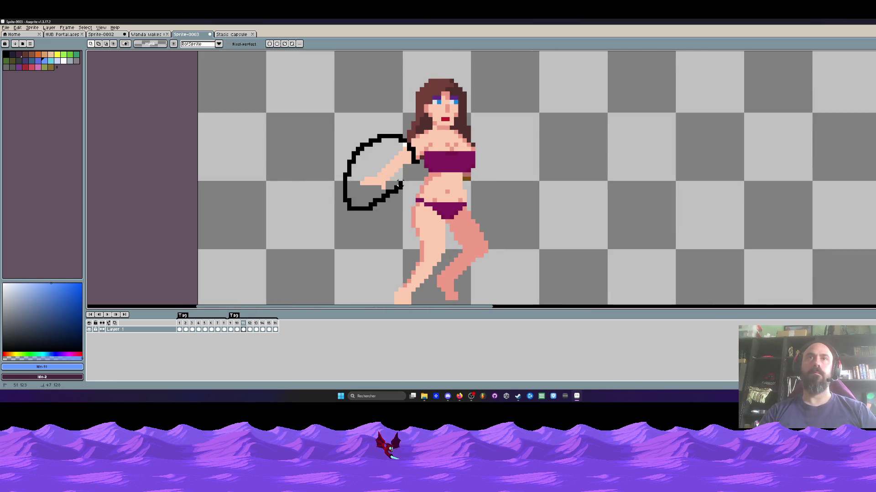
mouse_move(420, 150)
mouse_down()
mouse_move(406, 187)
mouse_move(422, 160)
mouse_up()
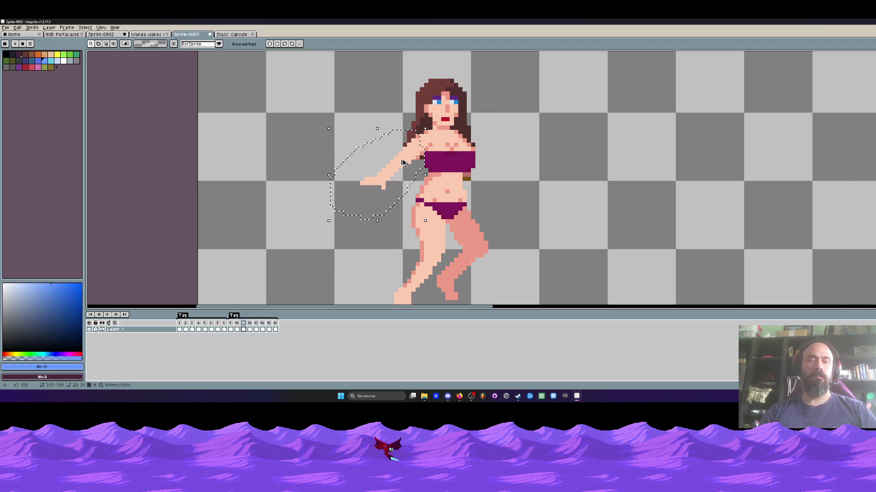
key(ctrl+d)
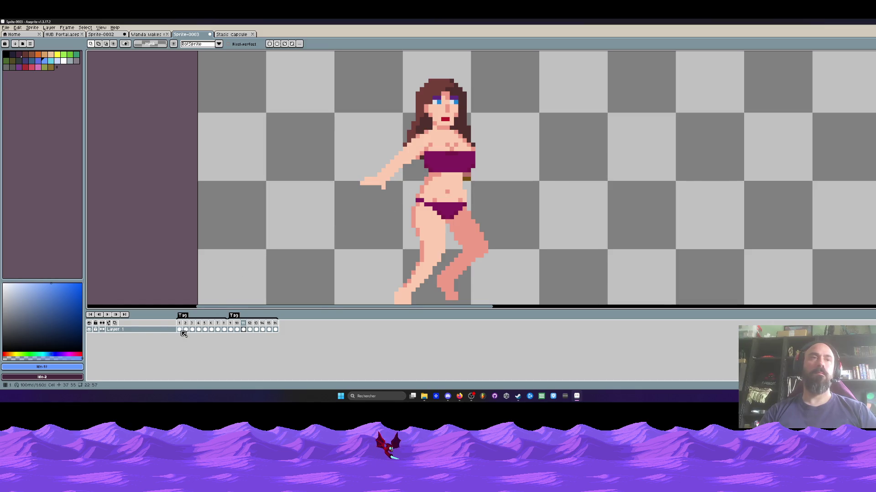
Return to frame 1 and advance to frame 2 to inspect the arm
click(179, 329)
scroll(342, 254, down, 1)
scroll(342, 254, up, 1)
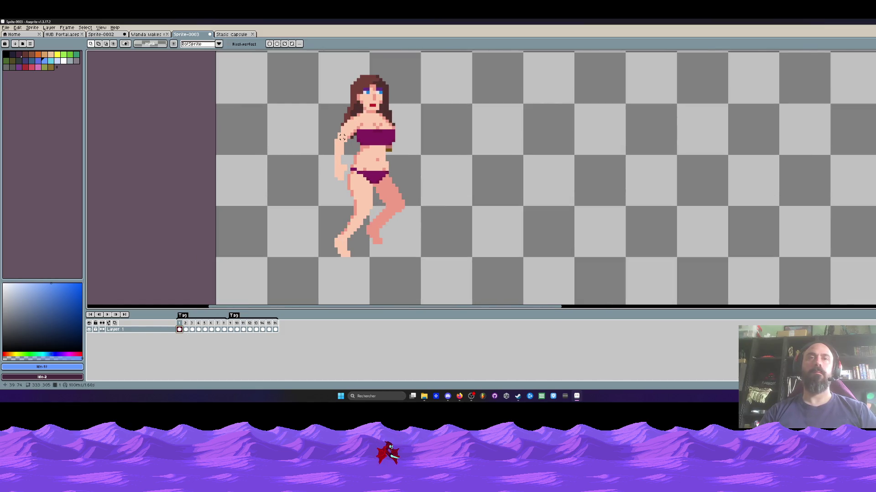
key(Right)
scroll(314, 136, up, 1)
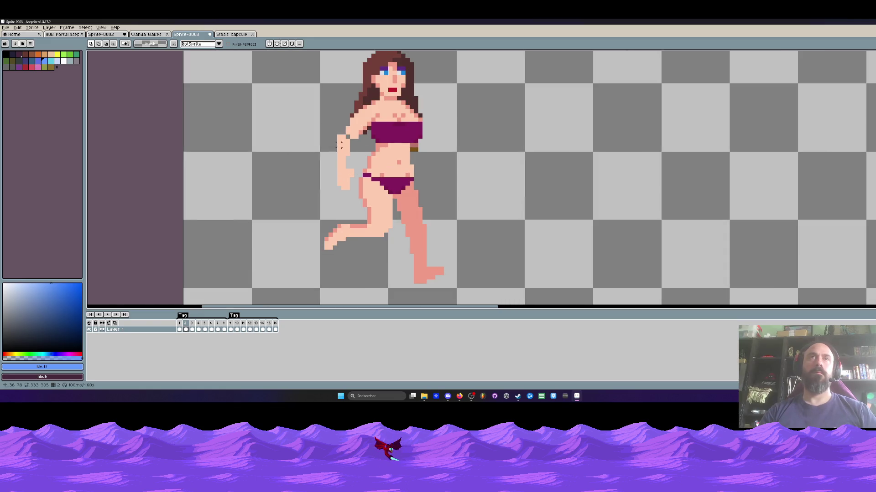
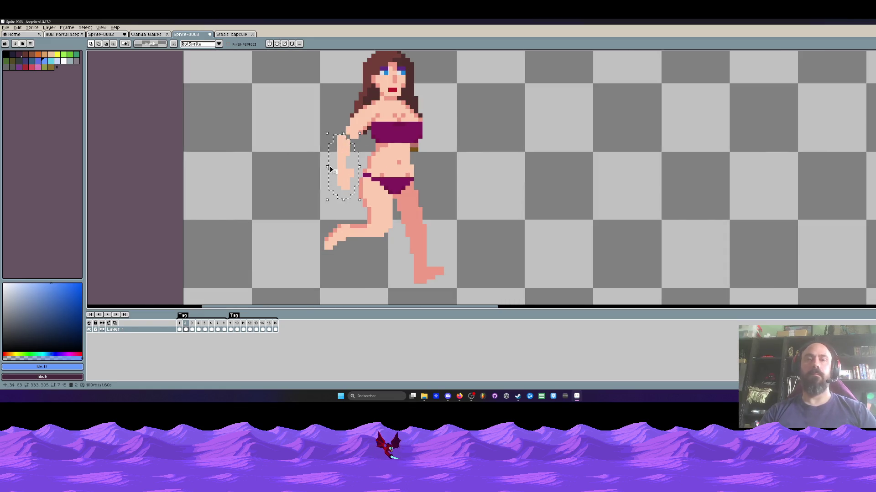
Move the floating arm out in front of the figure in frame 2 and commit it
key(Escape)
key(ctrl+v)
mouse_move(328, 192)
mouse_down()
mouse_move(337, 139)
mouse_move(351, 135)
mouse_up()
key(Return)
scroll(296, 107, down, 2)
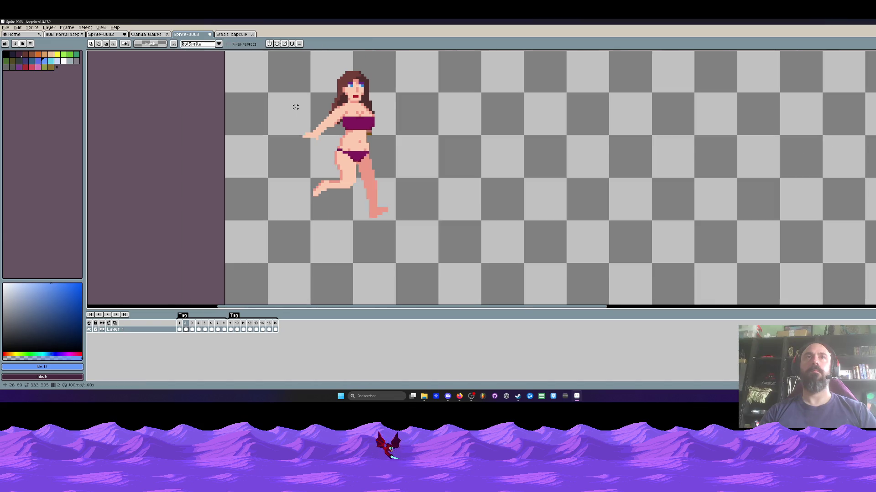
Compare frames 2 and 3, then undo the dark object on the frame-3 hand
key(Right)
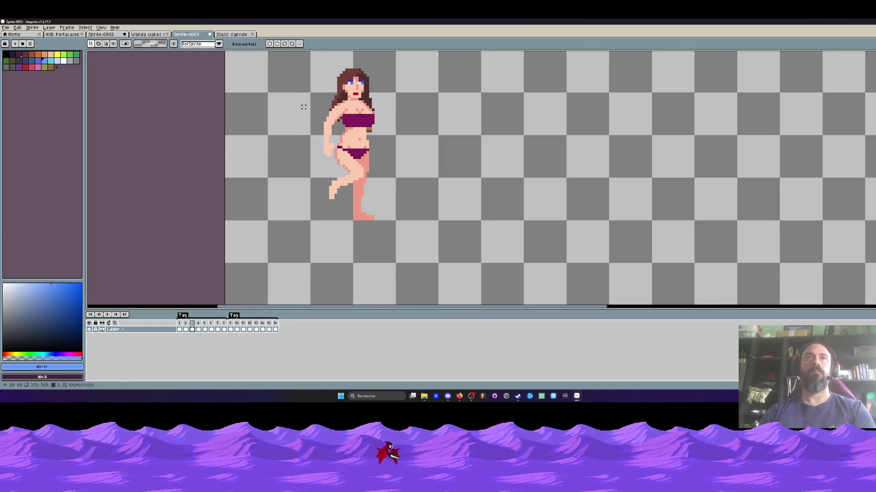
key(Left)
key(Right)
key(Left)
key(Right)
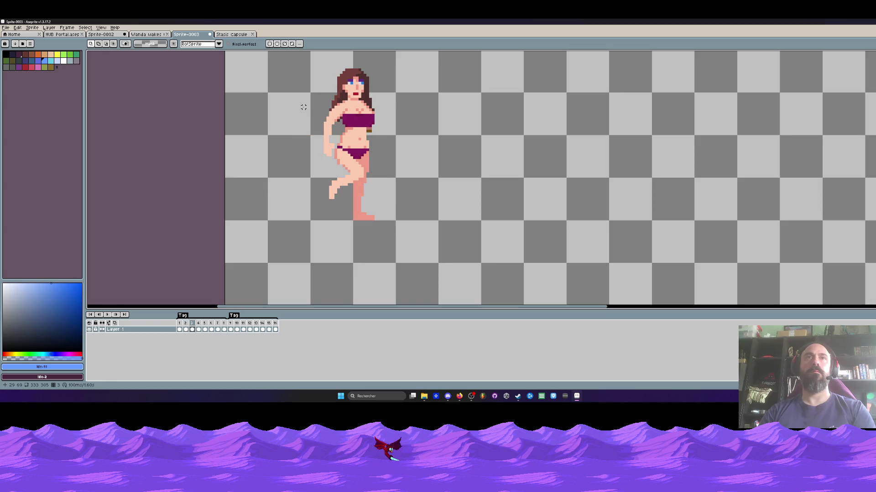
scroll(304, 123, up, 2)
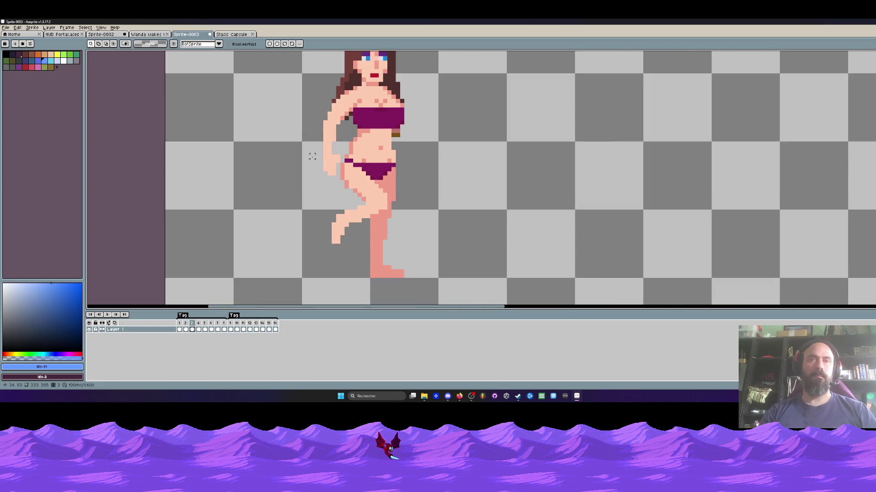
key(b)
key(ctrl+z)
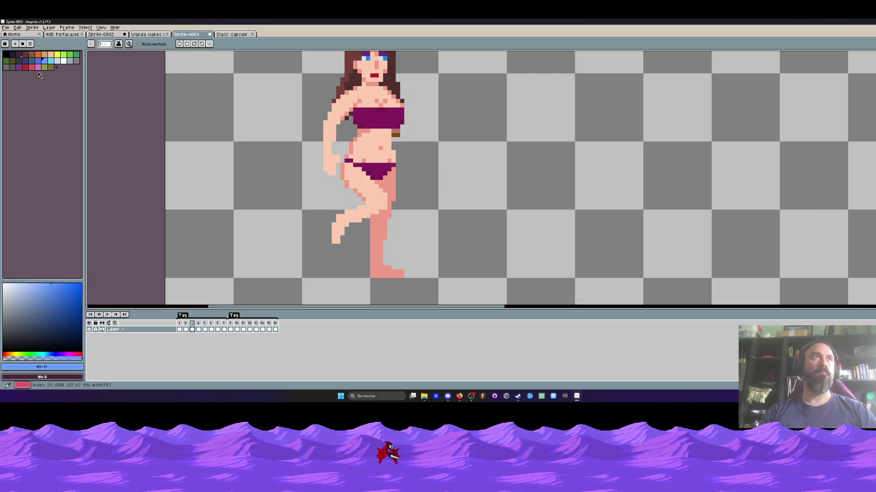
Add light blue #639bff to the palette and set the pencil brush size to 2
click(19, 357)
click(80, 367)
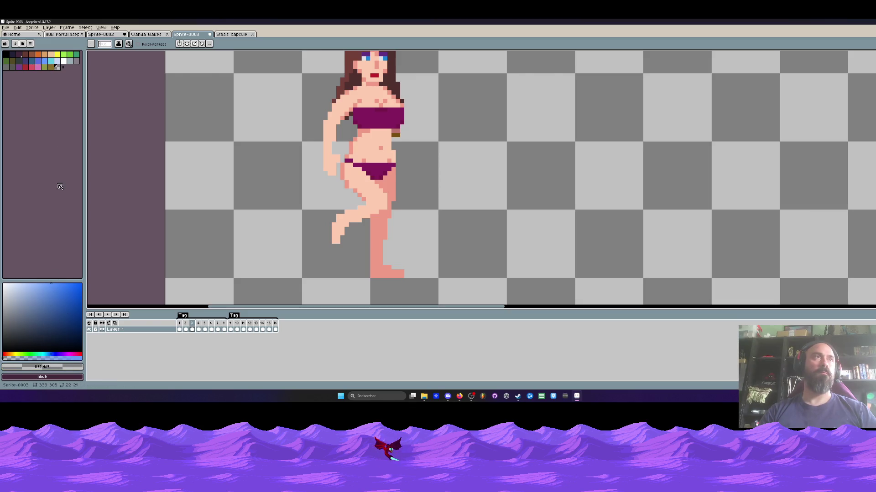
key(b)
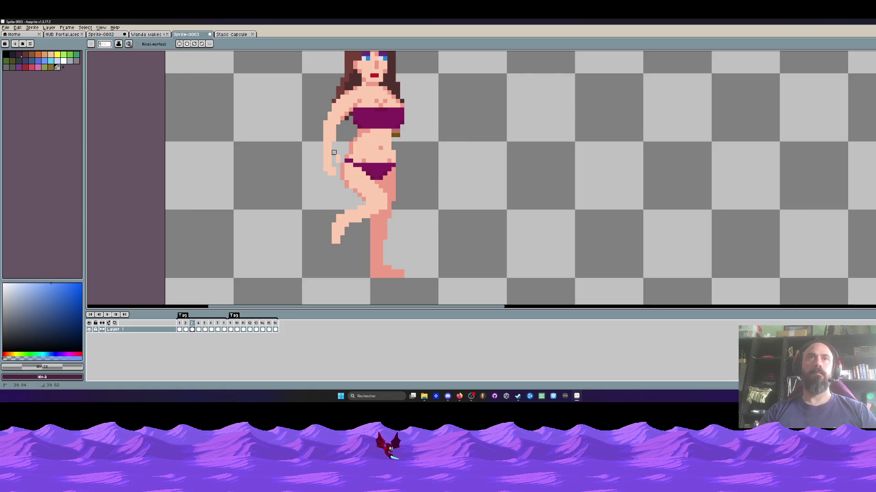
key(plus)
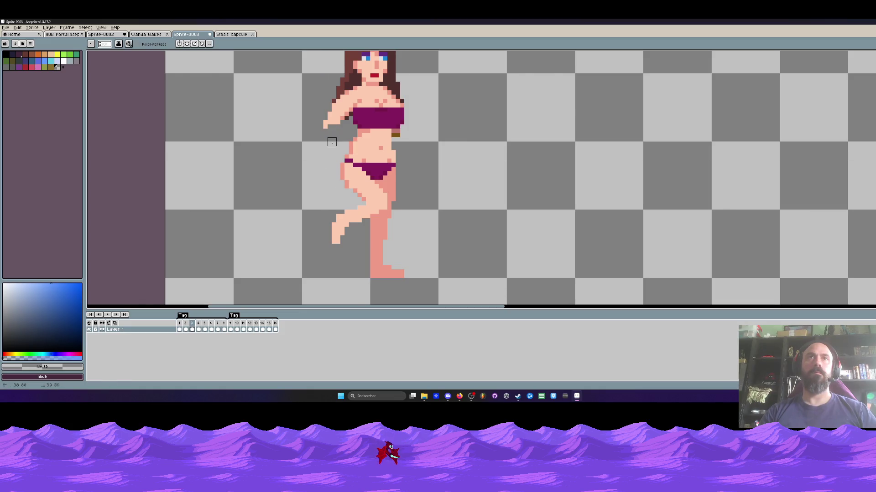
scroll(297, 145, up, 2)
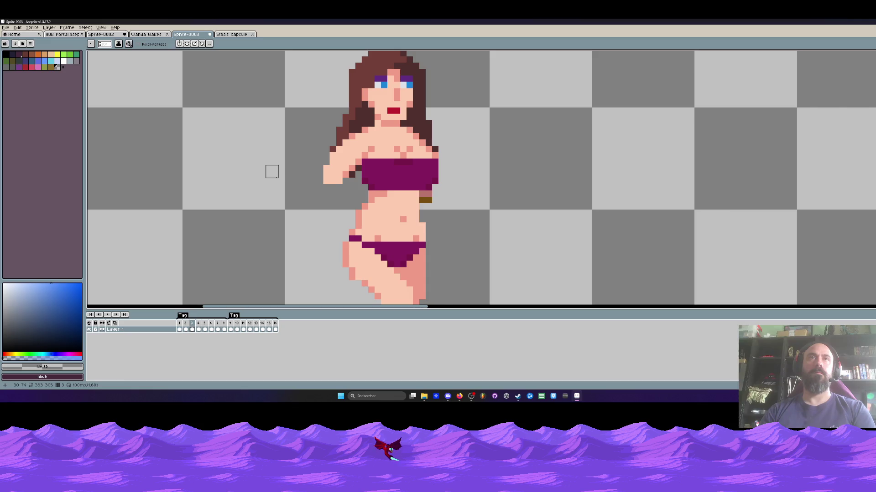
key(ctrl+b)
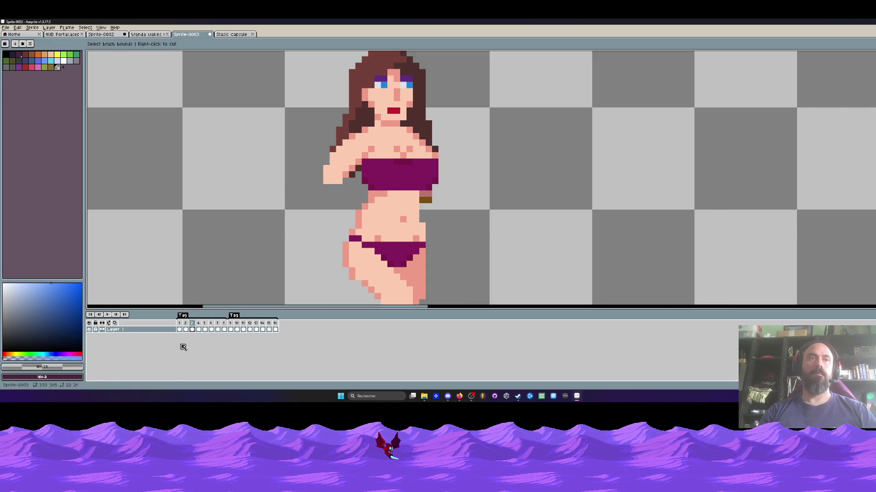
Cancel the custom brush capture and return to frame 2
click(184, 330)
scroll(269, 185, down, 3)
key(Escape)
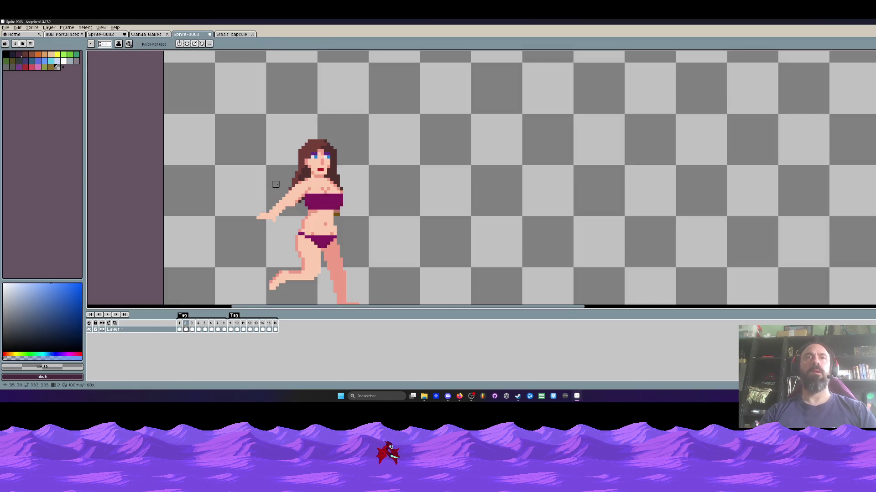
scroll(276, 185, down, 1)
scroll(269, 172, up, 1)
Flip between frames 2 and 3, then lasso the extended arm in frame 2
key(Left)
key(Right)
scroll(374, 198, up, 1)
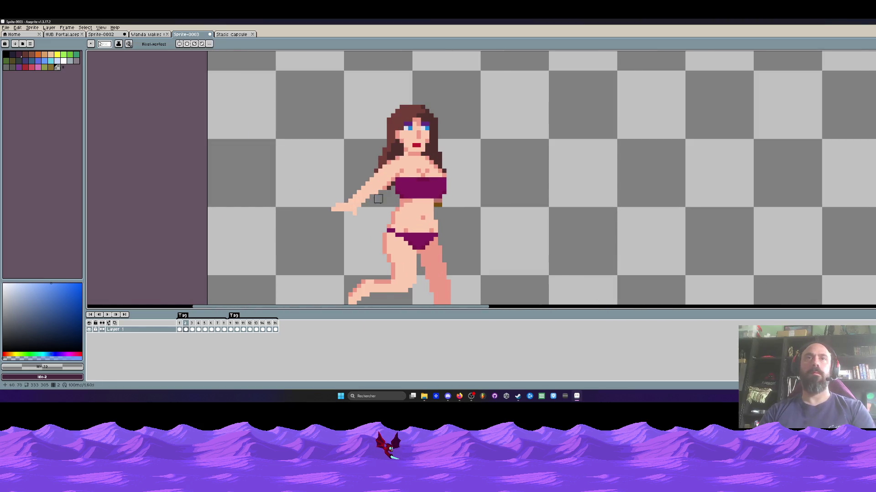
scroll(382, 194, down, 1)
key(Right)
key(Left)
key(Right)
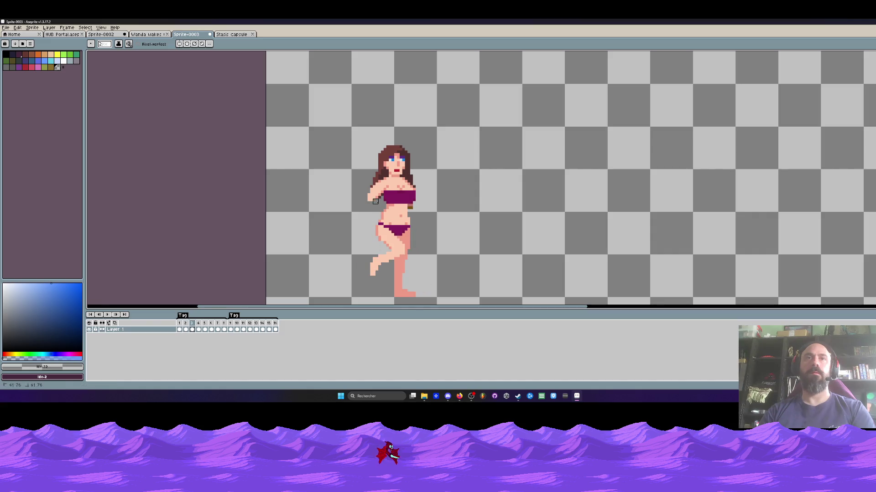
key(Left)
scroll(331, 230, up, 1)
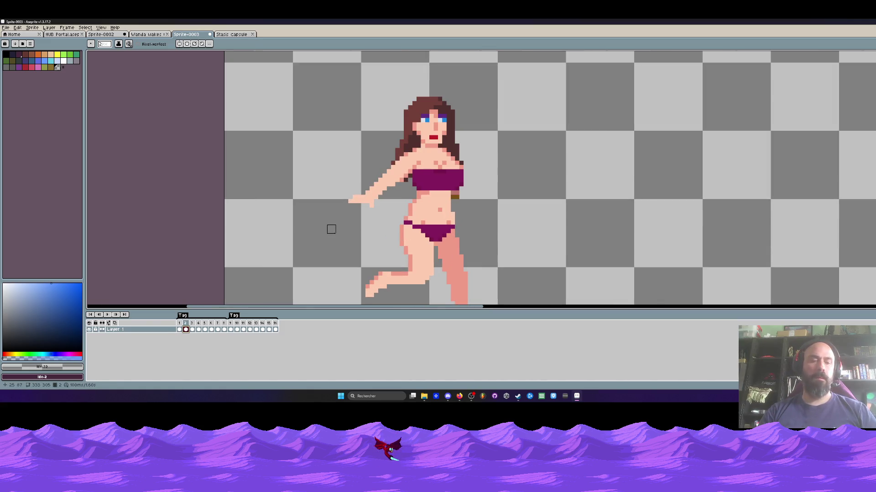
key(q)
mouse_move(343, 176)
mouse_down()
mouse_move(394, 198)
mouse_move(322, 178)
mouse_up()
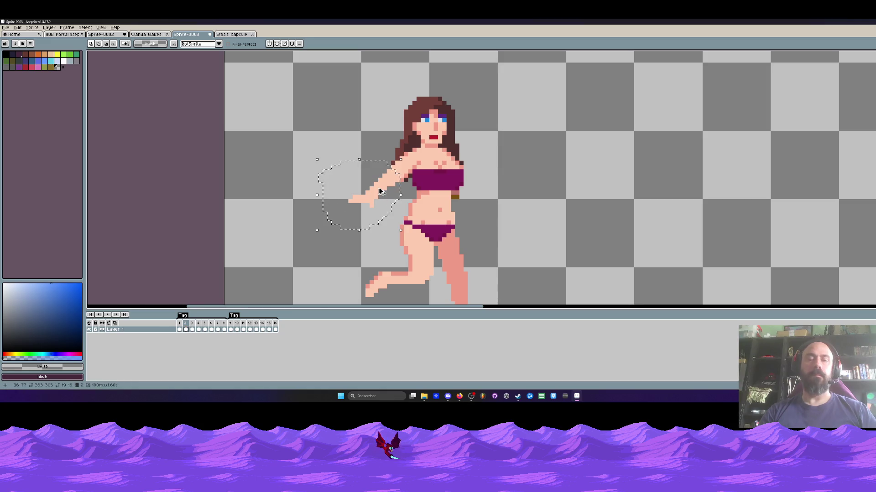
Copy the extended arm from frame 2 and paste it in place into frame 3
key(ctrl+d)
click(192, 329)
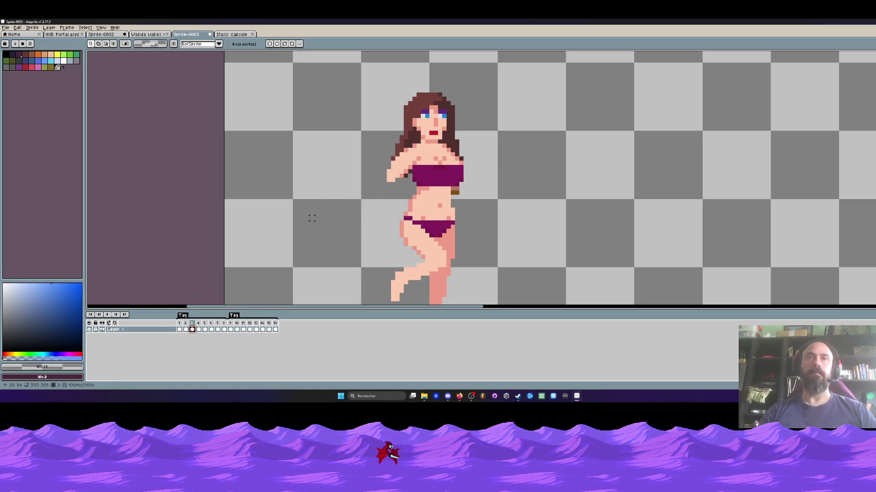
key(ctrl+v)
key(Return)
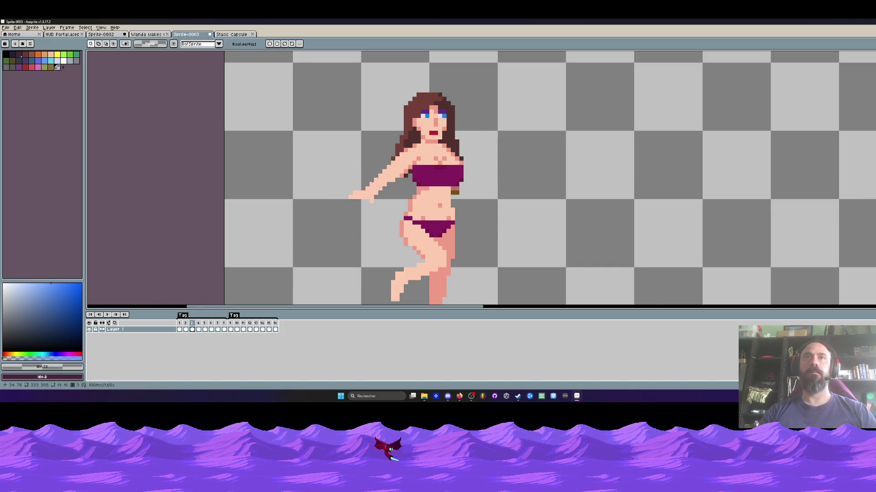
scroll(301, 163, down, 3)
Step through frames 4 and 5 and back to frame 2 to review the cycle
key(Left)
key(Right)
key(Right)
scroll(338, 188, up, 2)
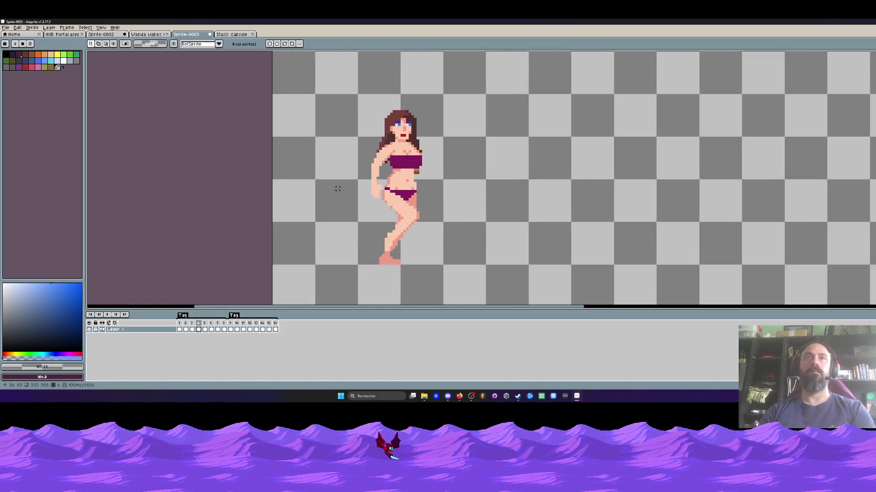
key(Right)
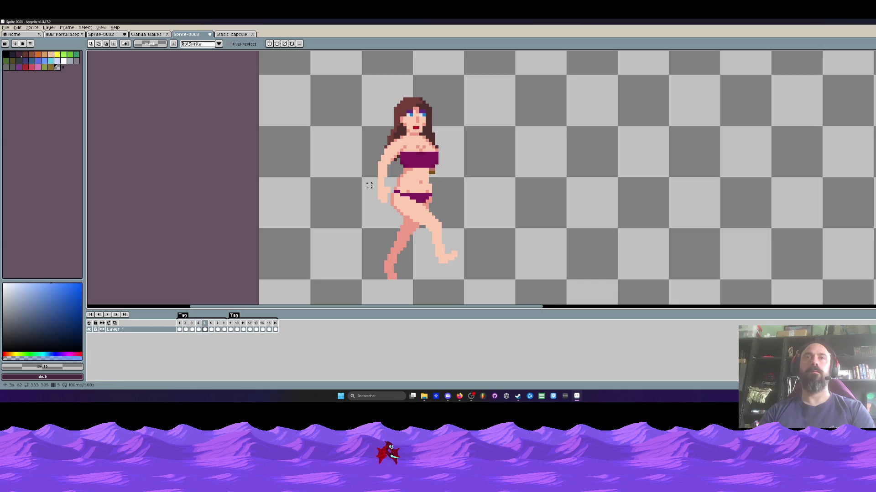
key(Left)
key(Left)
key(Left)
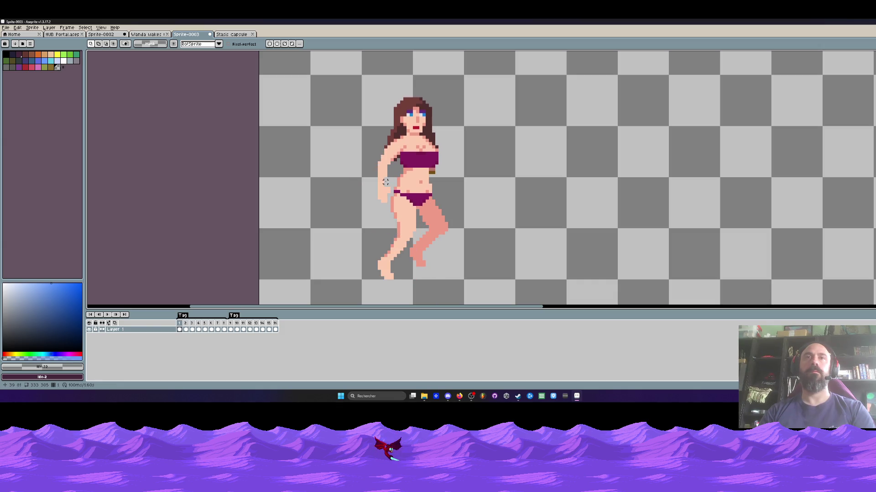
key(Right)
key(Right)
key(Right)
key(Right)
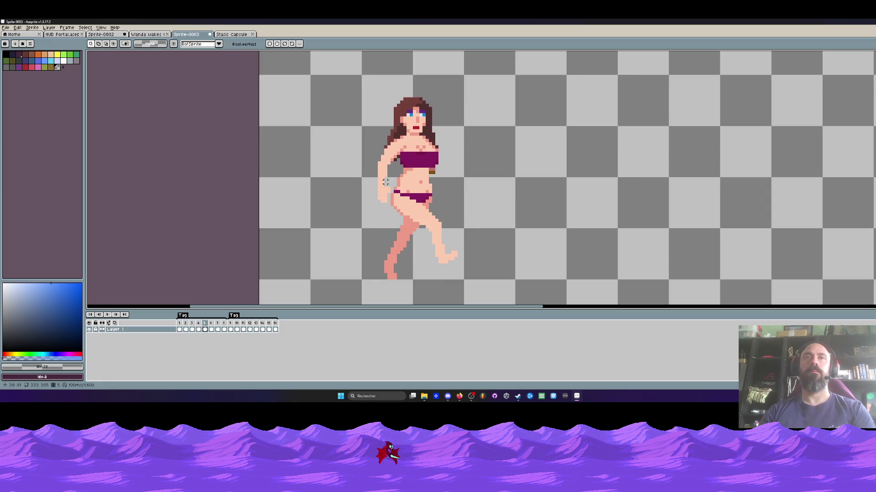
key(Left)
key(Left)
key(Left)
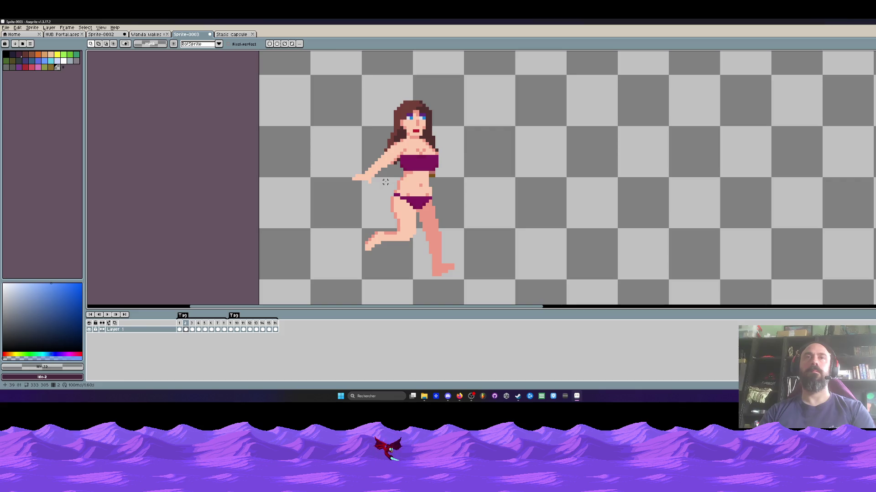
Lasso the forearm, flip it horizontally, and commit the flip
scroll(398, 175, up, 2)
scroll(391, 169, up, 1)
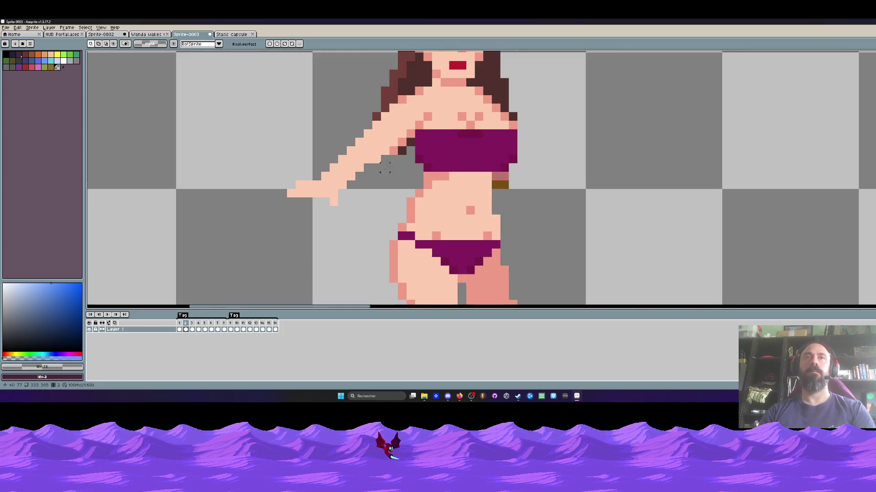
mouse_move(377, 159)
mouse_down()
mouse_move(315, 238)
mouse_move(376, 160)
mouse_move(345, 195)
mouse_move(346, 239)
mouse_up()
key(shift+h)
scroll(407, 181, down, 3)
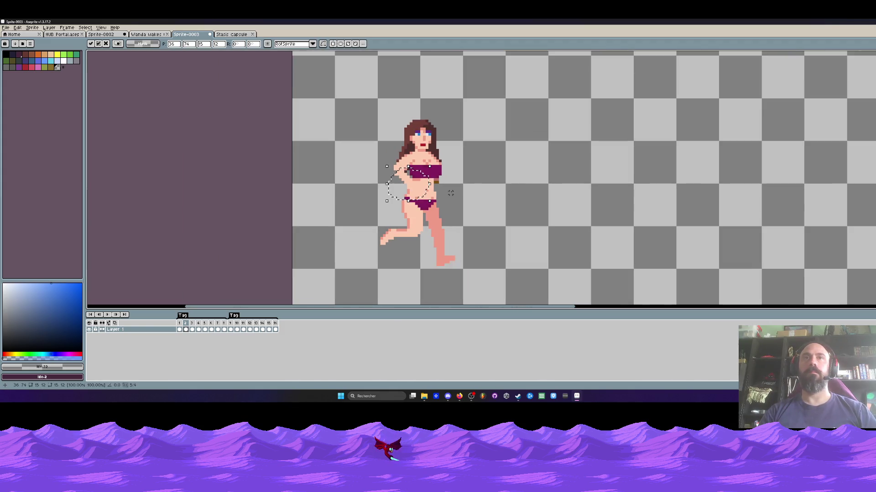
key(Return)
Return to frame 1 and cancel the rectangle drawn over the arm
key(ctrl+d)
scroll(453, 187, down, 1)
key(Left)
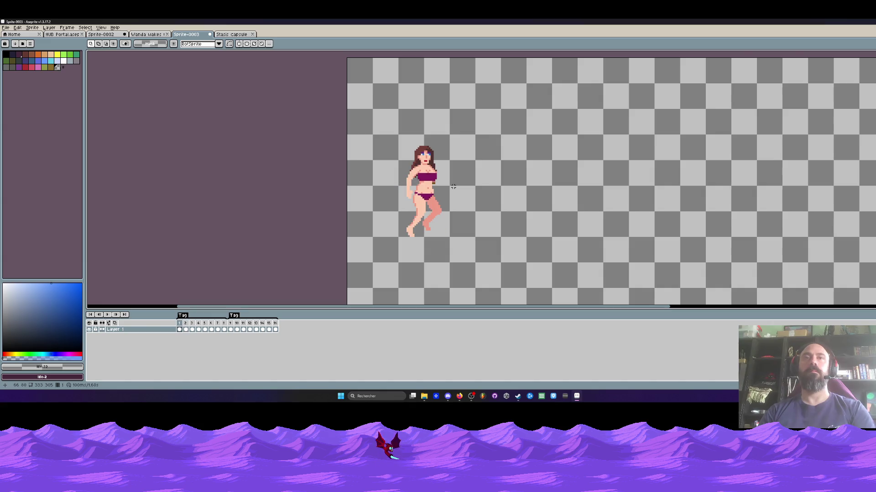
scroll(453, 187, up, 3)
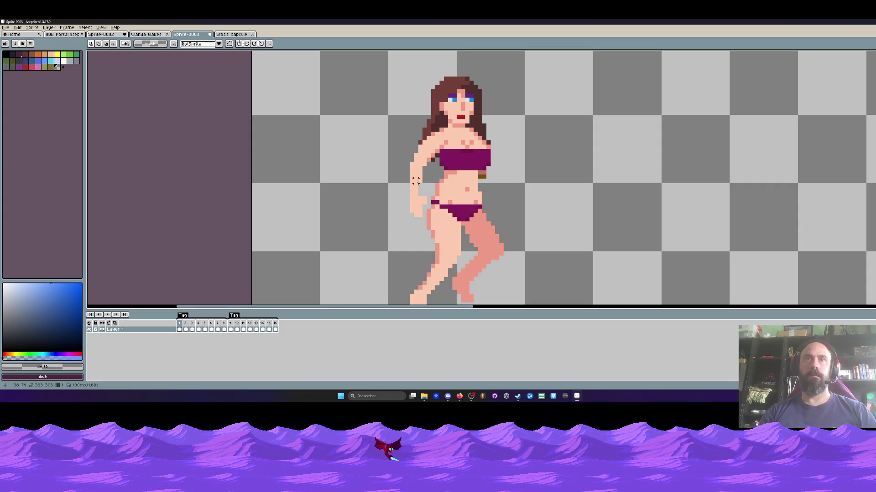
key(Escape)
Lasso the bent arm in frame 1 and commit it as a transform selection
key(q)
drag(424, 169, 406, 173)
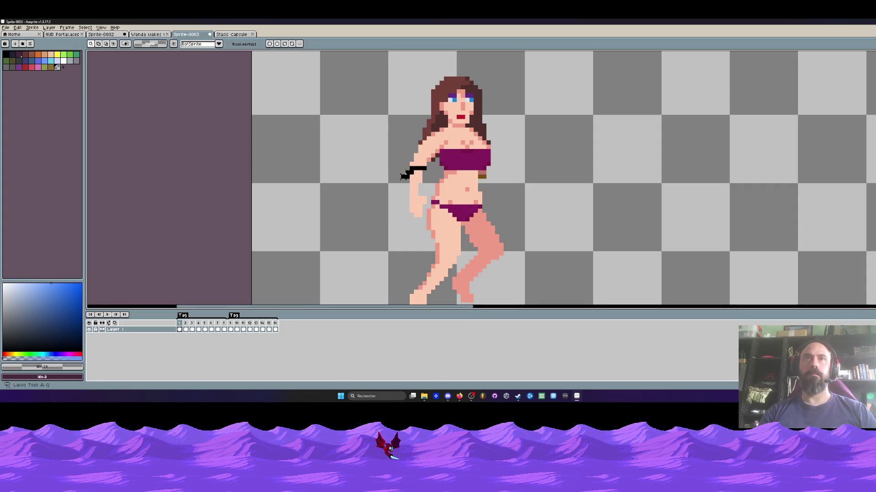
drag(423, 208, 426, 196)
click(413, 187)
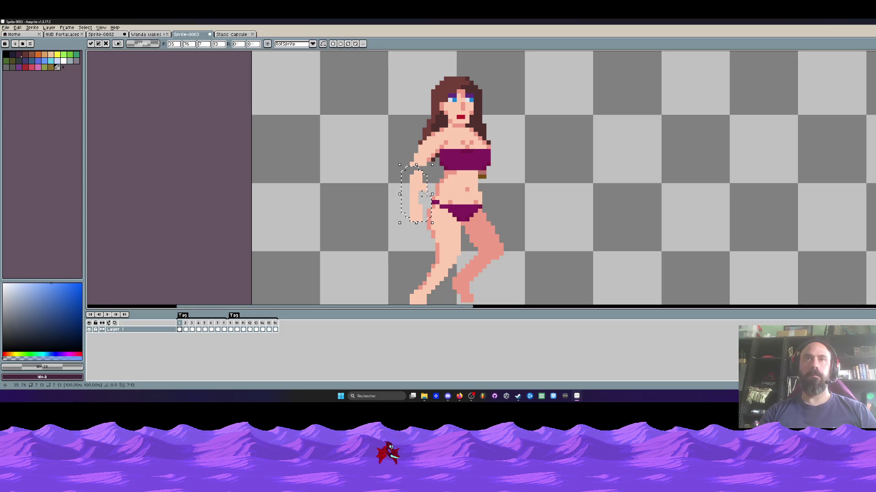
key(Return)
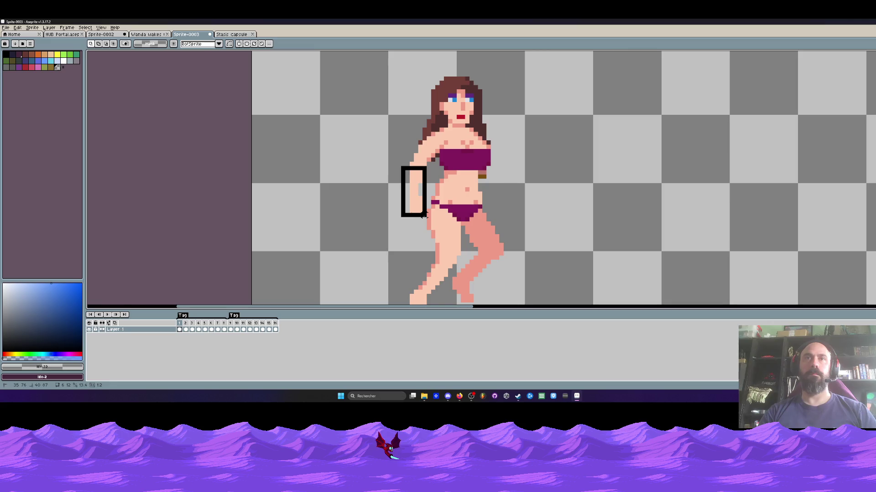
Try rotating the arm upward about 61°, cancel it, and sample green with the eyedropper
drag(431, 222, 467, 192)
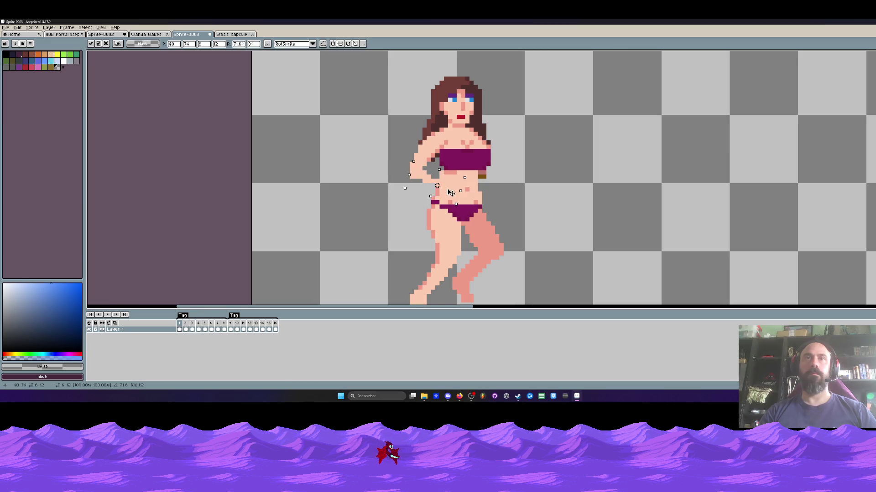
key(Escape)
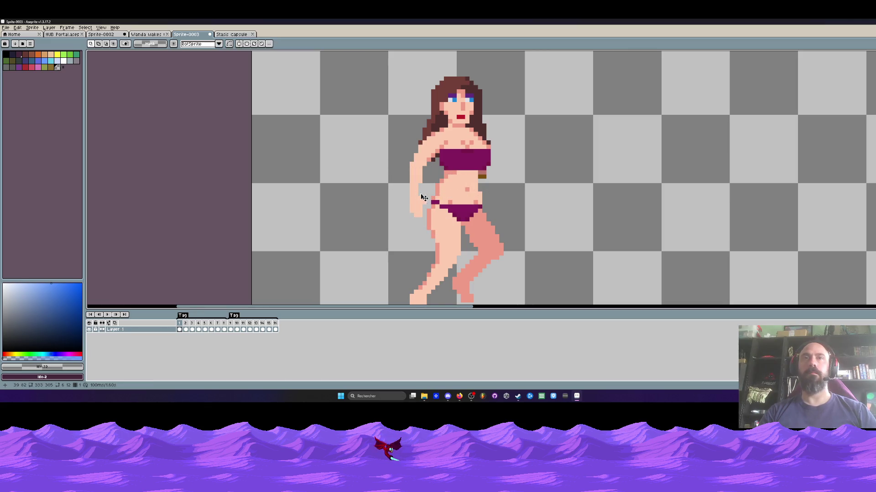
key(i)
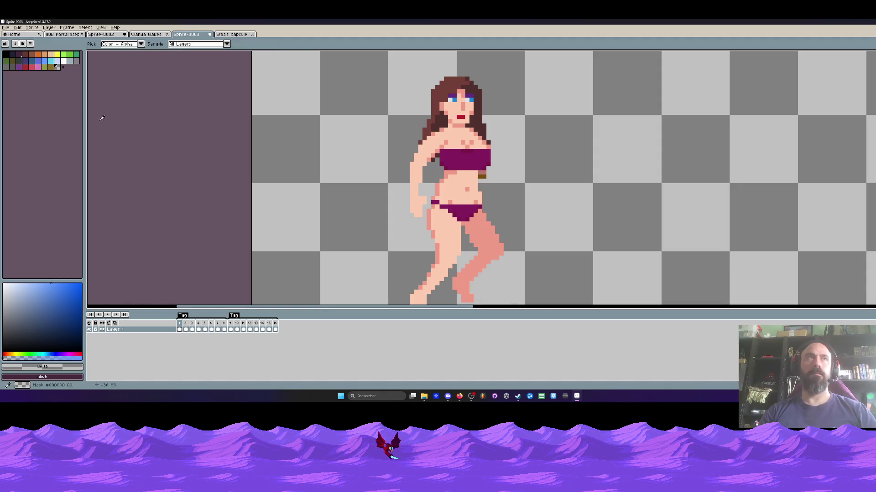
click(63, 54)
Flood-fill the hanging forearm with green using the Paint Bucket
key(g)
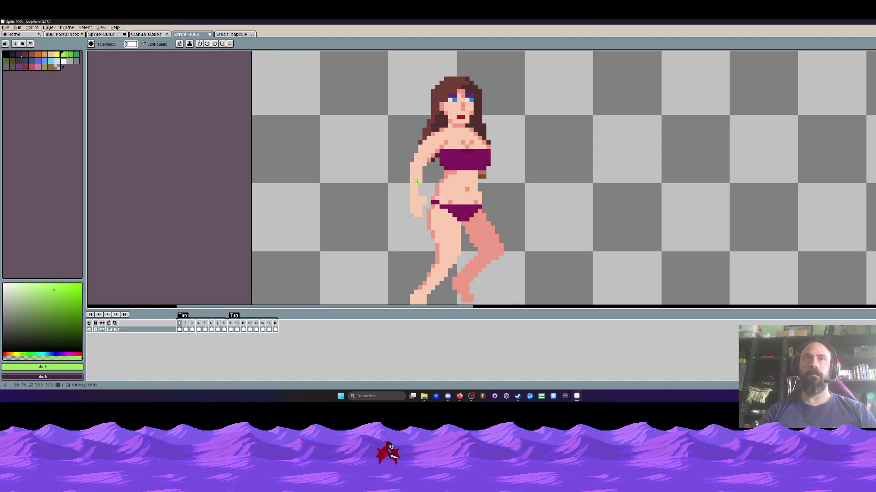
scroll(416, 181, up, 1)
key(b)
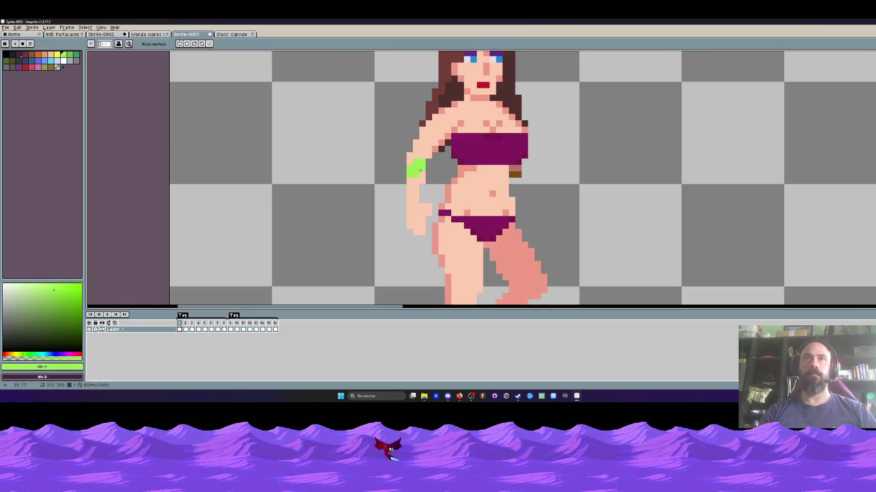
key(g)
click(412, 195)
Select the green forearm, commit the transform, and compare against the neighbouring frame
key(m)
mouse_move(399, 157)
mouse_down()
mouse_move(433, 243)
mouse_move(468, 193)
mouse_move(466, 218)
mouse_move(460, 195)
mouse_up()
scroll(479, 187, down, 2)
click(553, 173)
key(Right)
key(Left)
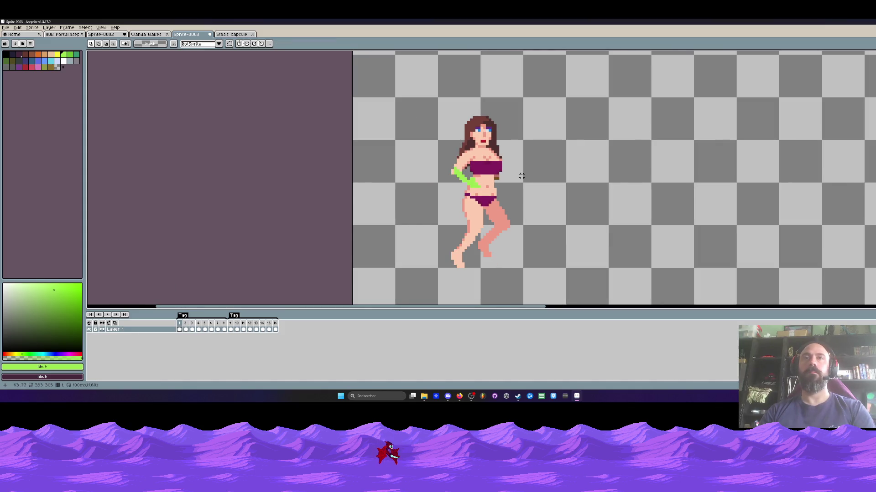
scroll(489, 181, up, 4)
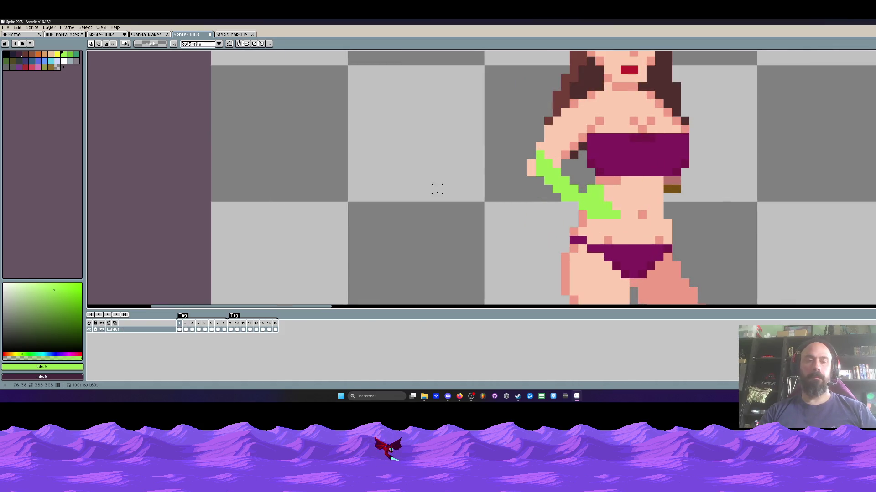
Test dark purple and green pixels beside the forearm, undoing both
key(b)
right_click(518, 184)
key(ctrl+z)
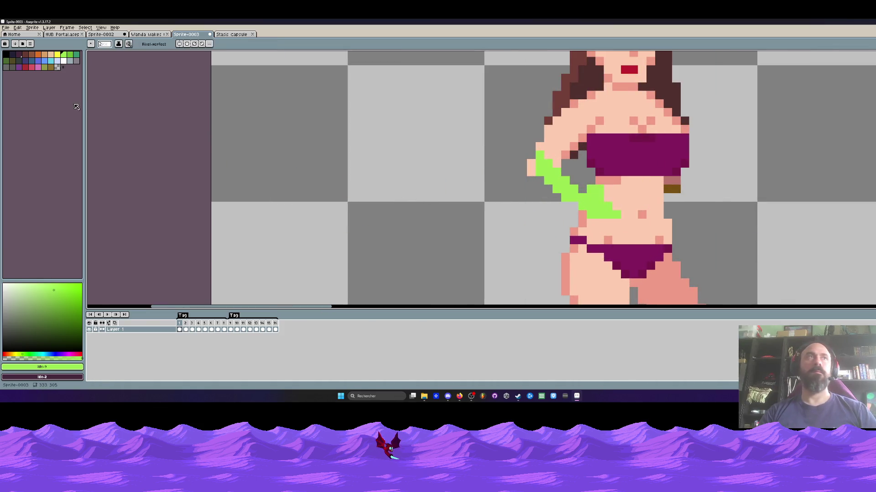
click(524, 183)
key(ctrl+z)
scroll(524, 183, down, 1)
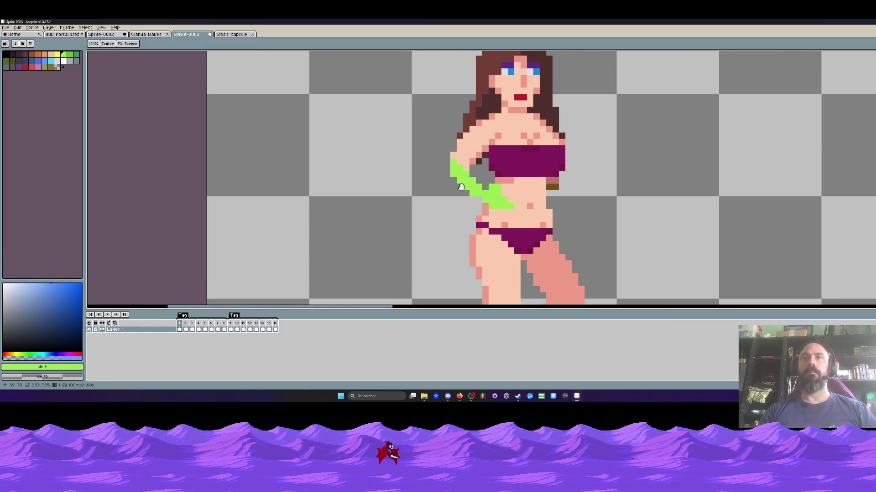
scroll(513, 190, up, 1)
Sample the skin tone, paint along the forearm's left edge, then undo those changes
alt+click(502, 171)
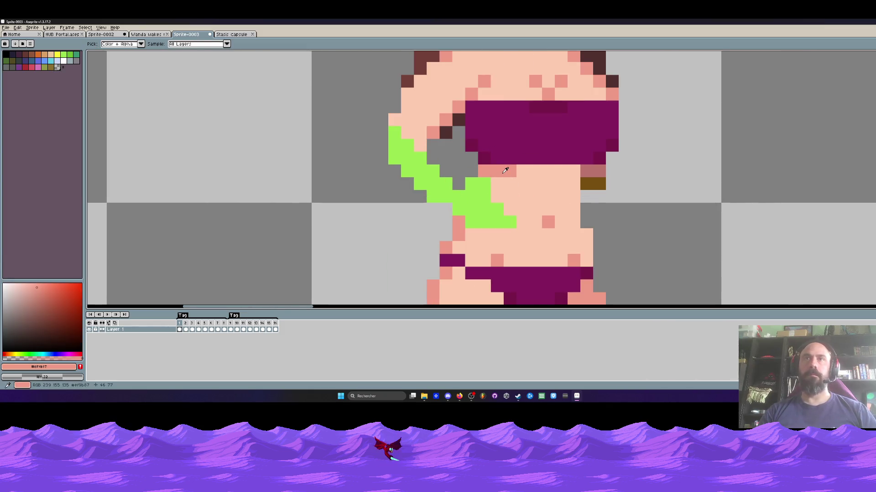
mouse_move(477, 182)
mouse_down()
mouse_move(482, 200)
mouse_move(485, 192)
mouse_move(508, 211)
mouse_move(474, 204)
mouse_up()
scroll(466, 212, down, 3)
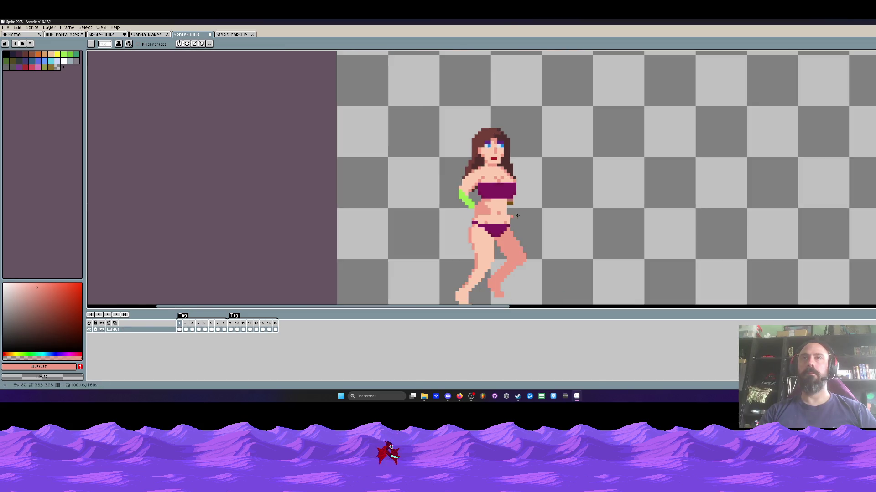
scroll(477, 208, up, 3)
key(ctrl+z)
scroll(525, 217, down, 3)
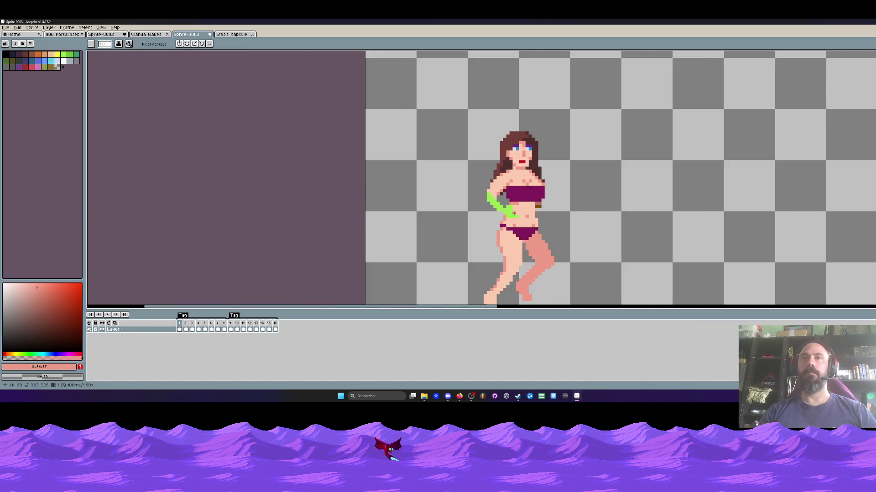
scroll(548, 222, up, 3)
key(ctrl+z)
scroll(549, 206, down, 3)
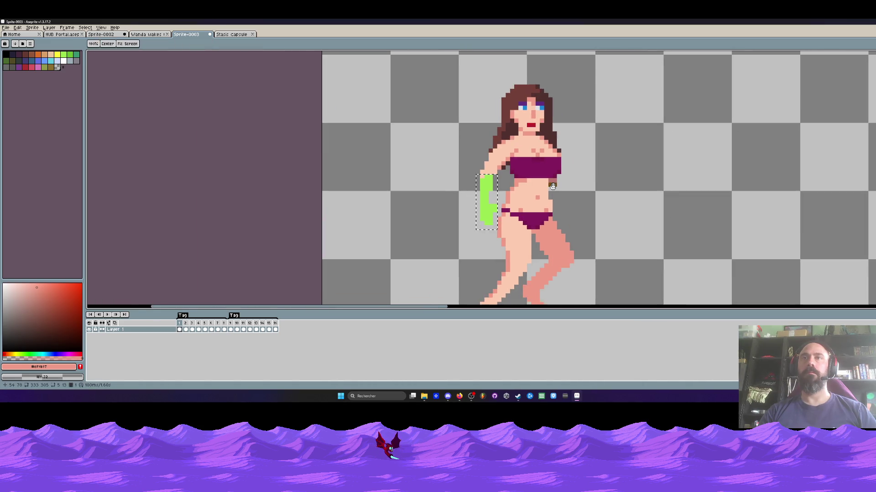
scroll(553, 186, down, 2)
Step through frames 2, 4 and 5 to review the run, ending on frame 3
key(Right)
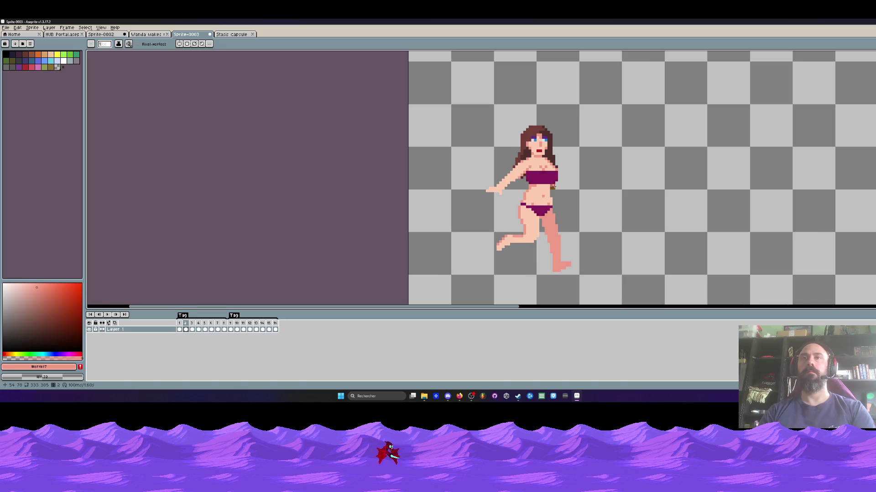
key(Left)
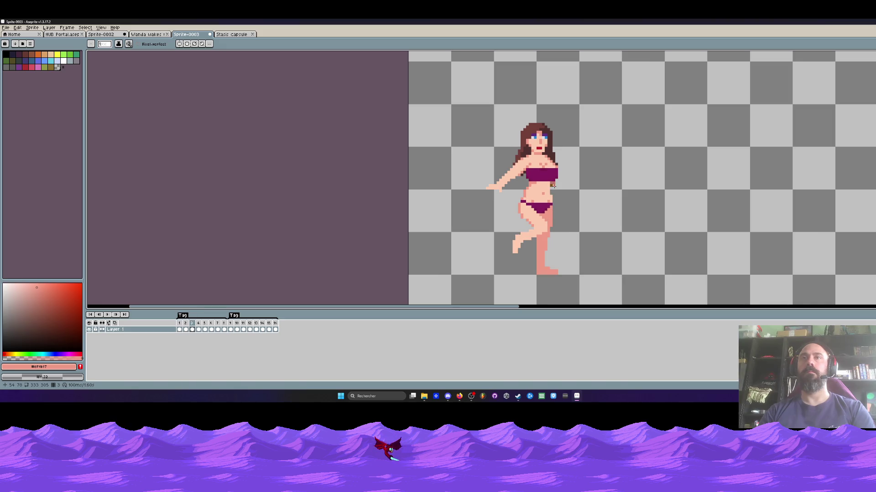
key(Right)
key(Right)
key(Left)
key(Left)
key(Right)
key(Left)
scroll(532, 239, up, 1)
key(Right)
key(Left)
scroll(531, 239, up, 3)
Repaint the dark leg outline on frame 3 in the light skin colour sampled from the leg
alt+click(539, 209)
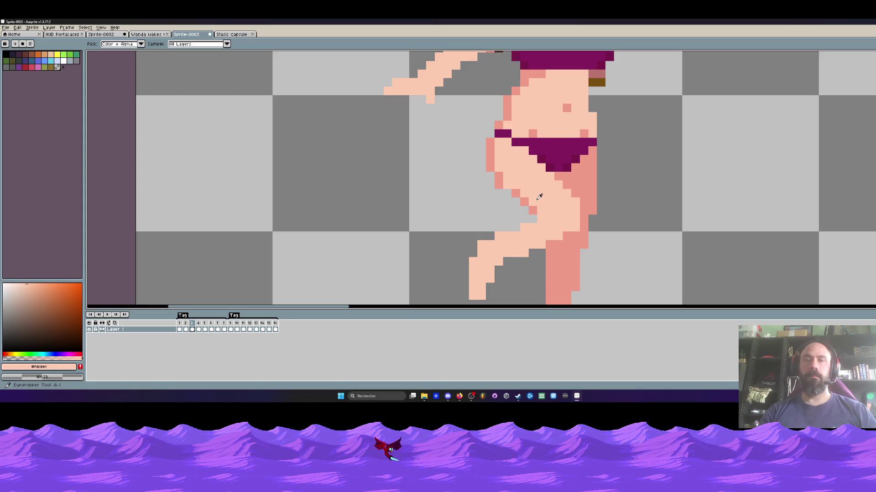
drag(507, 188, 540, 219)
scroll(516, 194, down, 2)
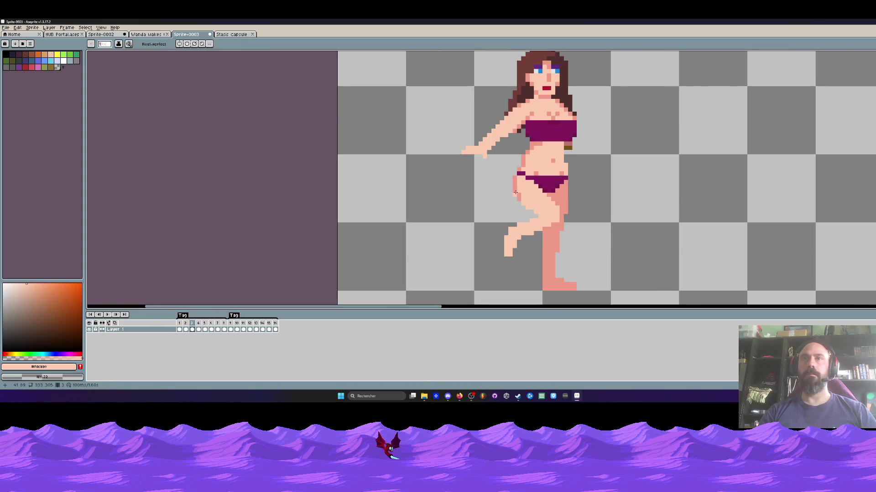
scroll(526, 205, down, 2)
key(Right)
key(Left)
scroll(519, 205, up, 2)
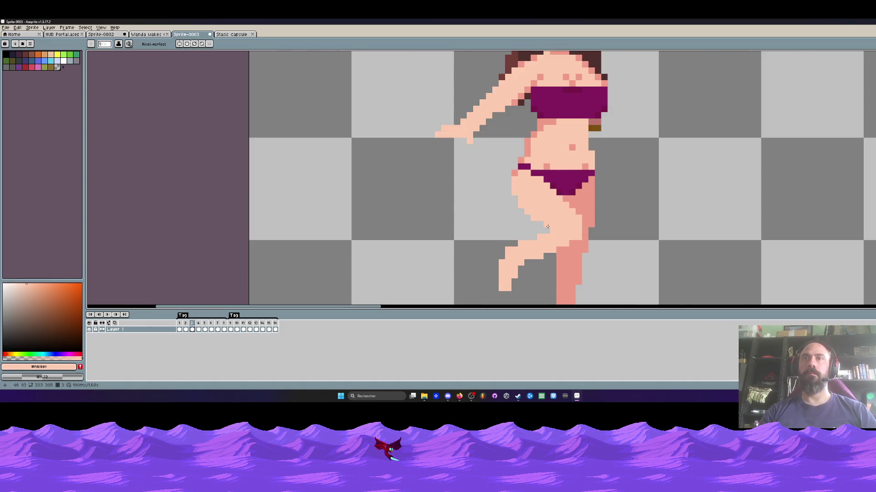
scroll(530, 244, down, 1)
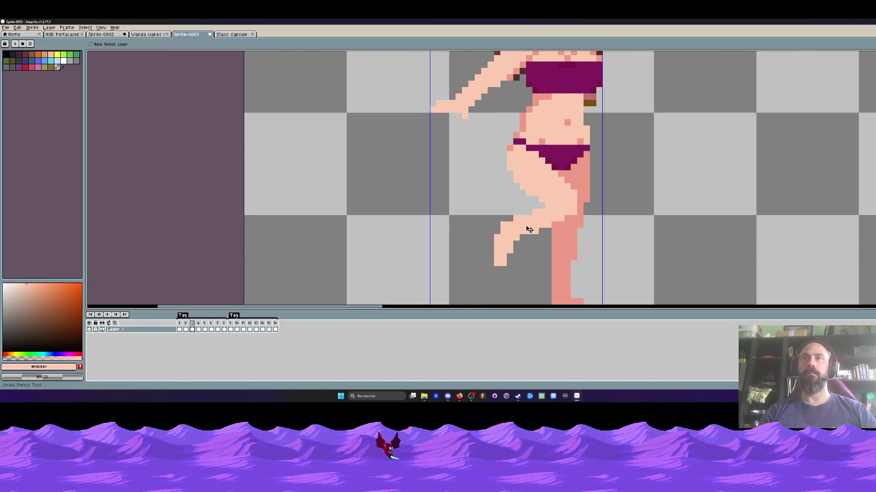
Lasso-select and shift the raised foot, checking it against the neighbouring frame
key(q)
drag(513, 214, 490, 240)
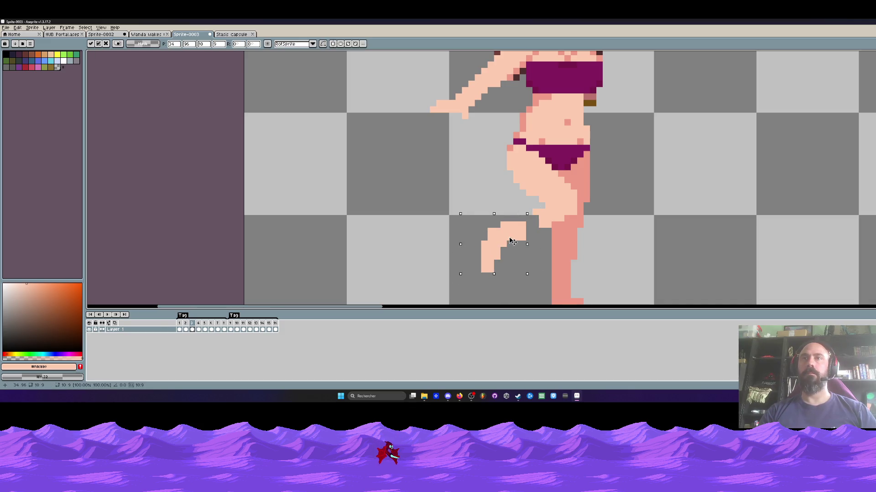
scroll(529, 226, down, 2)
key(Left)
key(Right)
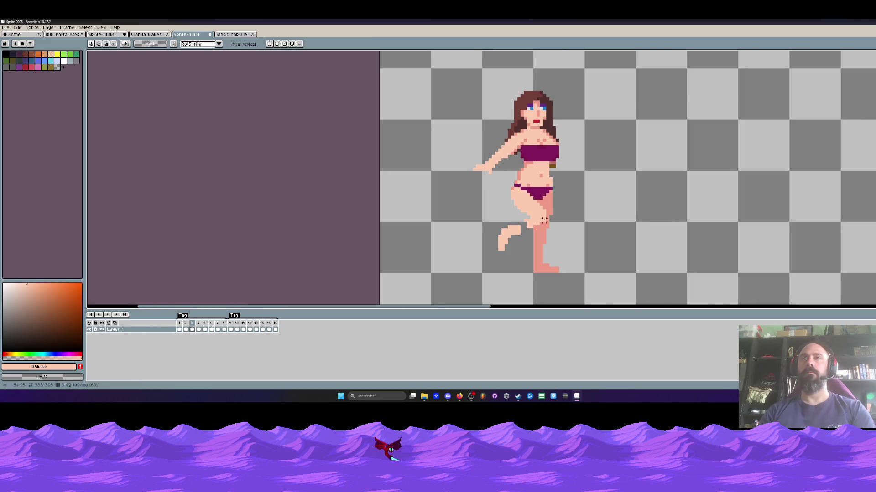
scroll(543, 220, up, 3)
Paint skin pixels near the knee, comparing frame 3 with frame 2
key(b)
scroll(522, 226, up, 1)
drag(522, 226, 484, 230)
scroll(525, 219, down, 3)
key(Left)
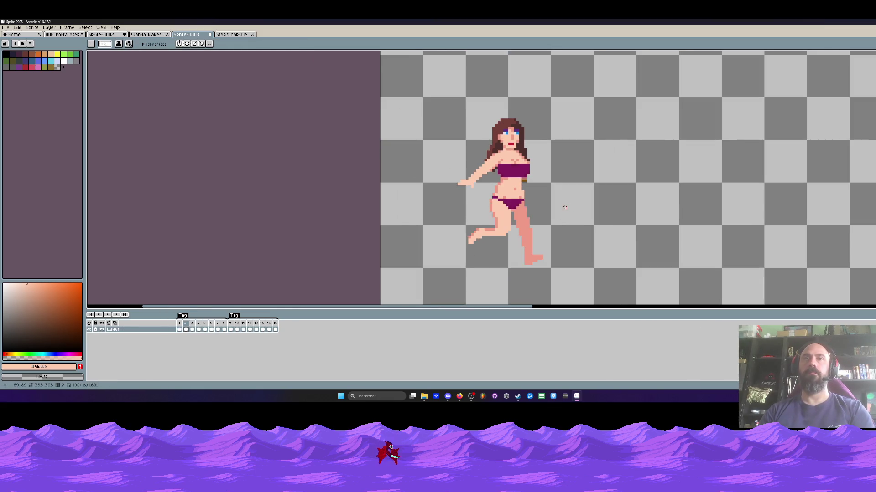
scroll(564, 207, up, 3)
key(Right)
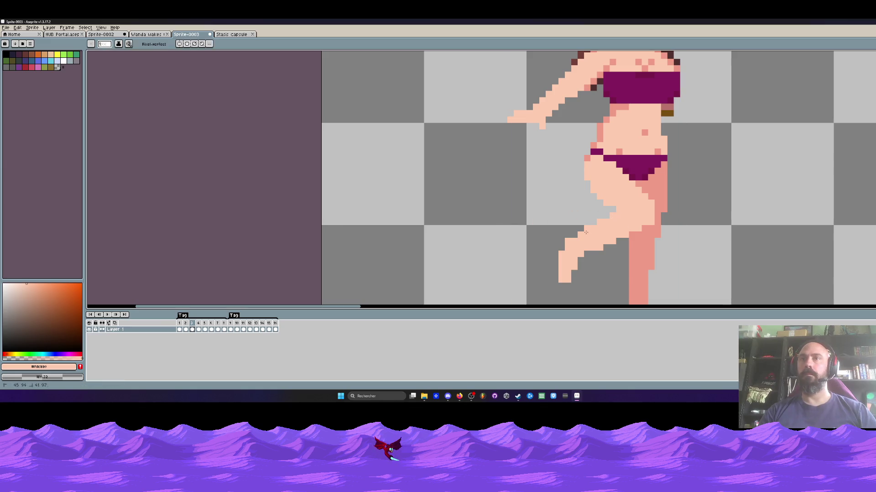
scroll(587, 232, down, 3)
key(Left)
key(Right)
scroll(599, 239, up, 3)
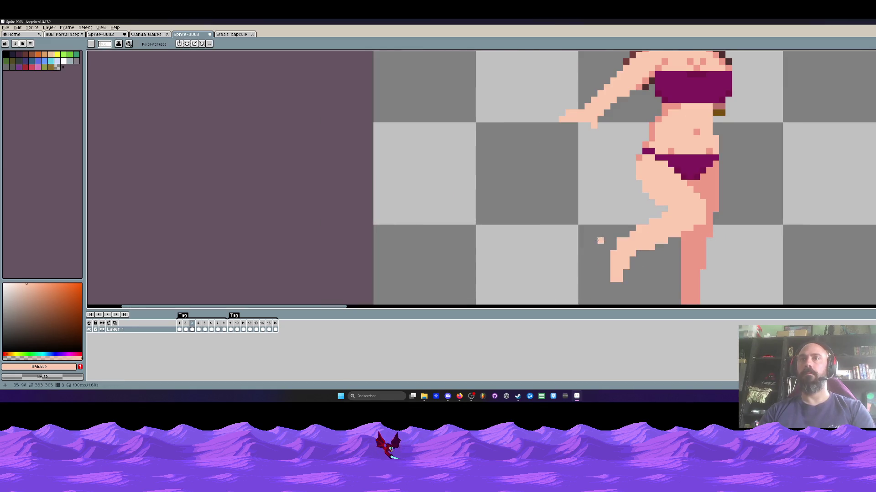
Touch up the skin pixels on the lower leg of frame 3
drag(649, 252, 676, 239)
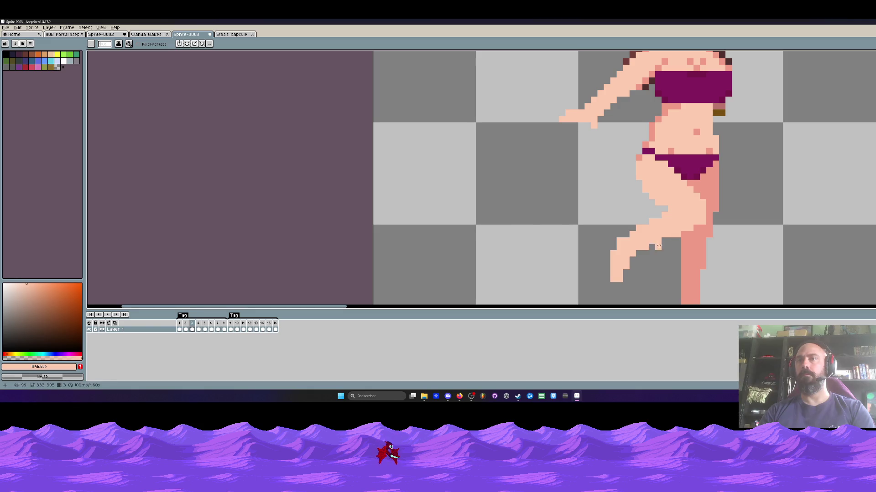
scroll(684, 243, down, 3)
key(Left)
key(Right)
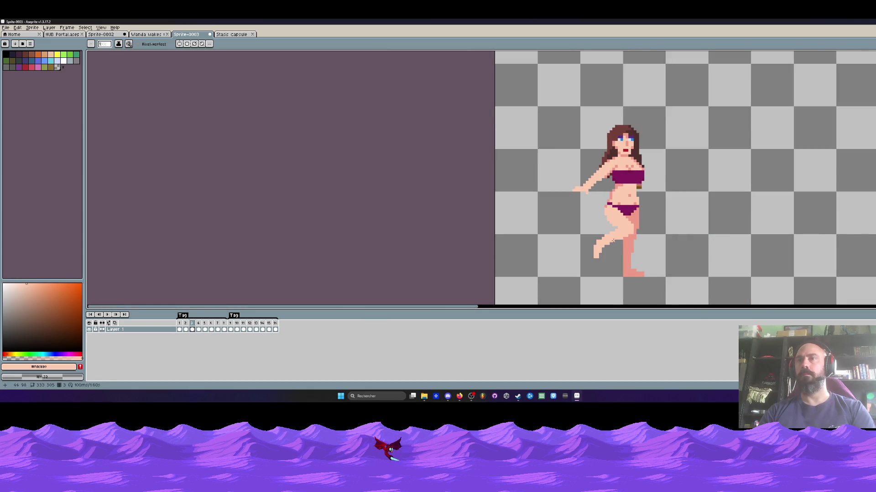
scroll(615, 242, up, 2)
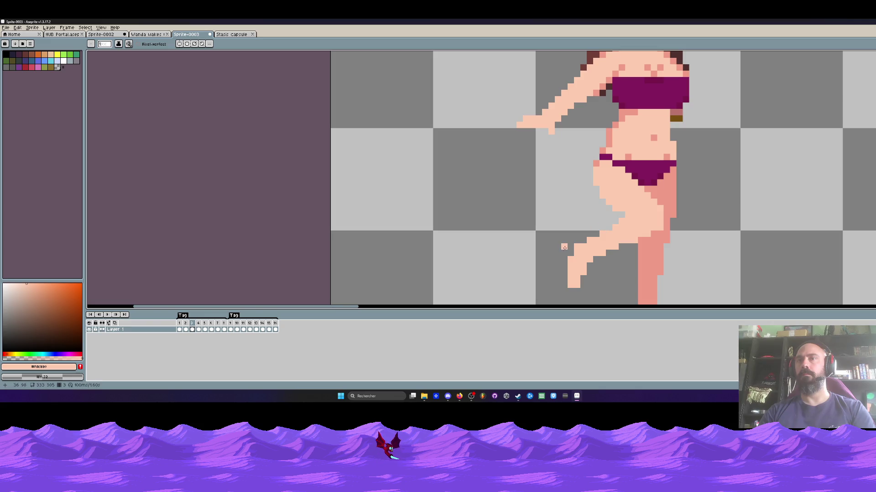
scroll(564, 247, down, 1)
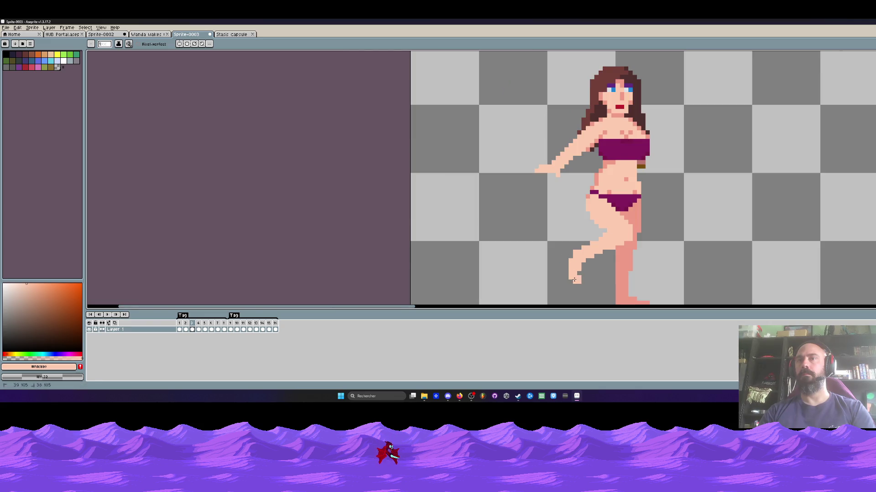
scroll(574, 279, down, 3)
scroll(556, 276, up, 4)
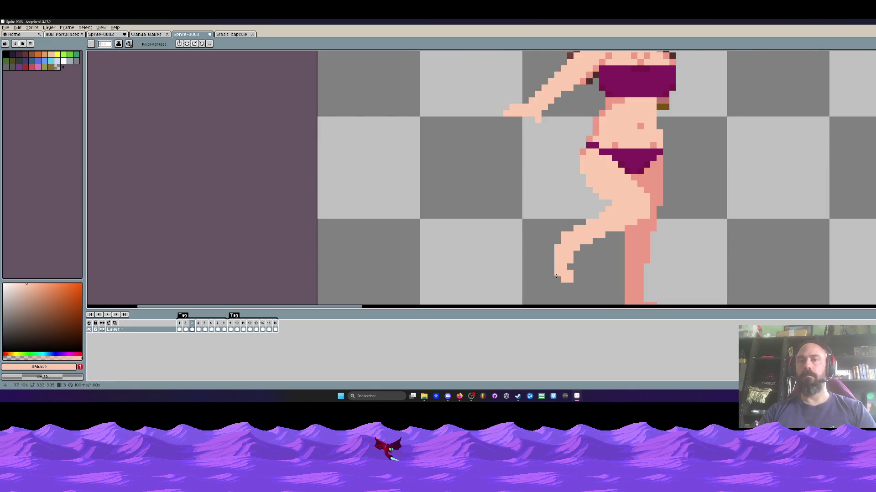
Box-select the raised foot, drop the selection, and play the run cycle
key(m)
drag(546, 256, 580, 291)
key(ctrl+d)
scroll(479, 228, down, 2)
key(Return)
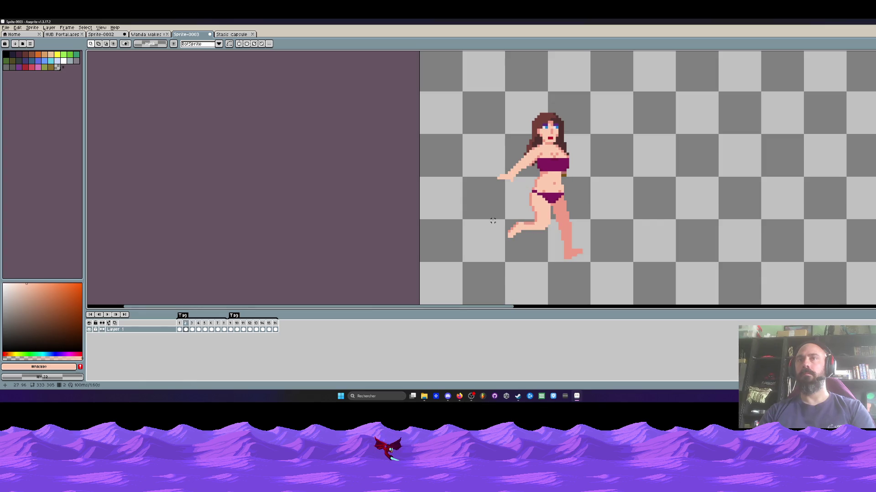
scroll(533, 218, up, 3)
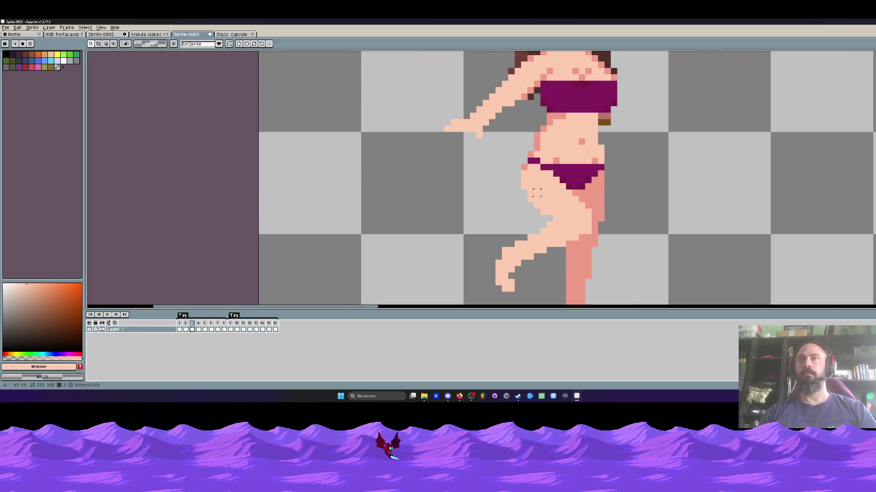
Erase the bottom pixel row of the raised foot
key(i)
key(b)
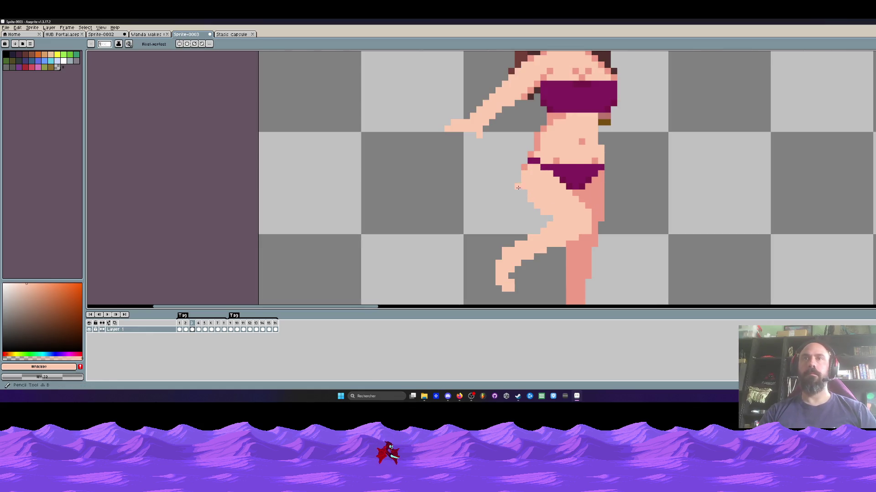
scroll(593, 188, down, 2)
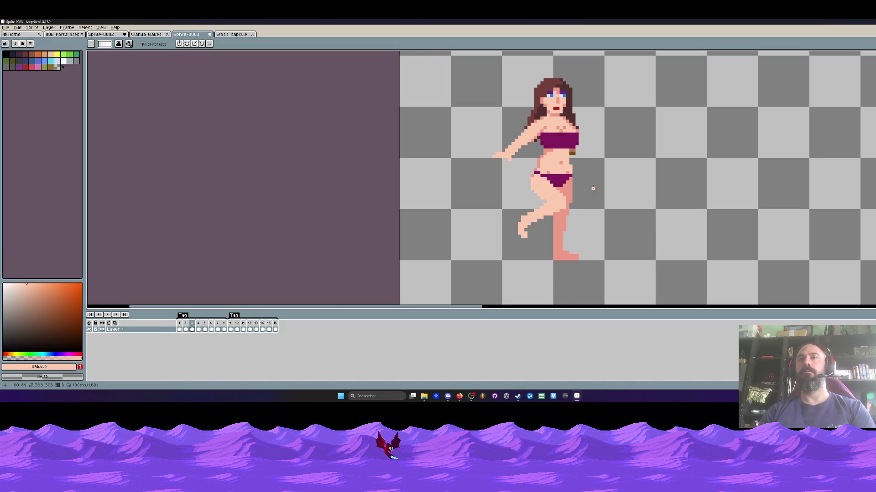
scroll(531, 228, up, 1)
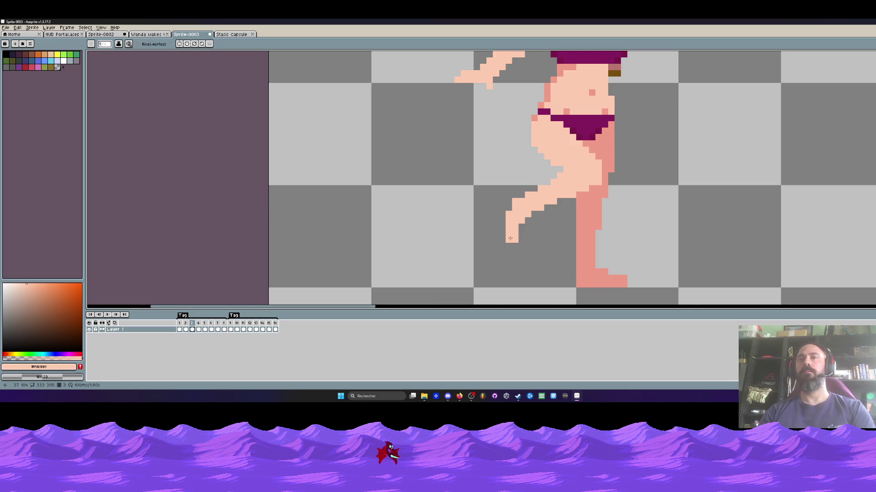
scroll(510, 238, down, 1)
scroll(531, 214, up, 1)
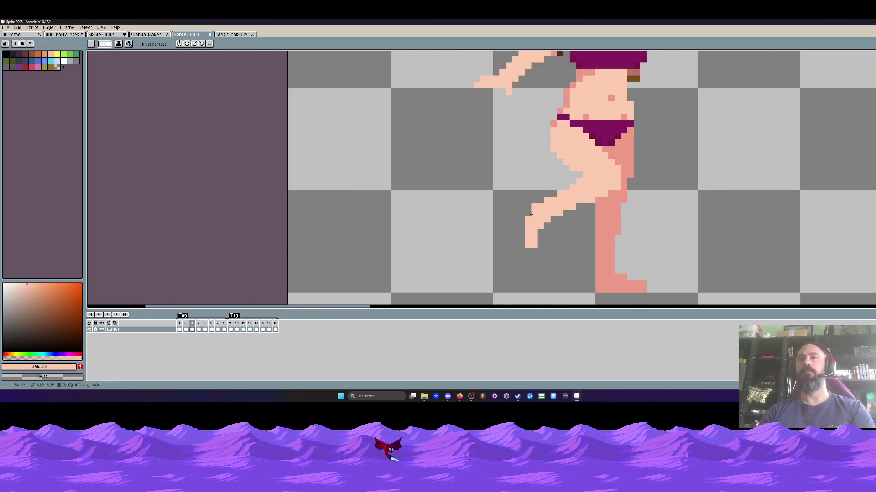
drag(540, 234, 509, 249)
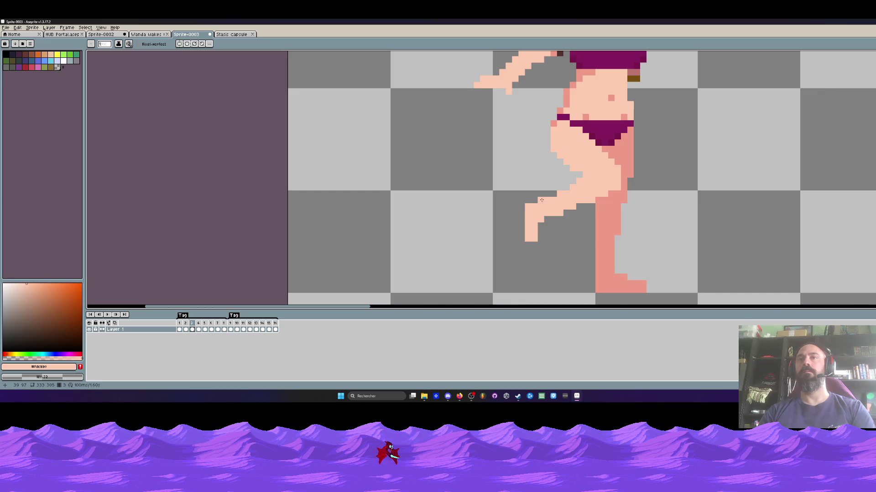
scroll(541, 200, down, 2)
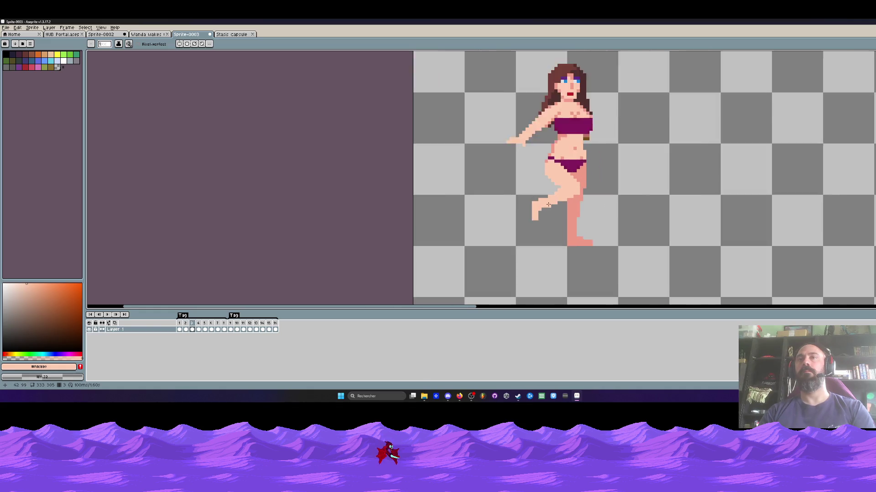
scroll(534, 222, up, 2)
scroll(565, 214, down, 2)
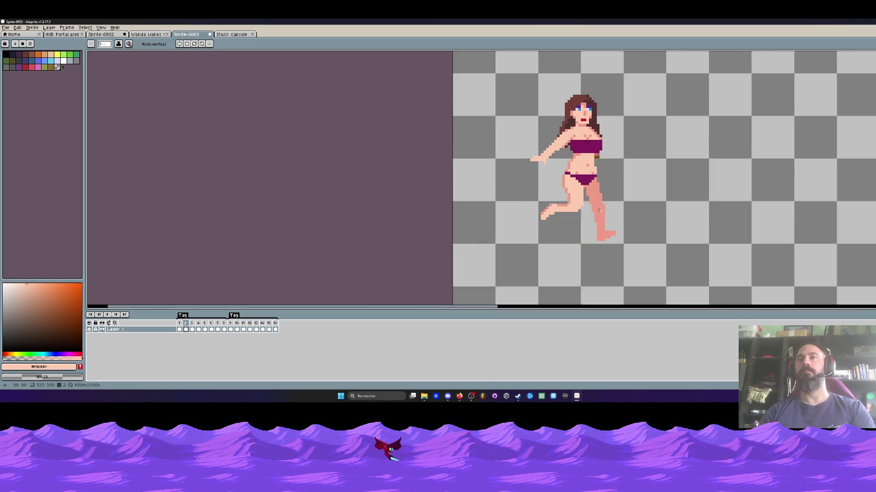
scroll(553, 221, up, 2)
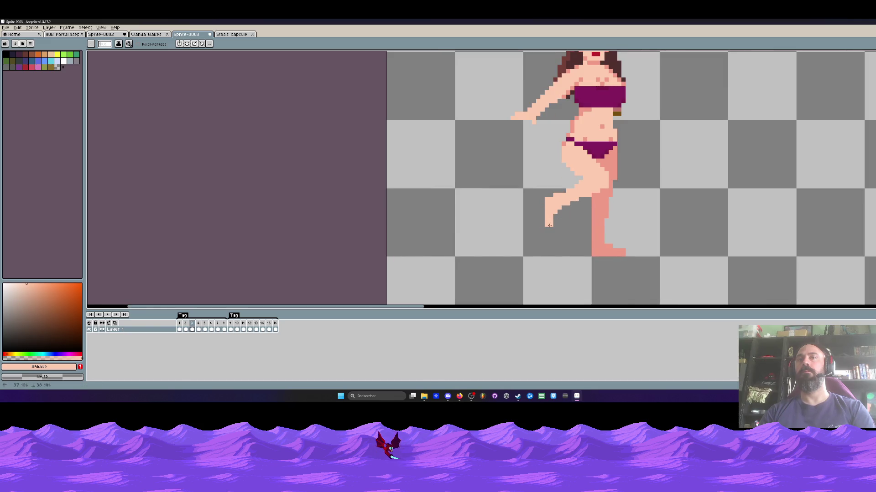
scroll(623, 211, down, 2)
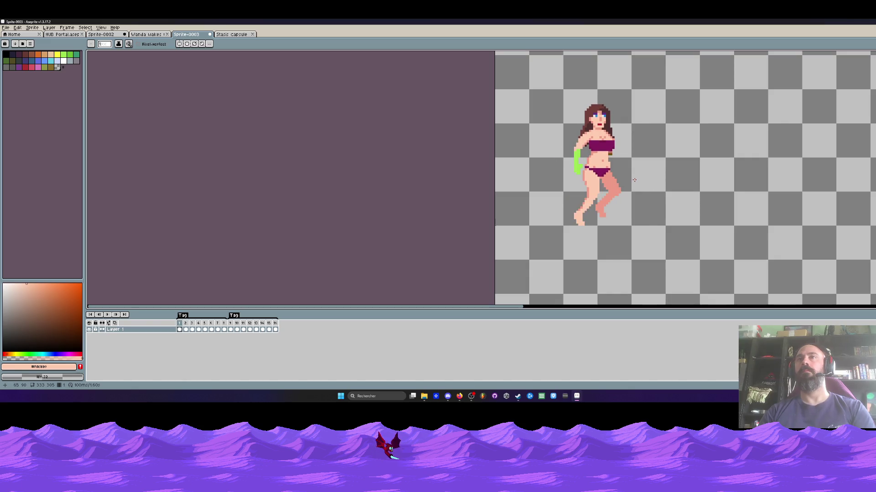
Lasso the reaching arm and try a 32-degree rotation, then discard it
scroll(580, 147, up, 2)
scroll(577, 149, down, 1)
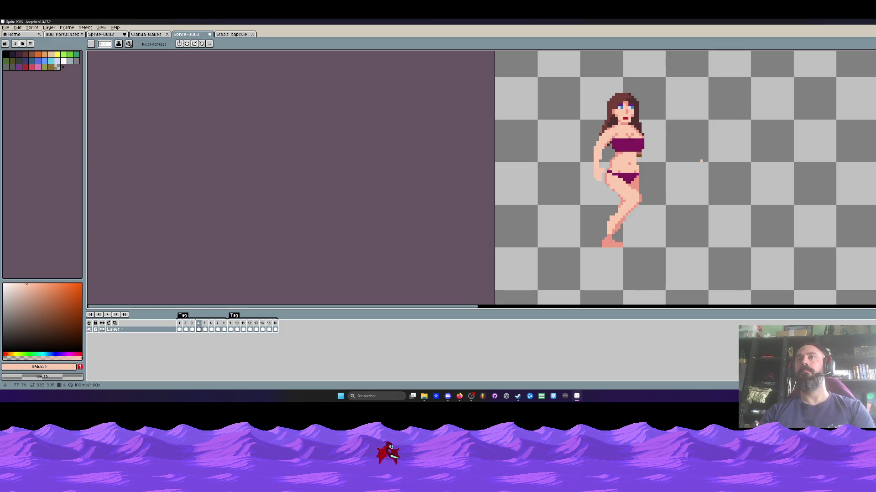
scroll(608, 155, up, 3)
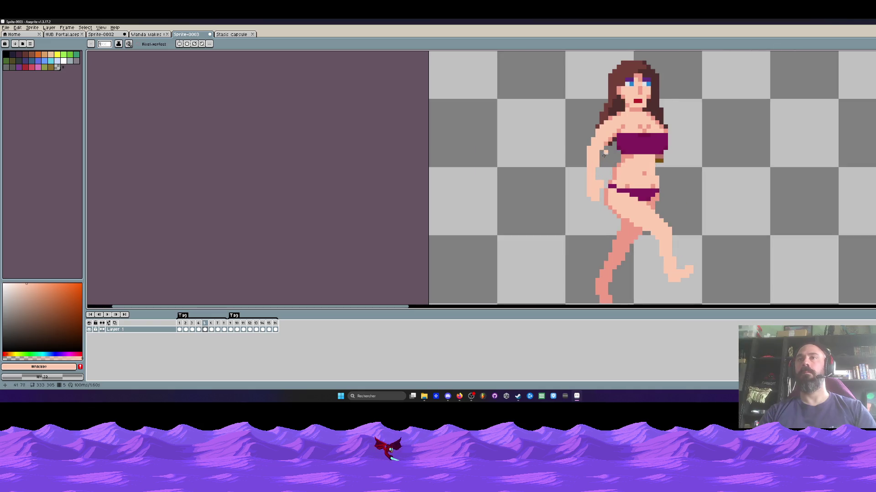
key(q)
scroll(597, 171, up, 2)
mouse_move(600, 131)
mouse_down()
mouse_move(584, 255)
mouse_move(611, 169)
mouse_move(601, 222)
mouse_up()
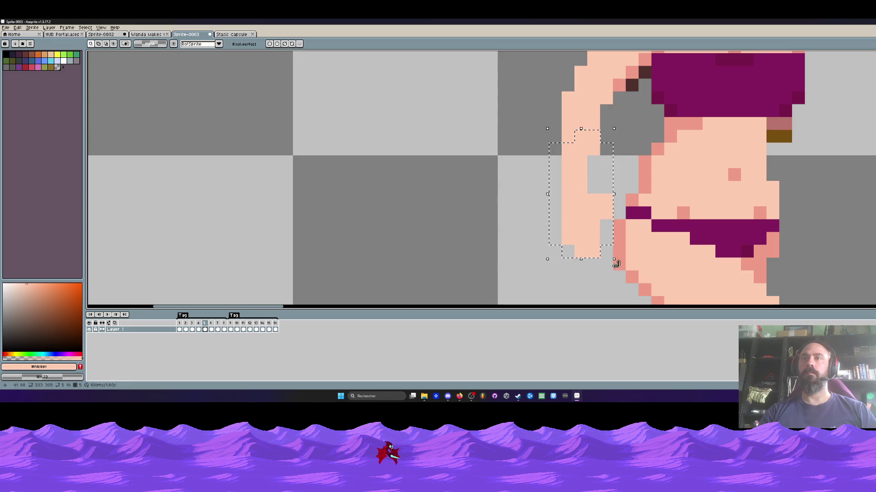
mouse_move(616, 265)
mouse_down()
mouse_move(634, 260)
mouse_move(609, 225)
mouse_move(643, 183)
mouse_move(634, 188)
mouse_up()
scroll(634, 187, down, 4)
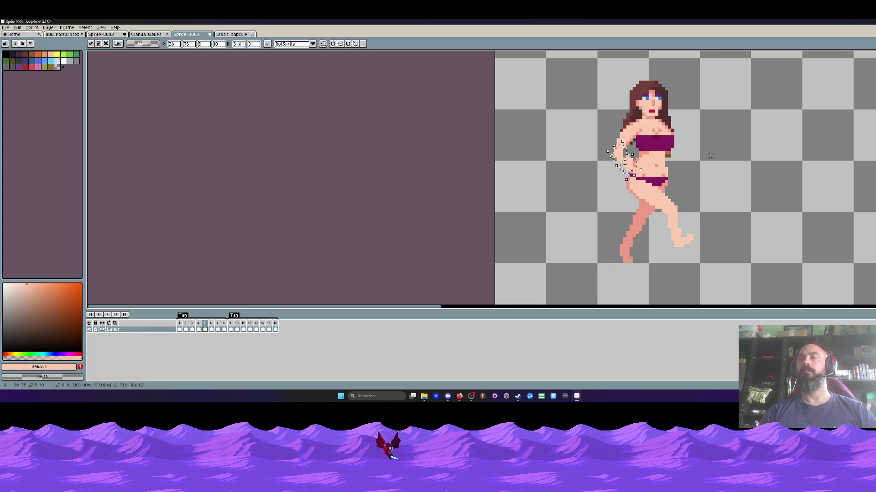
key(Escape)
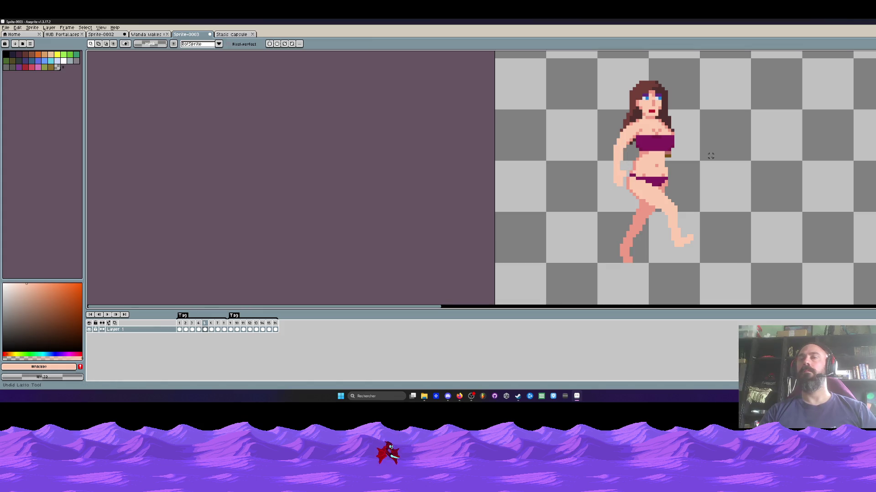
Nudge the arm one pixel right on frame 3 and preview the run
key(Left)
key(Left)
key(Left)
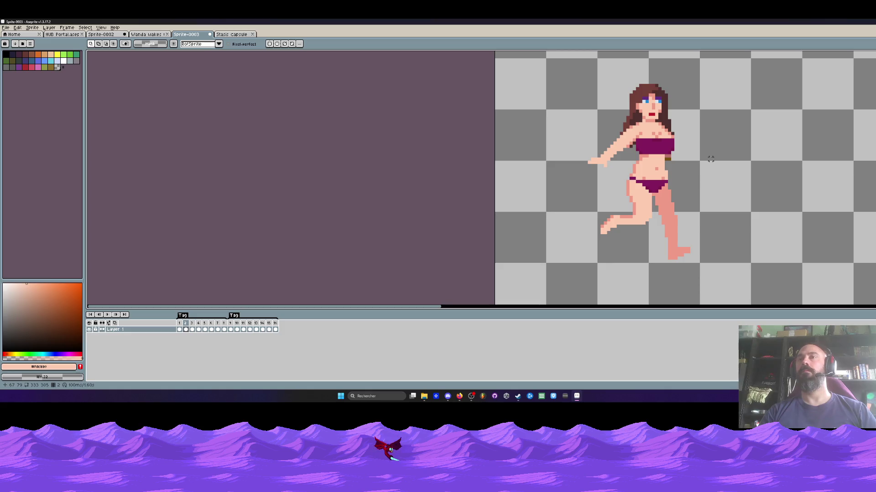
key(Right)
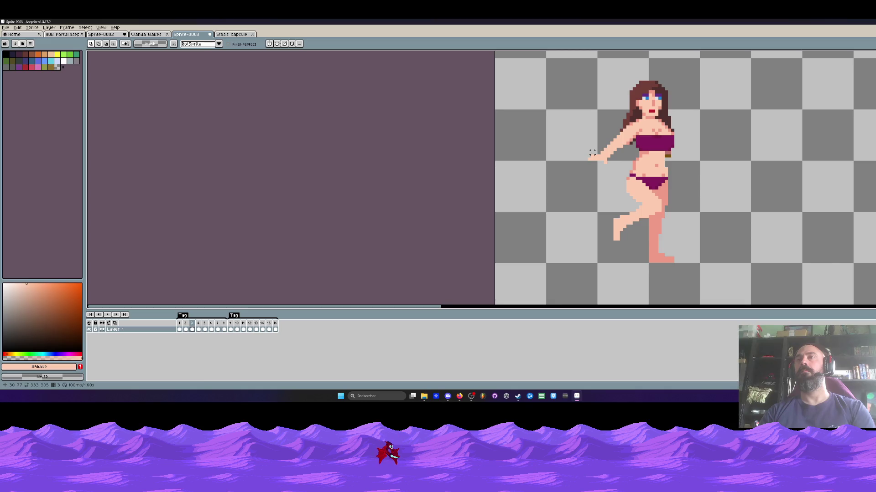
scroll(593, 146, up, 2)
drag(575, 137, 643, 185)
key(ctrl+z)
mouse_move(602, 132)
mouse_down()
mouse_move(581, 126)
mouse_move(638, 182)
mouse_move(602, 119)
mouse_move(584, 131)
mouse_up()
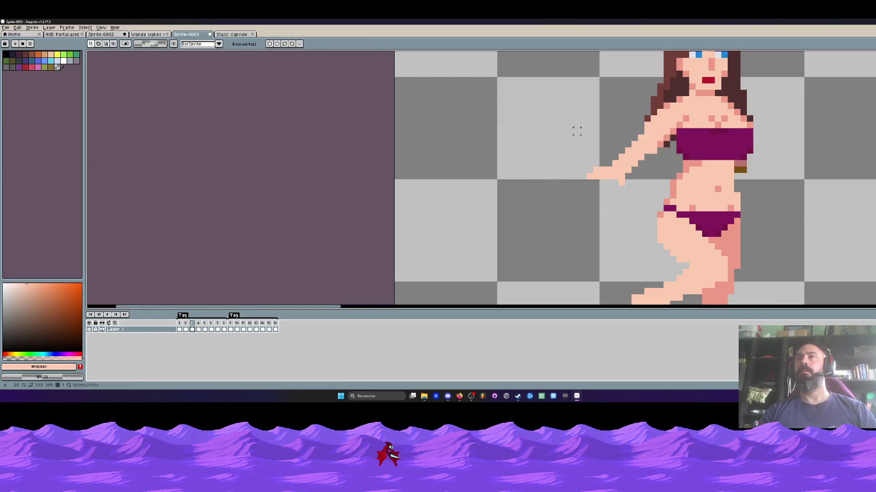
scroll(583, 132, down, 2)
key(Return)
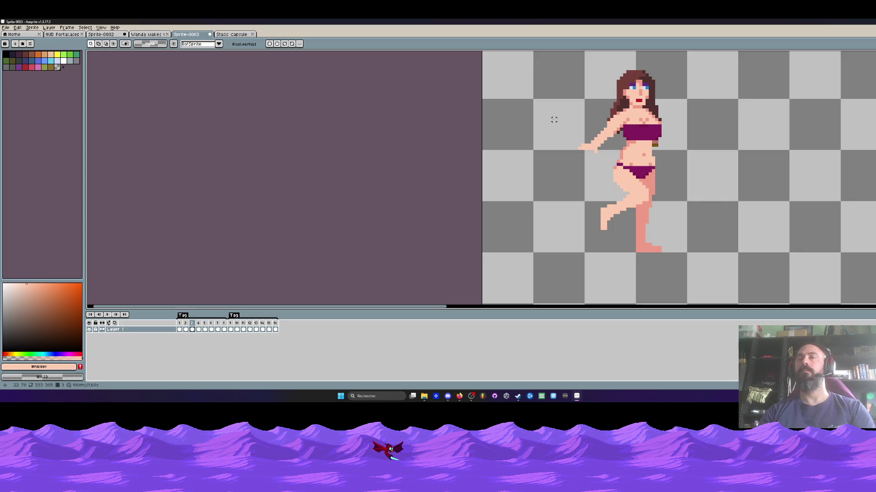
Shift the left arm slightly, then select and deselect the arm on frame 2
drag(554, 119, 579, 129)
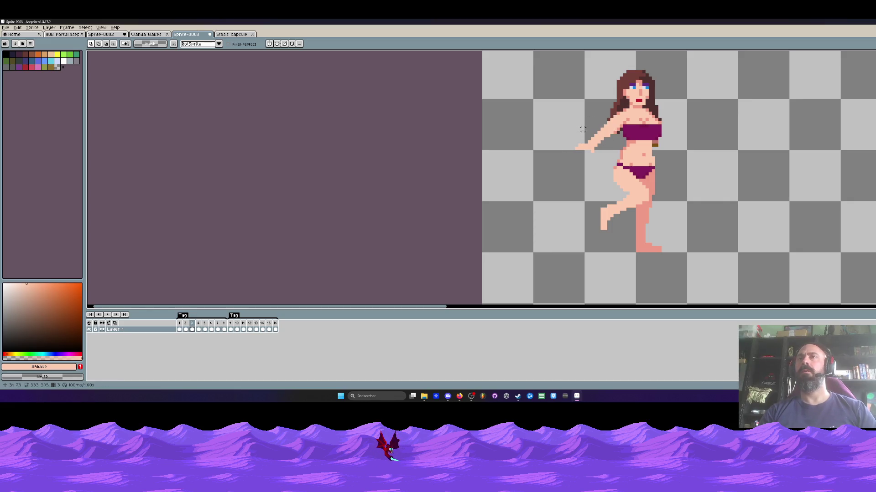
scroll(610, 151, up, 2)
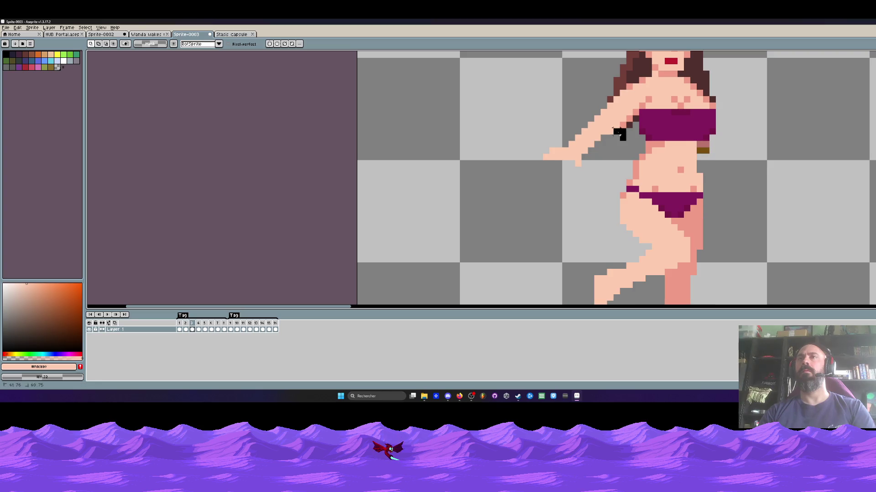
key(Left)
mouse_move(616, 139)
mouse_down()
mouse_move(607, 137)
mouse_move(613, 139)
mouse_up()
key(ctrl+d)
scroll(507, 100, down, 2)
Compare the arm across frames 2, 3 and 4, ending on frame 6
key(Right)
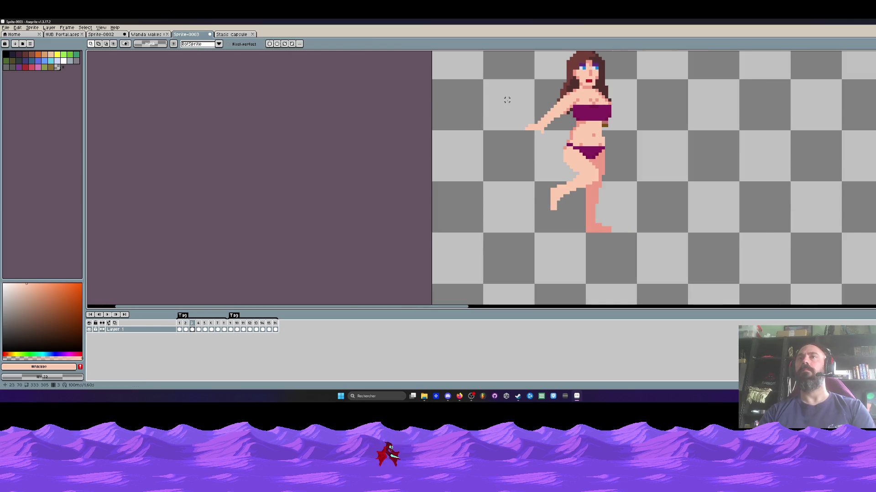
key(Right)
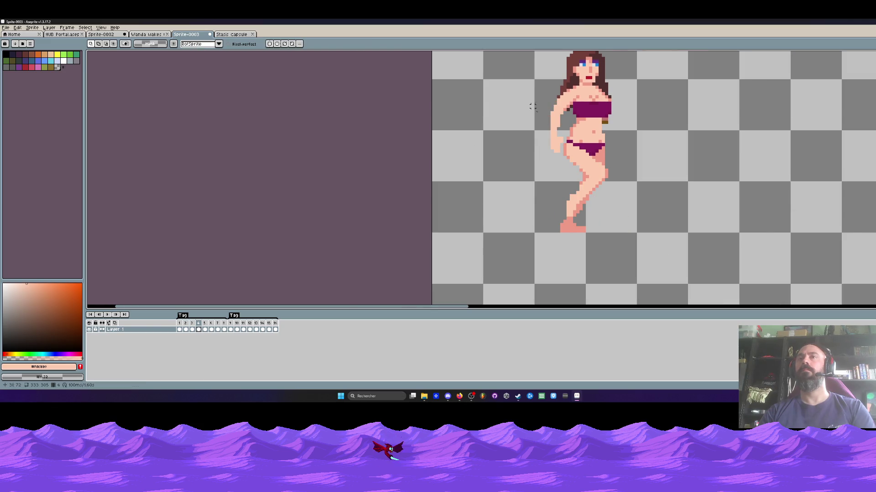
key(Left)
key(Left)
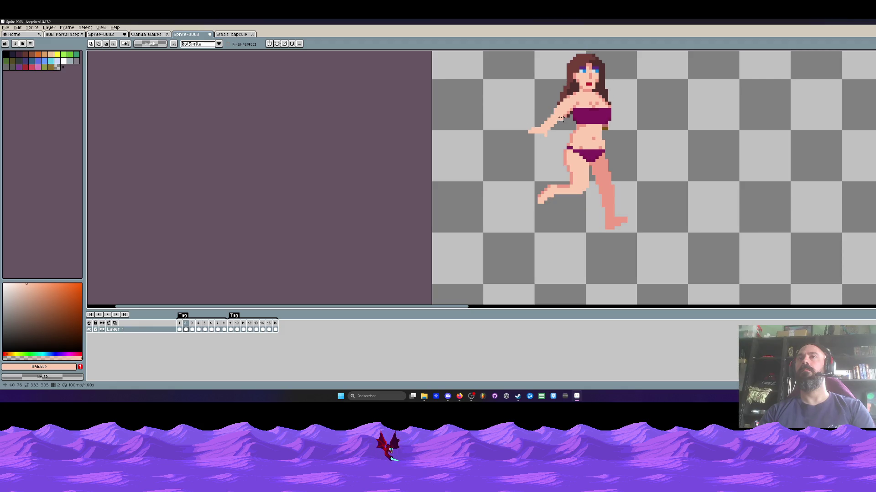
key(Right)
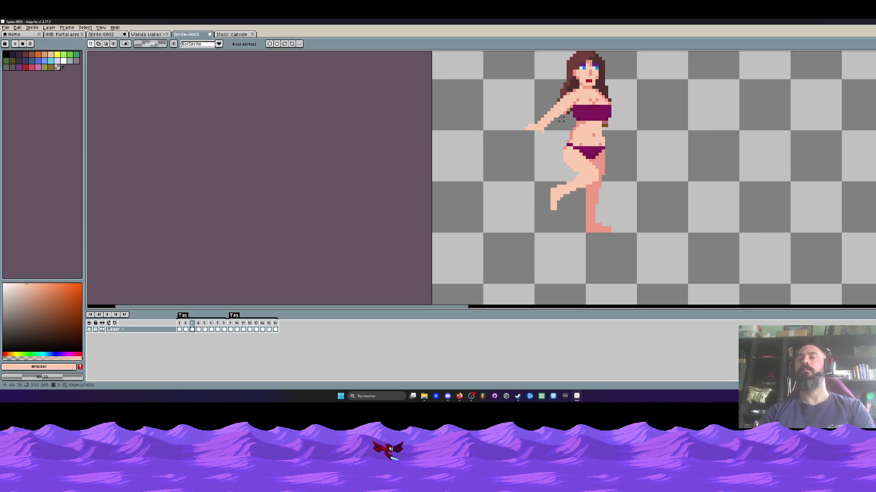
key(Left)
key(Left)
key(Right)
key(Right)
key(Right)
key(Right)
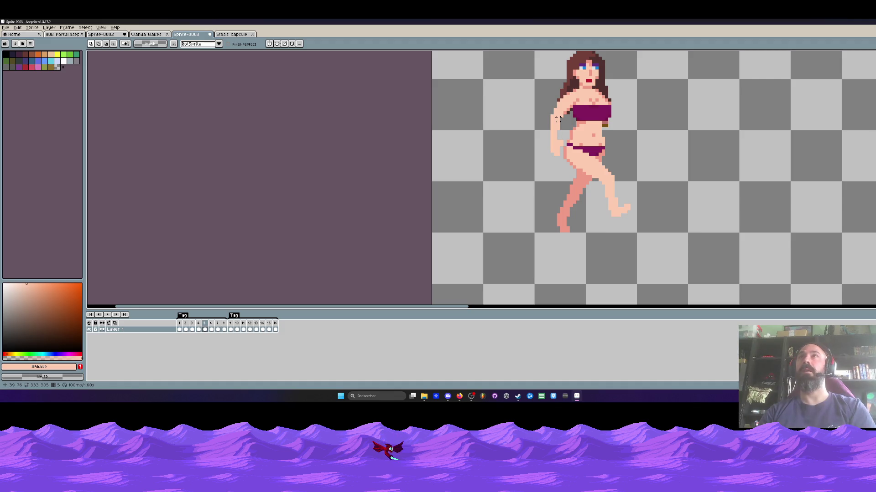
key(Right)
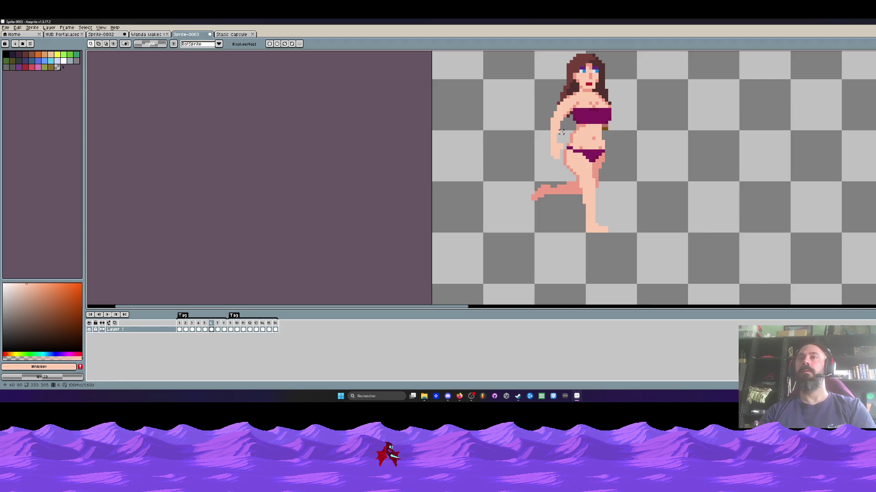
Trace around the folded arm, play the animation, and stop on frame 6
scroll(556, 129, up, 2)
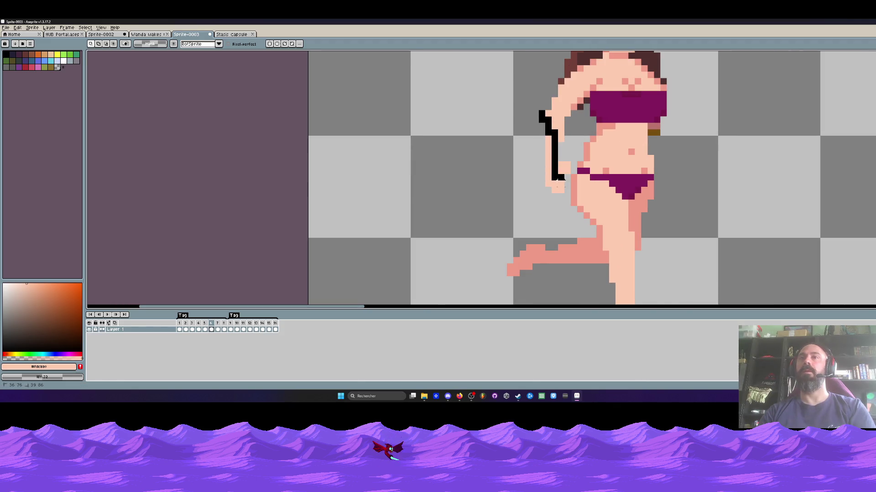
mouse_move(558, 114)
mouse_down()
mouse_move(563, 192)
mouse_move(565, 123)
mouse_up()
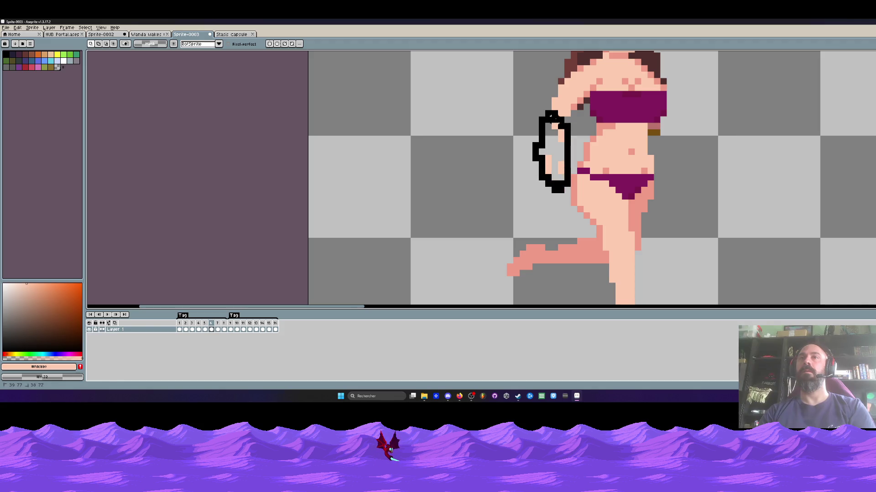
scroll(561, 135, down, 2)
key(Left)
key(Return)
scroll(561, 122, up, 2)
mouse_move(561, 106)
mouse_down()
mouse_move(491, 125)
mouse_move(564, 104)
mouse_up()
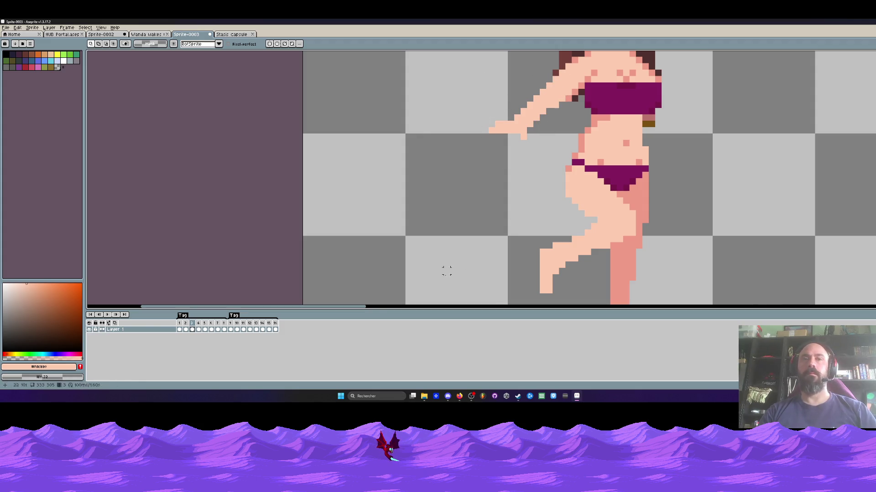
click(224, 329)
scroll(566, 150, down, 2)
key(Left)
key(Left)
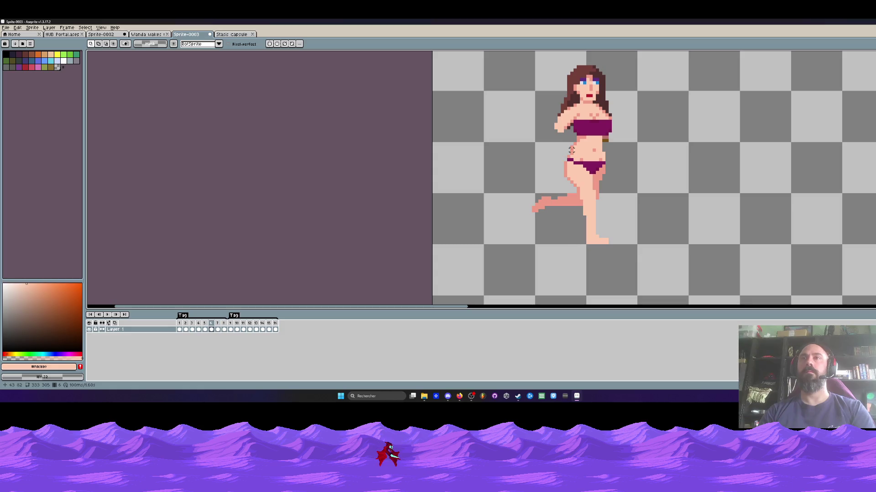
Paste the extended arm onto frame 6 and commit it in place
scroll(549, 134, up, 2)
key(ctrl+v)
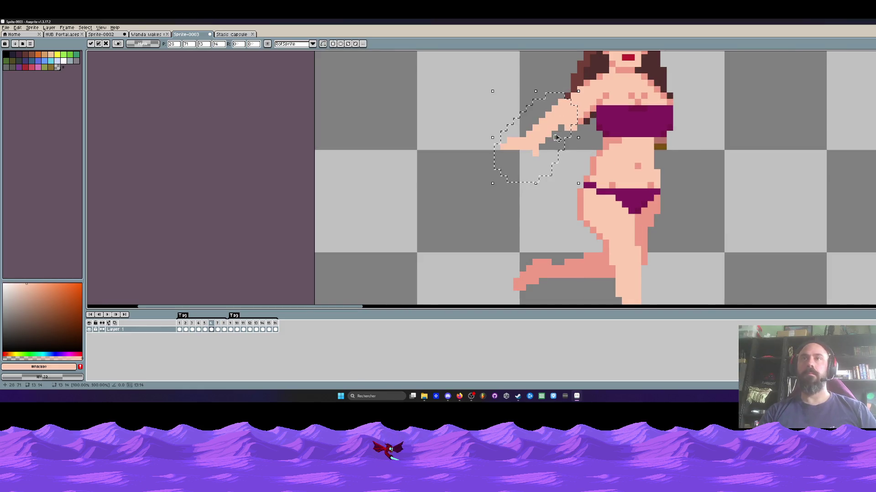
key(Return)
scroll(552, 126, down, 2)
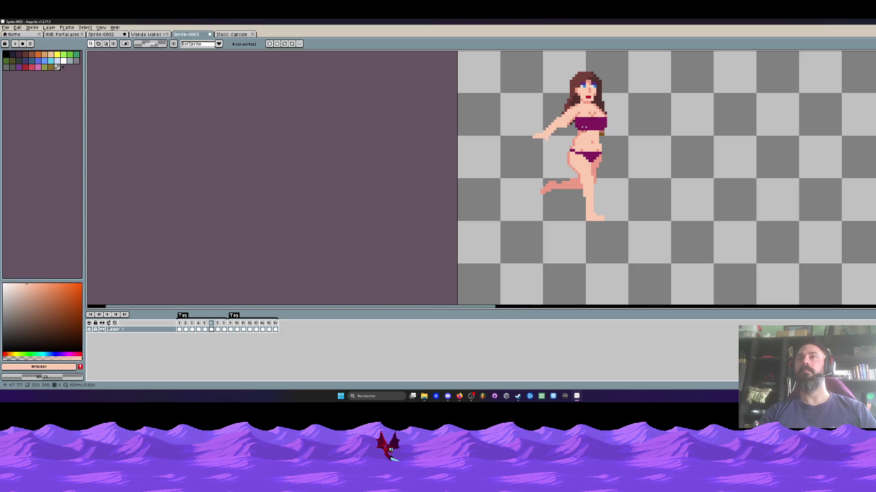
scroll(555, 120, up, 1)
key(ctrl+z)
key(ctrl+v)
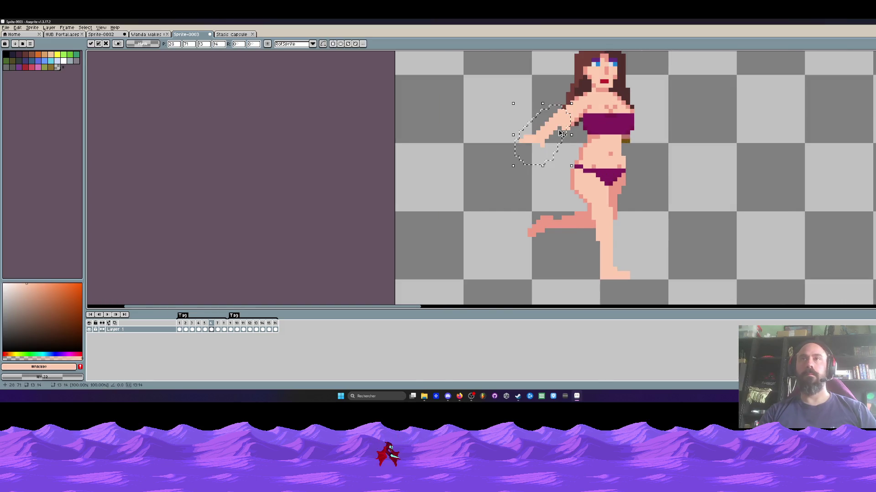
key(Return)
scroll(556, 132, up, 1)
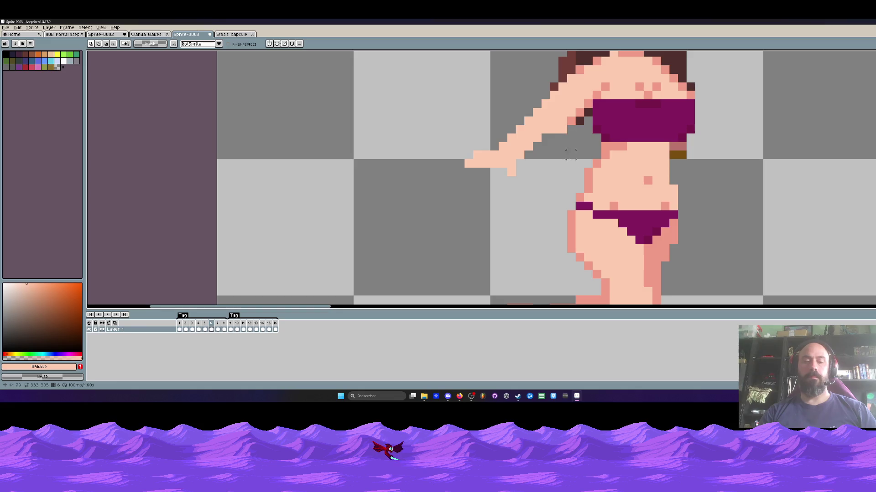
key(Return)
Compare frame 6 with its neighbour, then advance to frame 7
scroll(572, 154, down, 3)
key(Left)
key(Right)
key(Right)
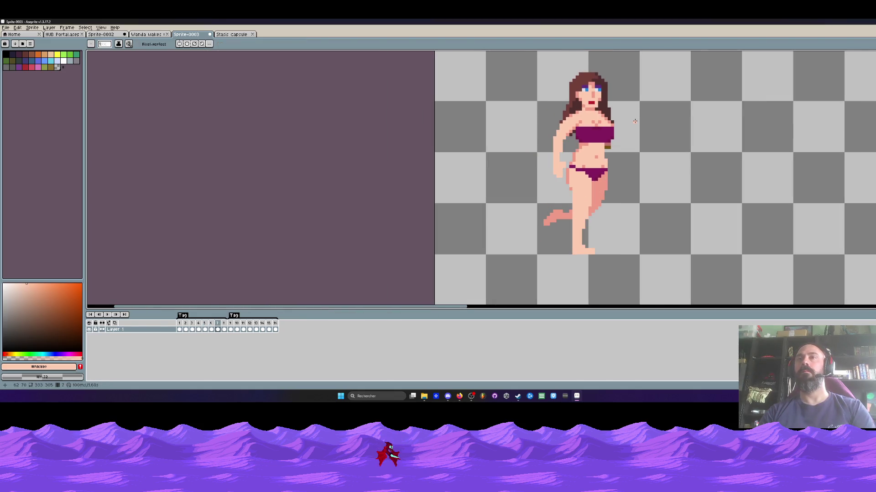
On frame 2, lasso the outstretched arm and commit it bent against the torso
key(Right)
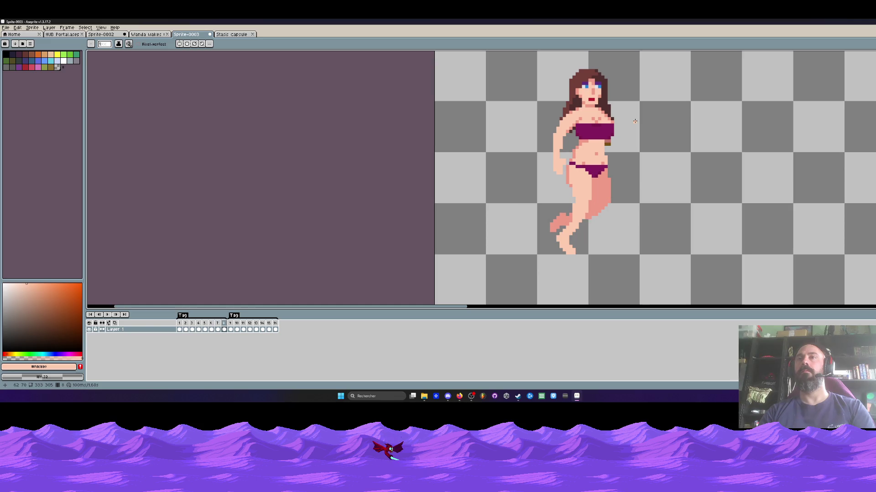
key(Right)
scroll(635, 121, up, 3)
scroll(635, 121, down, 2)
click(185, 329)
scroll(579, 140, up, 2)
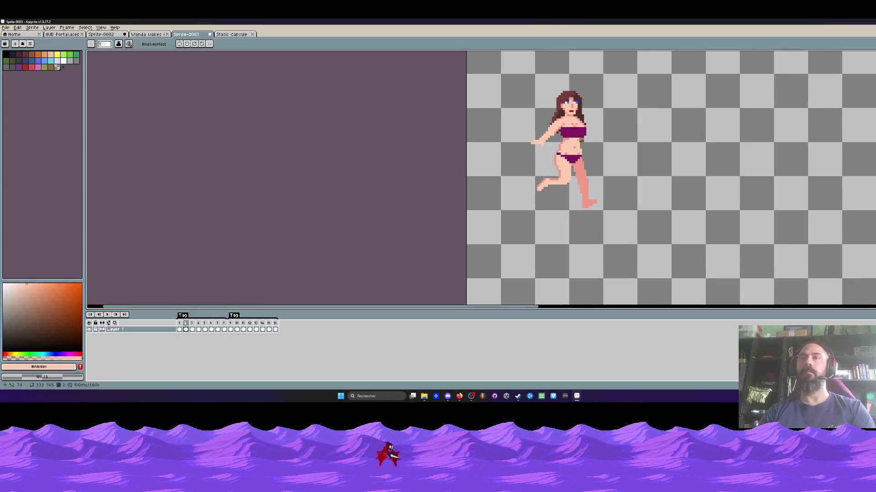
scroll(580, 141, up, 2)
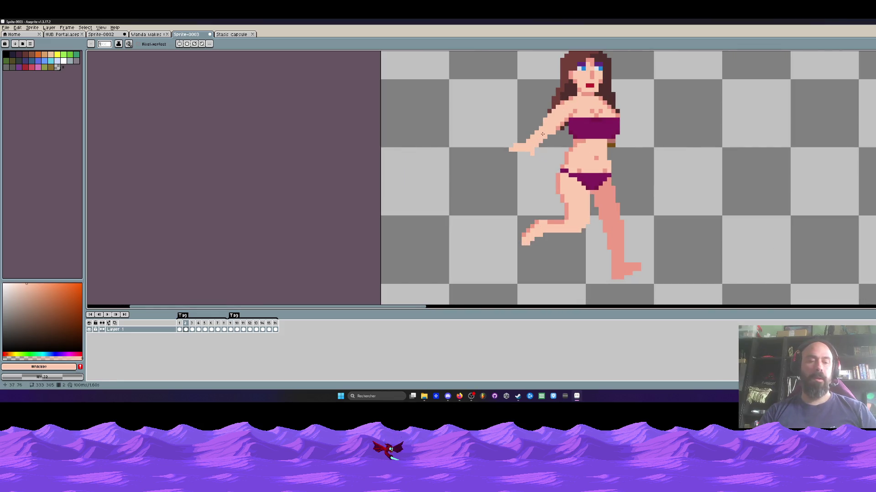
key(q)
scroll(574, 139, up, 1)
mouse_move(545, 114)
mouse_down()
mouse_move(525, 120)
mouse_move(529, 176)
mouse_move(552, 145)
mouse_up()
key(Return)
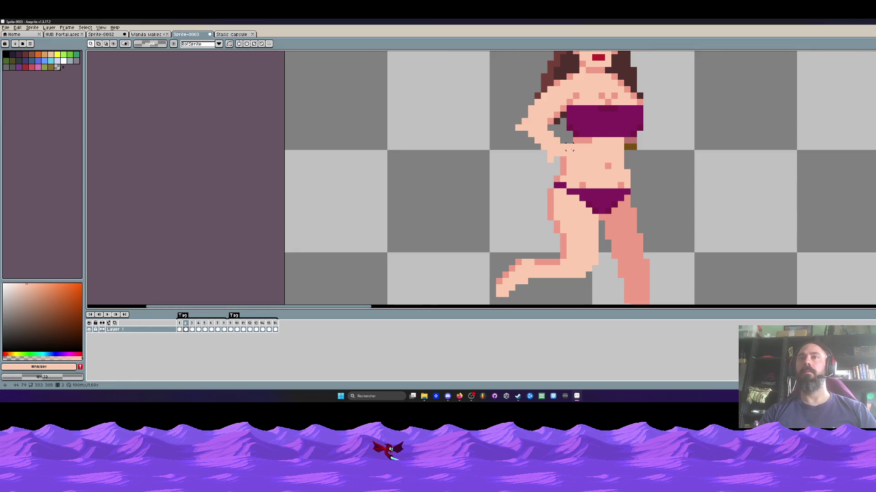
Redraw the skin pixels around the bent arm and hand on frame 2
scroll(551, 132, down, 1)
scroll(549, 123, up, 2)
key(i)
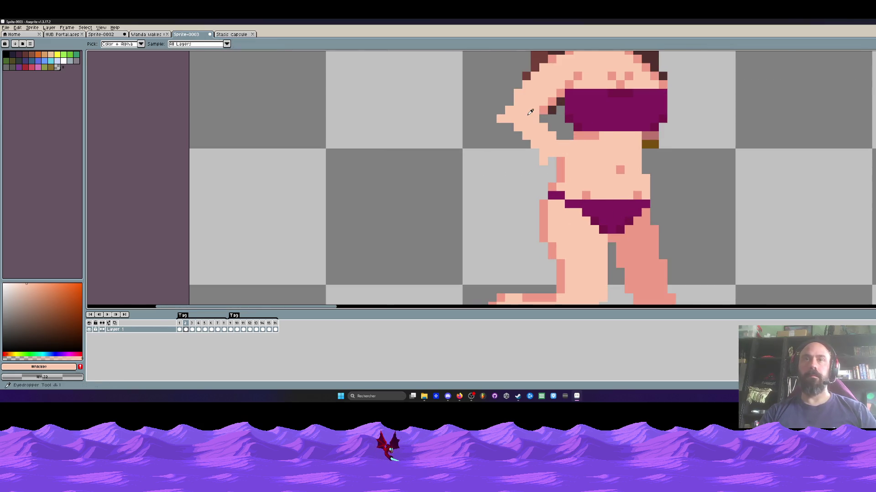
key(b)
drag(509, 102, 510, 120)
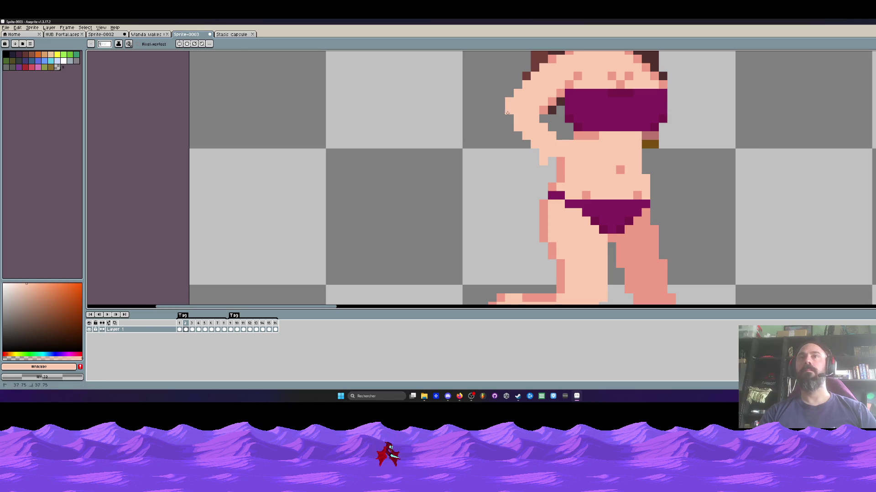
Sample the darker pink shadow tone and try a shadow pixel near the armpit, then undo it
scroll(516, 119, down, 1)
scroll(529, 124, up, 2)
key(i)
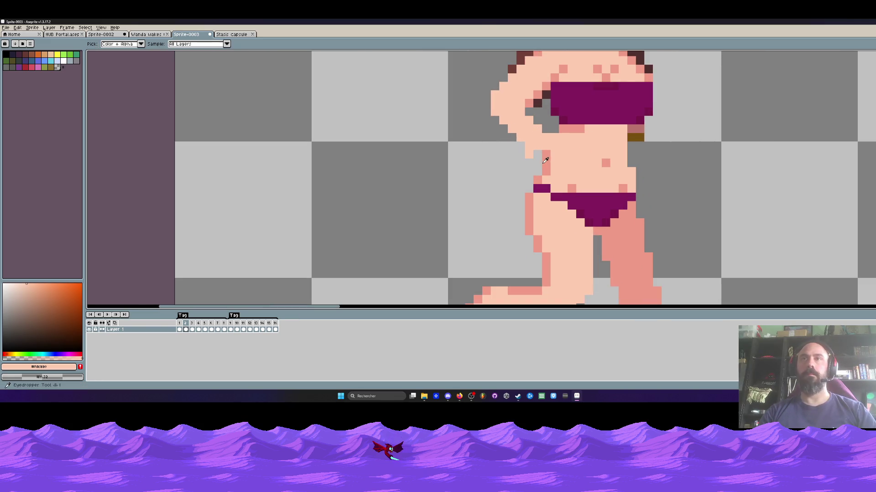
click(545, 162)
key(b)
click(543, 139)
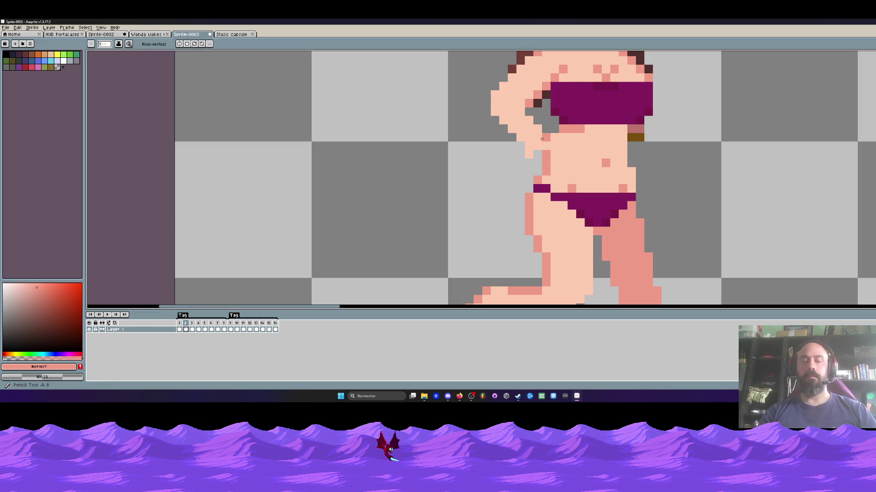
key(ctrl+z)
Darken a skin pixel to extend the armpit shadow, then sample the darker shadow tone
alt+click(536, 156)
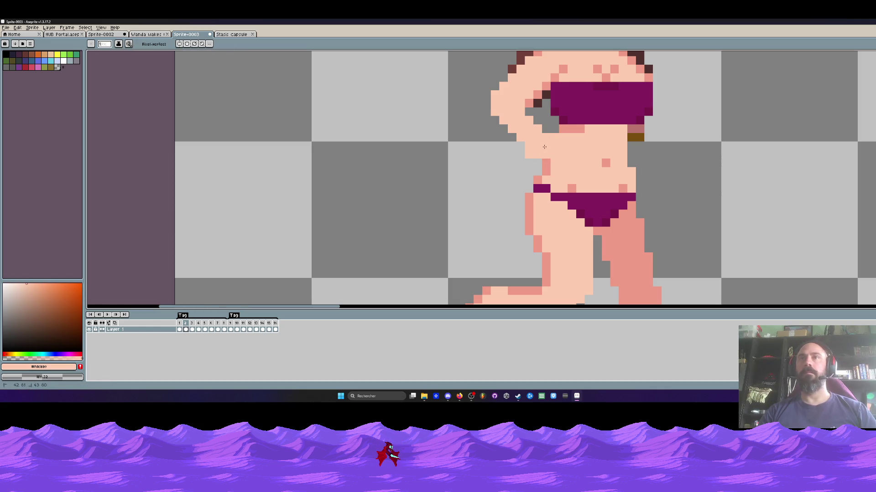
scroll(544, 147, down, 4)
scroll(552, 148, up, 4)
key(shift+u)
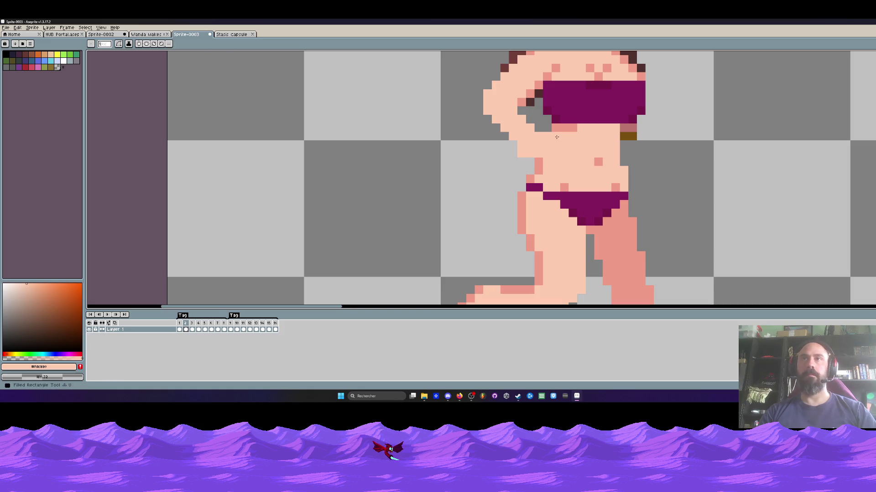
right_click(562, 125)
alt+click(542, 161)
With the light skin tone, fill the bent hand at the waist, turning a shadow pixel into skin
scroll(544, 141, down, 3)
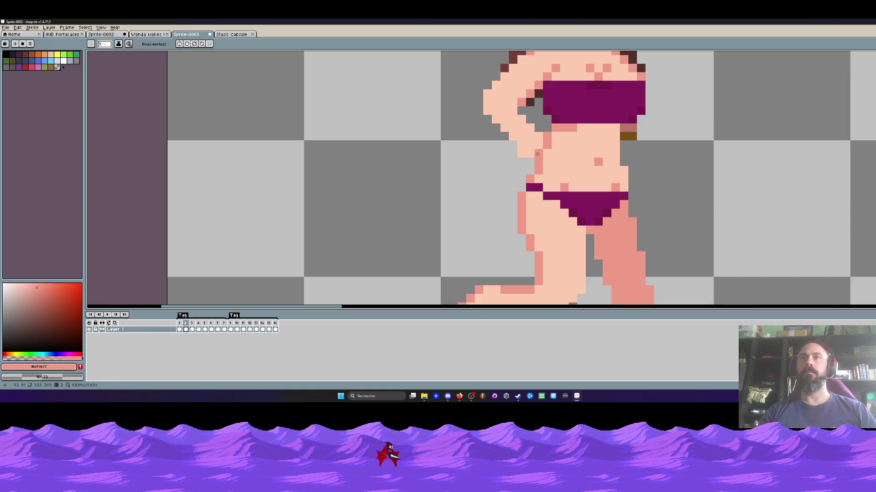
scroll(560, 168, up, 2)
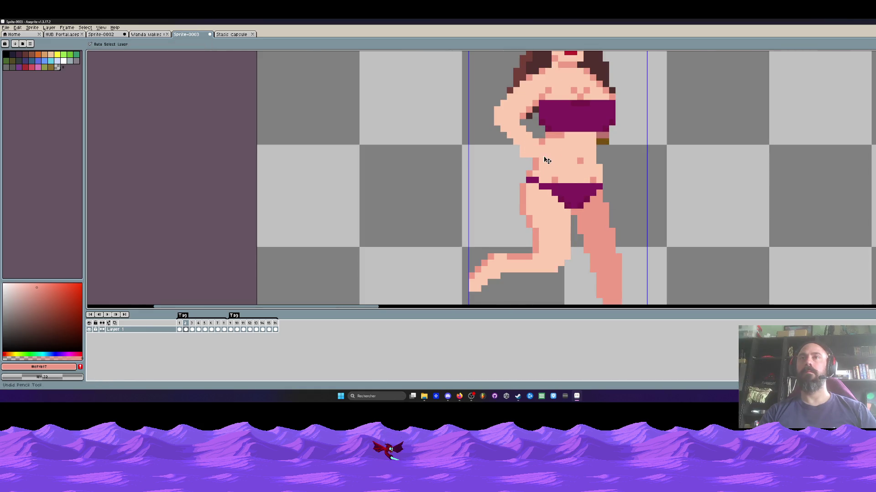
scroll(533, 166, up, 1)
scroll(548, 143, down, 2)
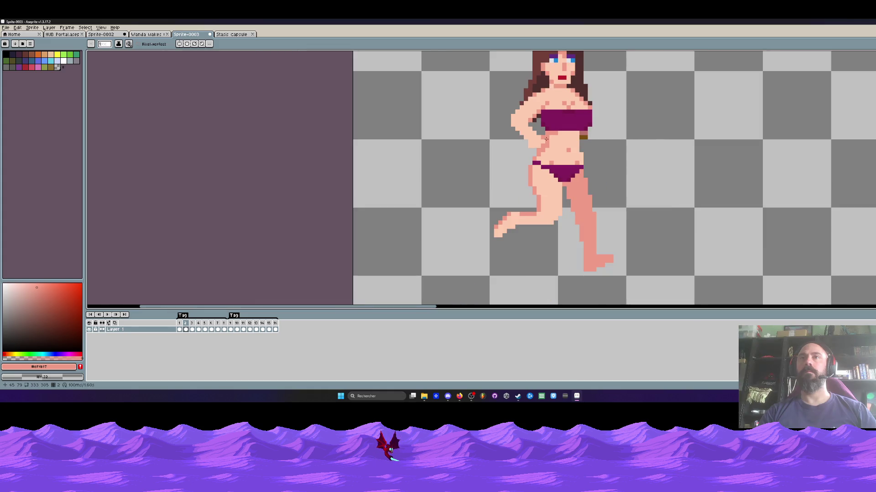
scroll(552, 143, down, 1)
scroll(561, 150, up, 1)
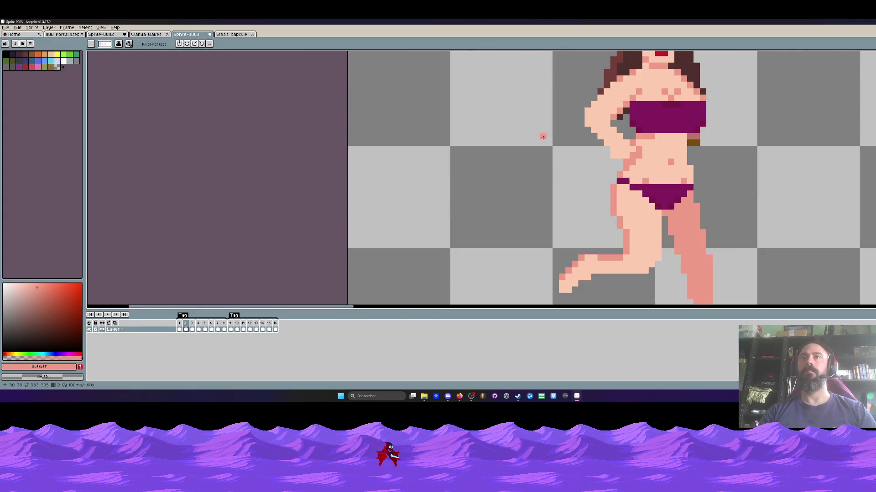
scroll(670, 154, up, 1)
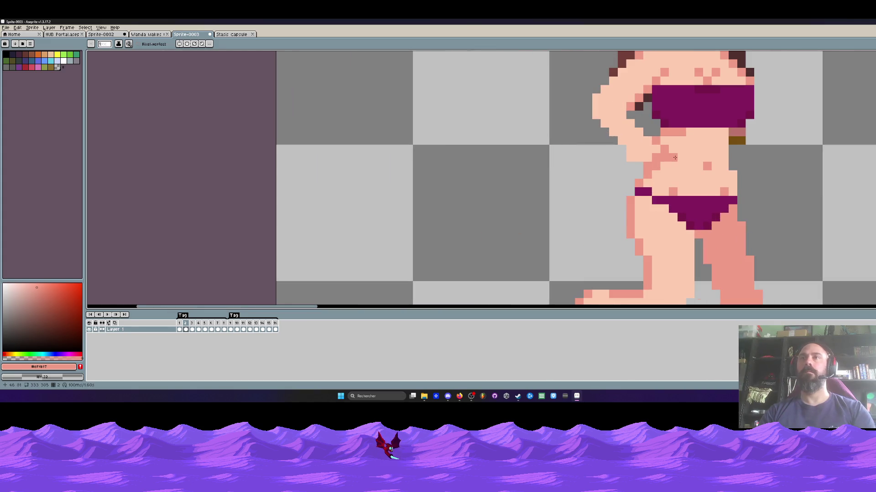
alt+click(639, 153)
drag(611, 166, 643, 161)
scroll(643, 161, down, 1)
key(ctrl+z)
scroll(630, 171, up, 1)
click(656, 159)
scroll(653, 157, down, 1)
scroll(653, 157, up, 1)
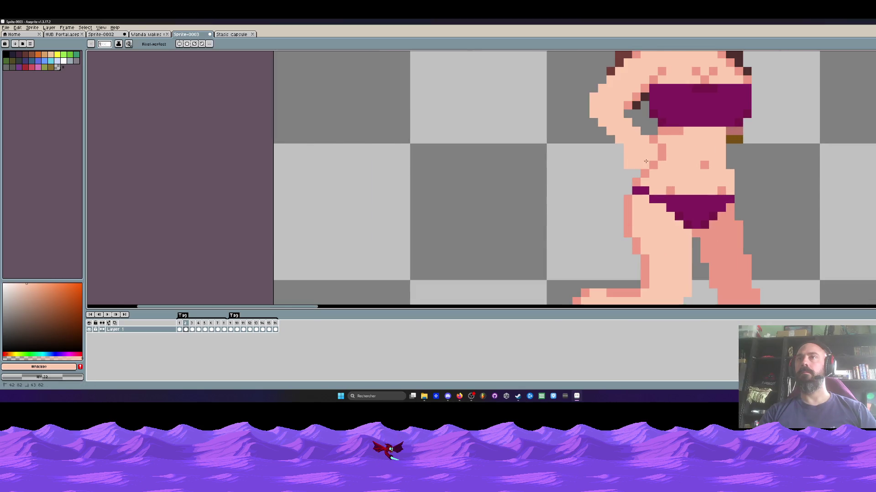
scroll(646, 162, down, 2)
scroll(621, 161, up, 1)
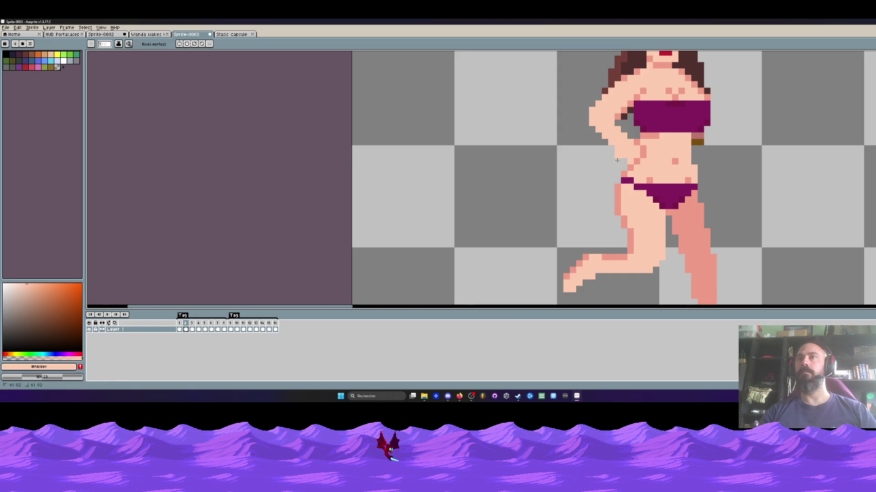
scroll(599, 173, down, 1)
scroll(607, 165, up, 1)
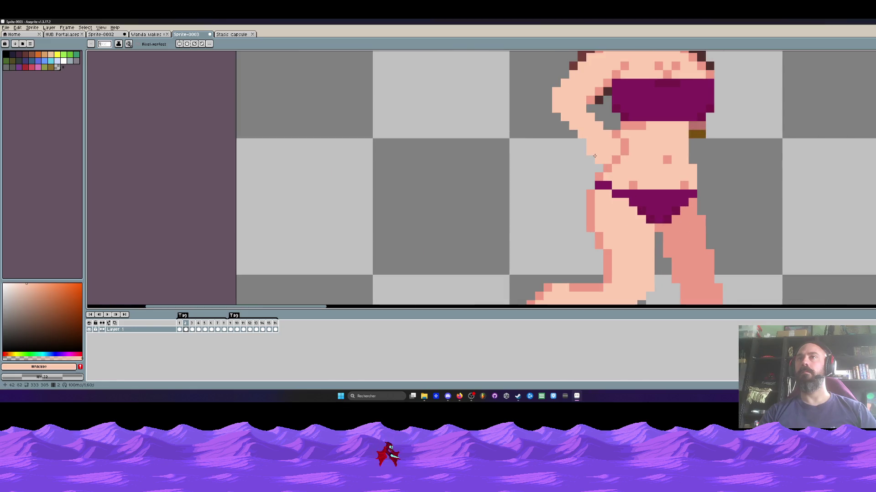
scroll(594, 156, down, 2)
scroll(651, 171, down, 1)
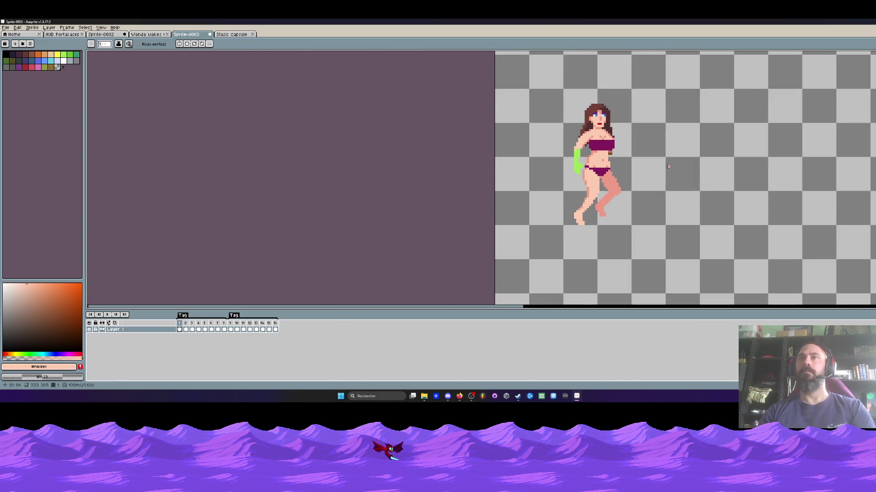
Step to frame 3 and play the run cycle to preview the edited poses
key(Right)
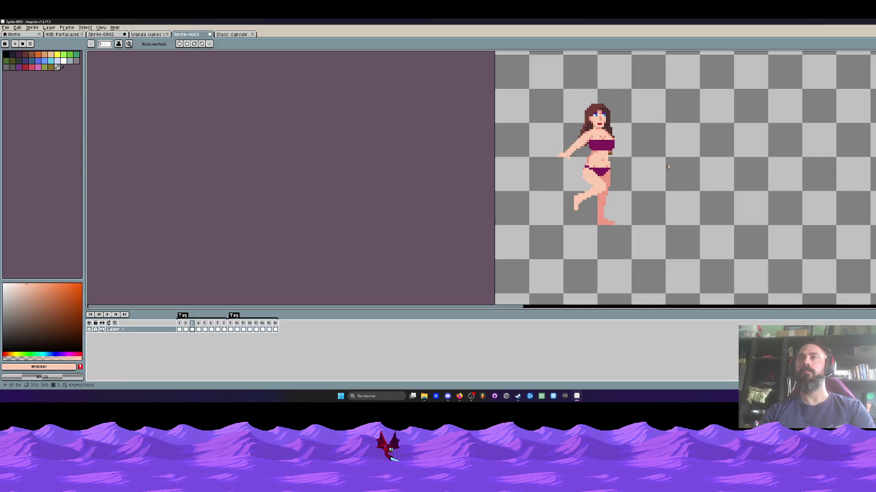
key(Return)
scroll(585, 155, up, 1)
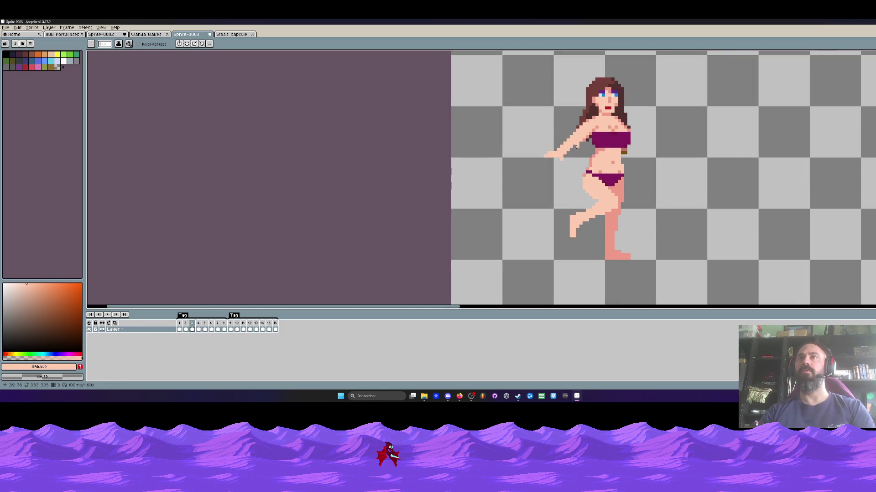
scroll(561, 174, down, 1)
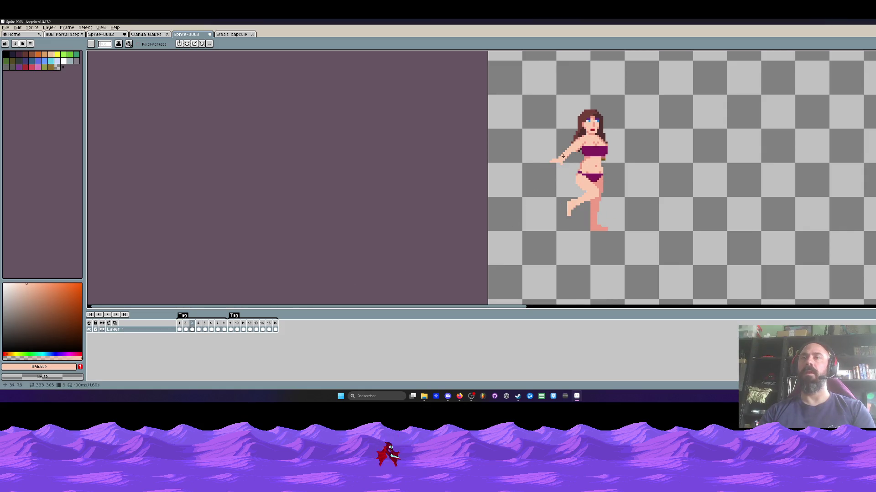
On frame 1, undo the green arm back to the original pink arm
scroll(560, 162, up, 2)
scroll(570, 159, down, 2)
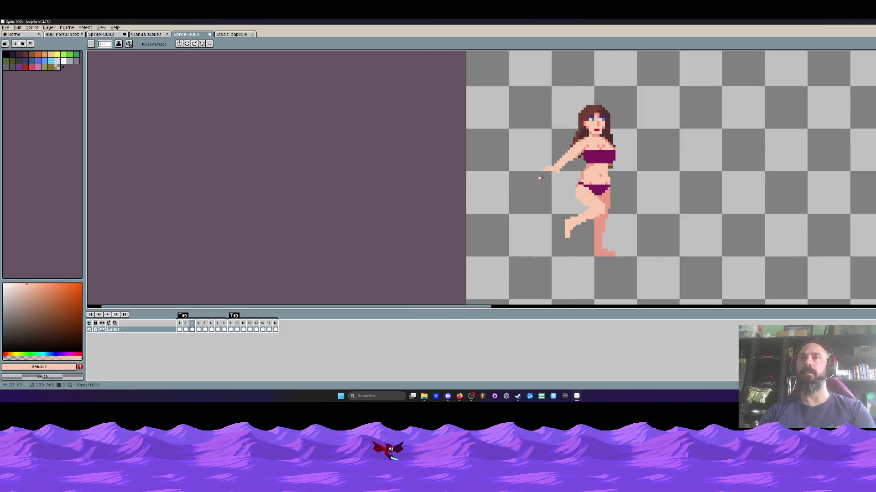
scroll(558, 167, up, 2)
key(q)
scroll(570, 167, up, 1)
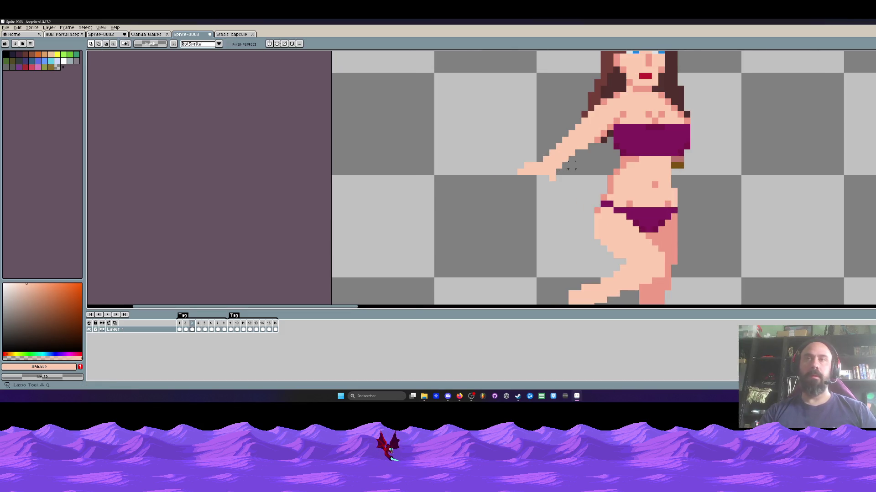
mouse_move(584, 120)
mouse_down()
mouse_move(498, 176)
mouse_move(603, 152)
mouse_move(587, 126)
mouse_up()
scroll(578, 135, down, 2)
scroll(577, 138, up, 1)
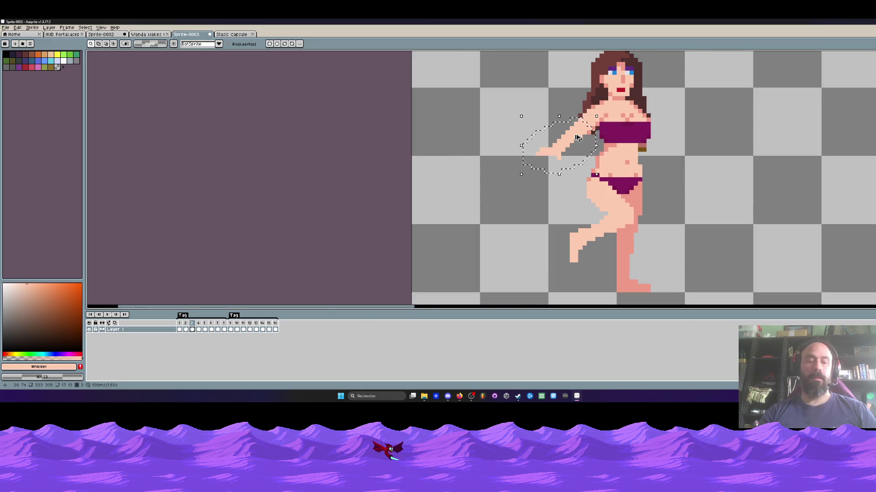
click(179, 329)
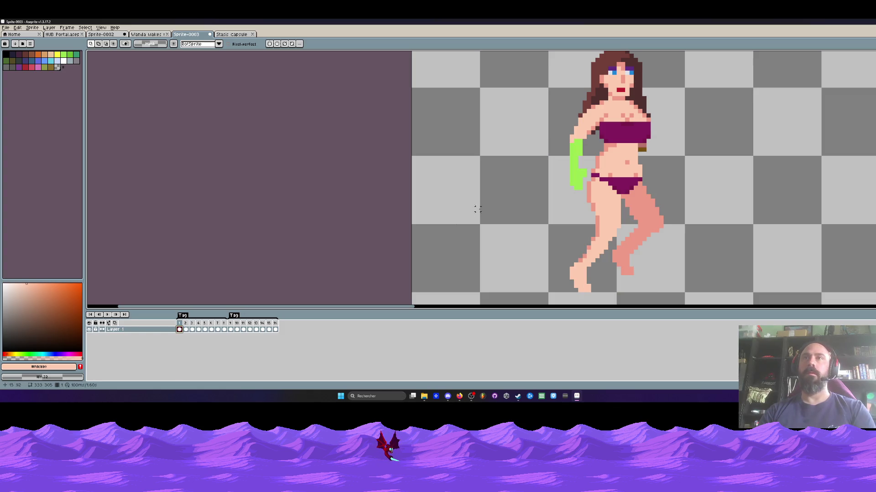
drag(578, 134, 559, 166)
key(ctrl+z)
key(ctrl+z)
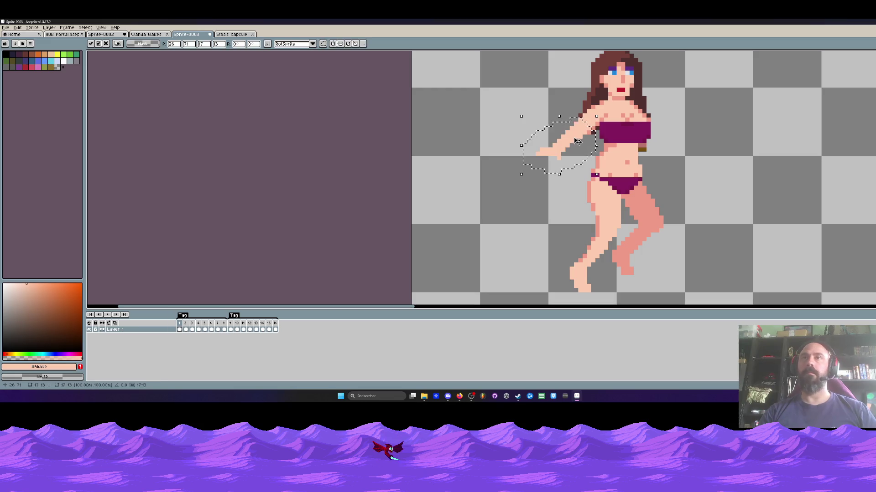
On frame 2, erase skin pixels at the armpit and rotate the arm outward to the left
key(Right)
scroll(534, 145, down, 2)
scroll(534, 146, up, 2)
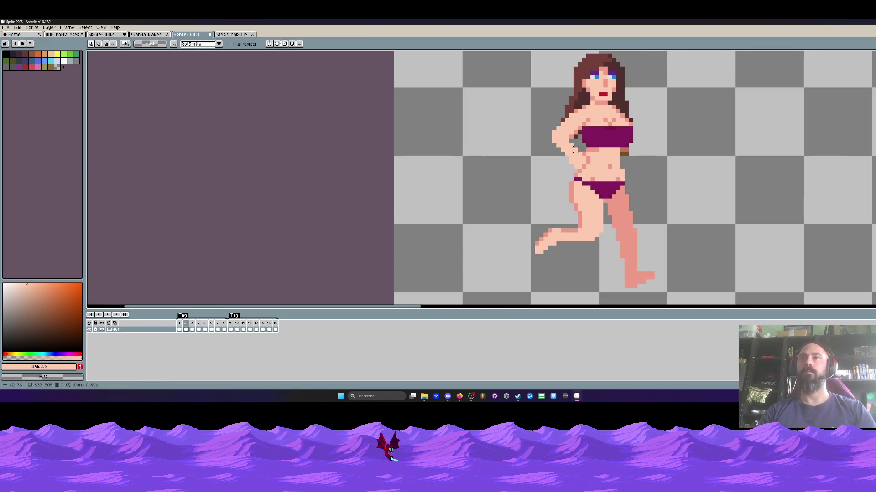
scroll(575, 150, up, 1)
scroll(602, 158, down, 1)
scroll(598, 164, up, 1)
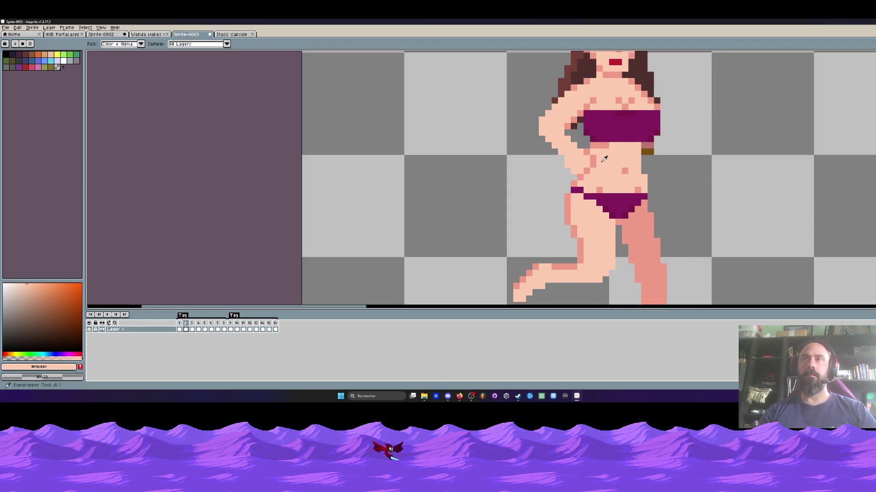
scroll(600, 163, up, 1)
key(b)
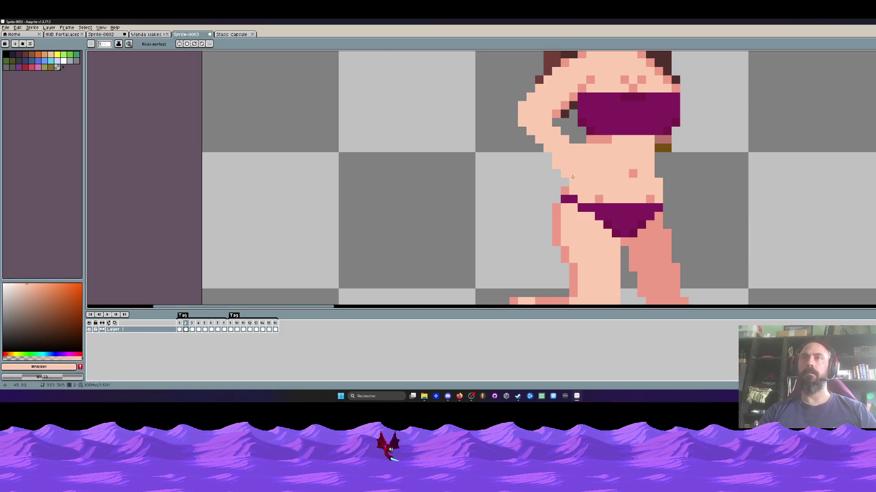
mouse_move(571, 148)
mouse_down()
mouse_move(565, 174)
mouse_move(520, 114)
mouse_move(523, 125)
mouse_move(543, 132)
mouse_move(524, 112)
mouse_up()
key(q)
key(Return)
Play the animation to check the swung arm, then sample the darker skin shade
scroll(574, 117, down, 3)
key(Return)
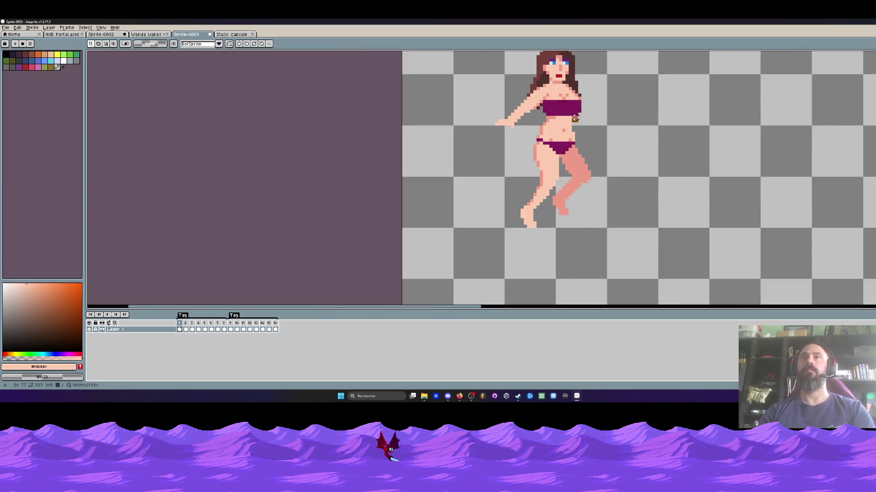
scroll(575, 117, up, 1)
scroll(552, 129, up, 2)
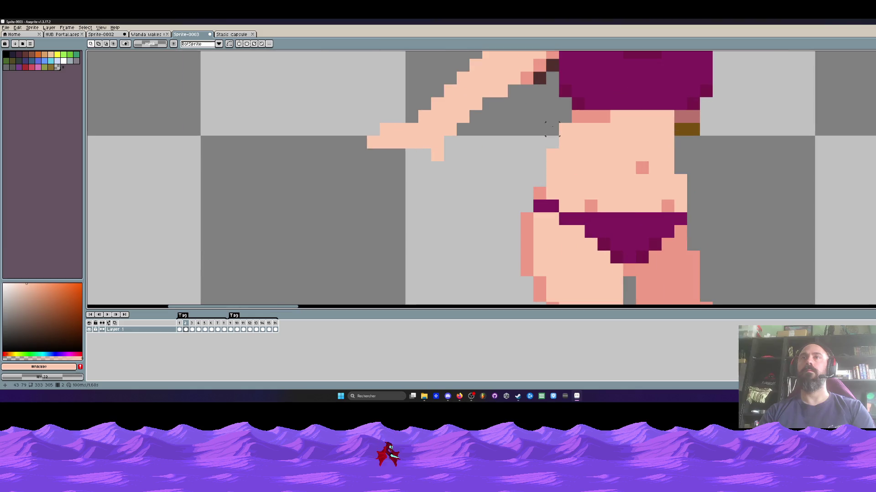
key(b)
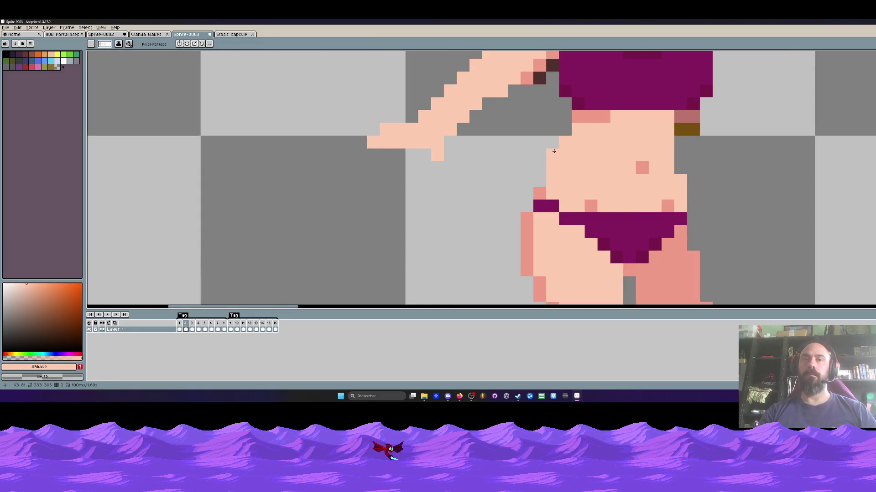
alt+click(588, 119)
scroll(597, 135, down, 1)
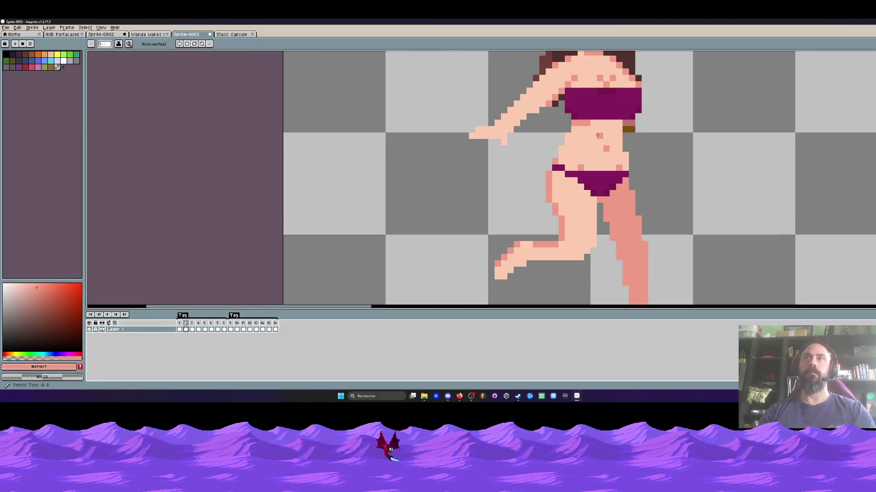
scroll(580, 143, up, 1)
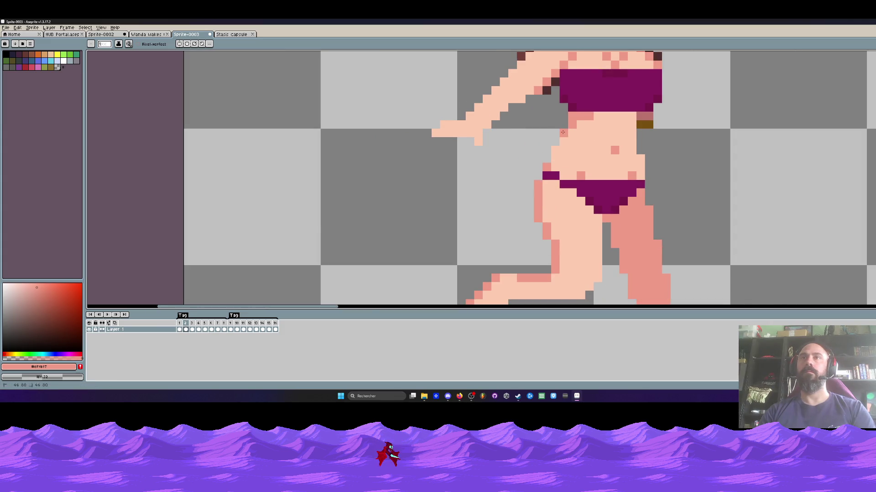
scroll(563, 133, down, 1)
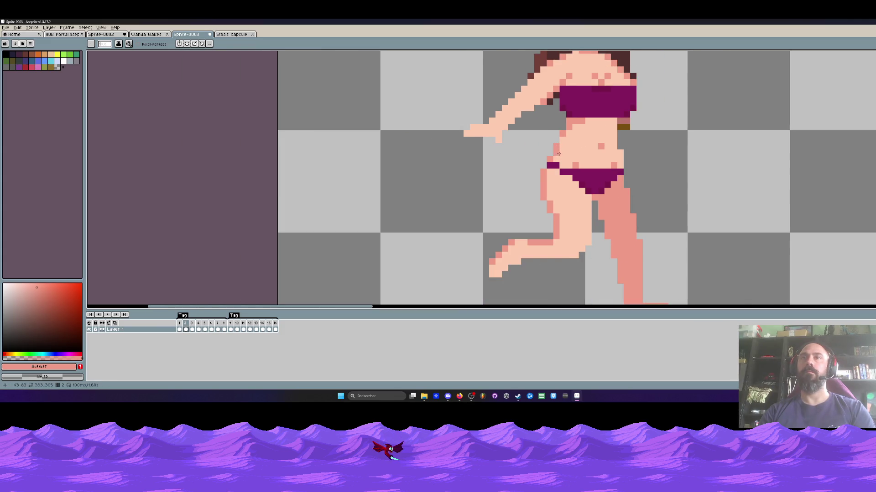
scroll(594, 151, down, 2)
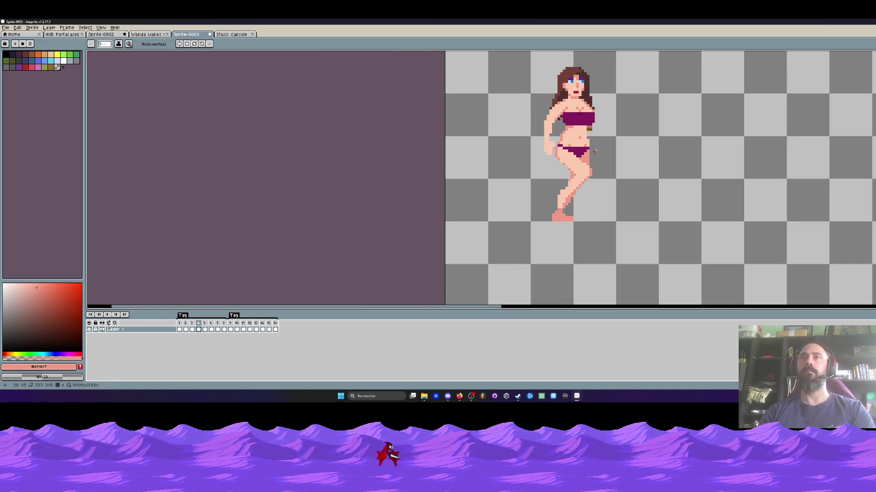
Lasso the left arm and apply its transform on frame 4
scroll(555, 126, up, 2)
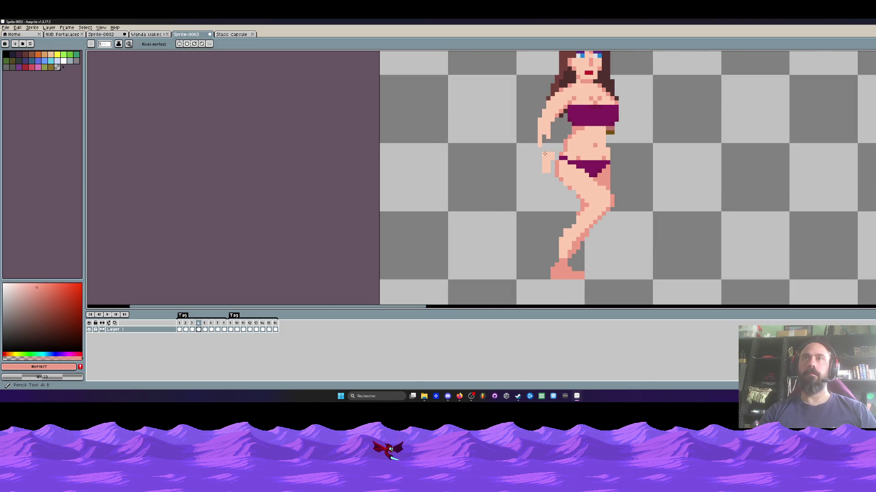
drag(537, 146, 544, 138)
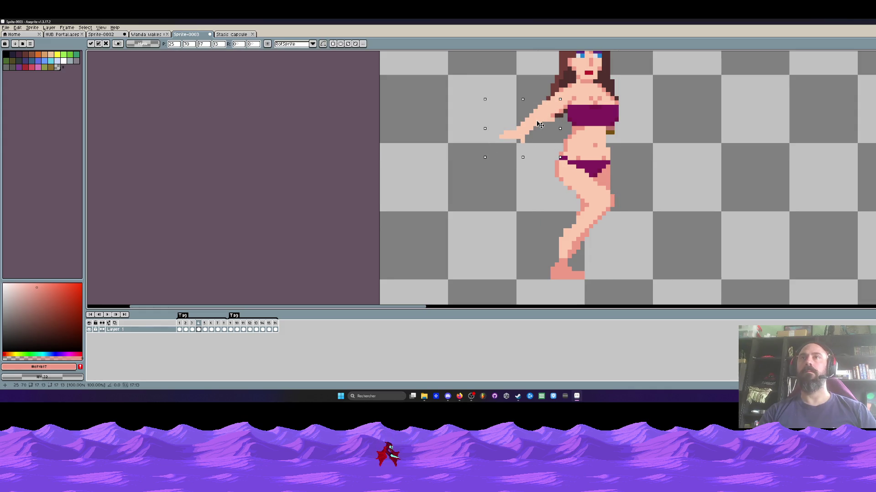
key(Return)
scroll(495, 94, down, 2)
On frame 5, erase the leftover lower arm and hand pixels
key(Right)
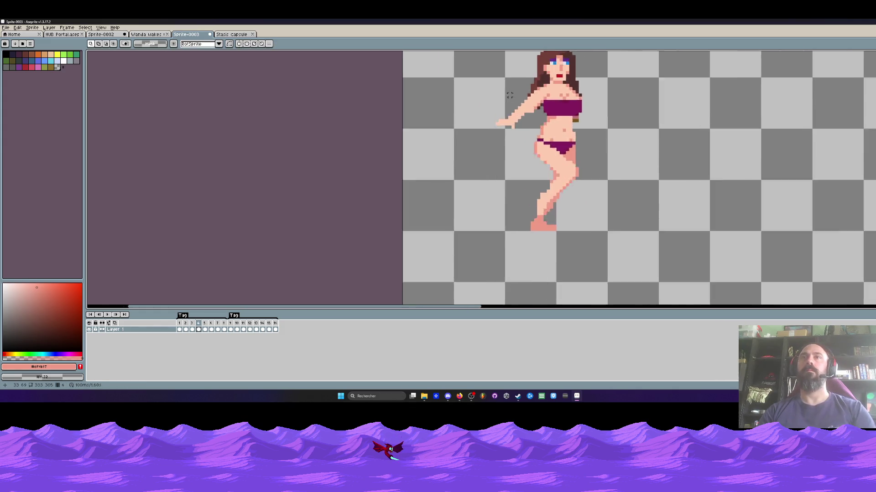
scroll(499, 93, up, 2)
key(b)
key(Return)
scroll(501, 137, down, 1)
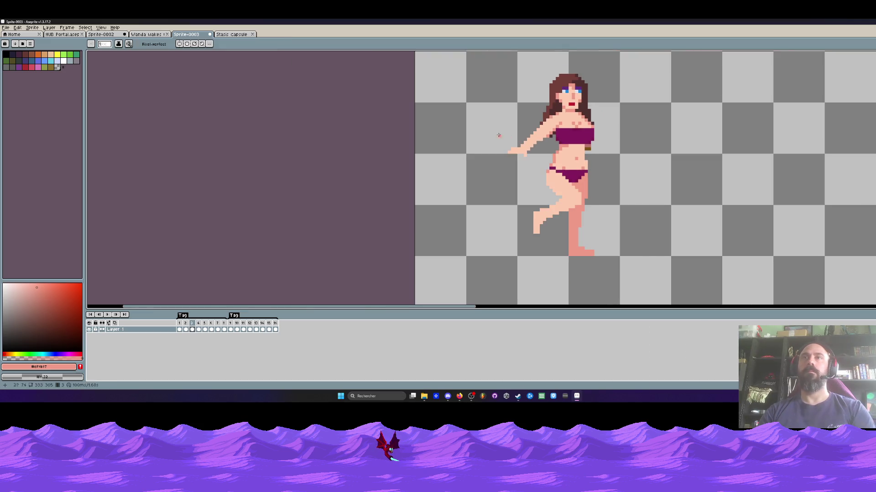
key(Return)
scroll(542, 146, up, 2)
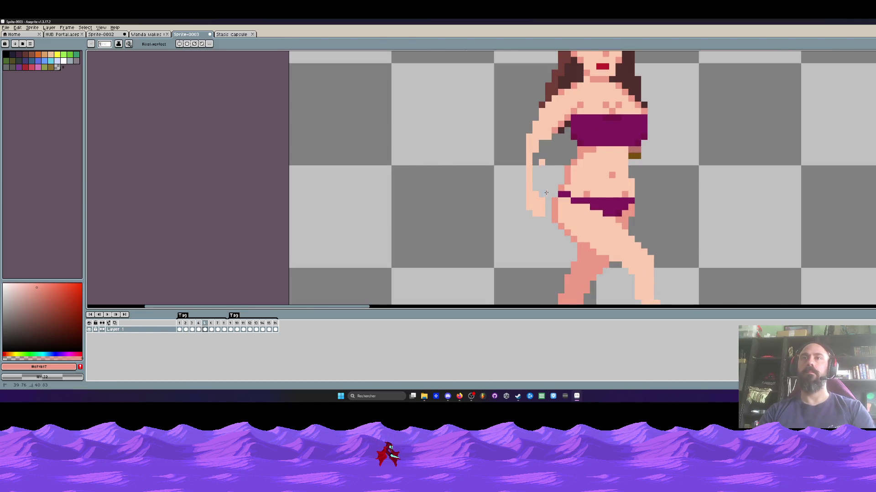
drag(530, 207, 532, 185)
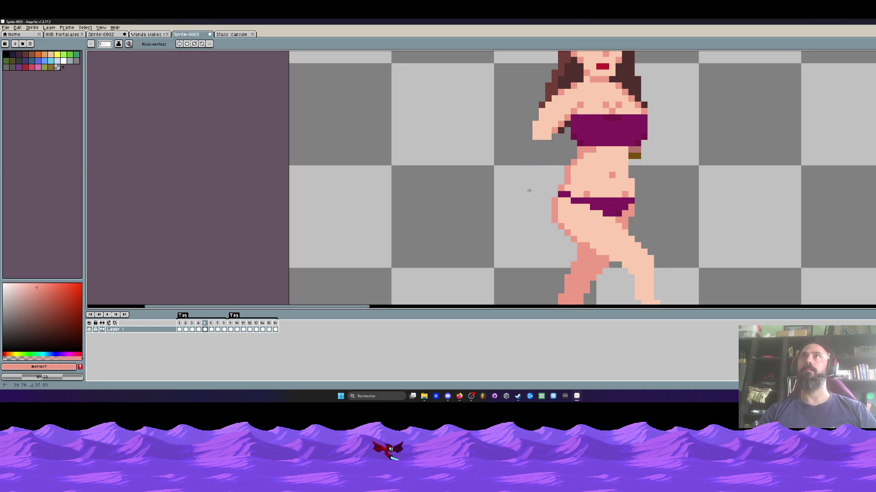
scroll(527, 131, down, 1)
Select the left arm on frame 5 with a freehand lasso and drop the selection
key(q)
mouse_move(483, 119)
mouse_down()
mouse_move(456, 183)
mouse_move(483, 194)
mouse_move(493, 123)
mouse_up()
scroll(530, 138, down, 1)
key(Return)
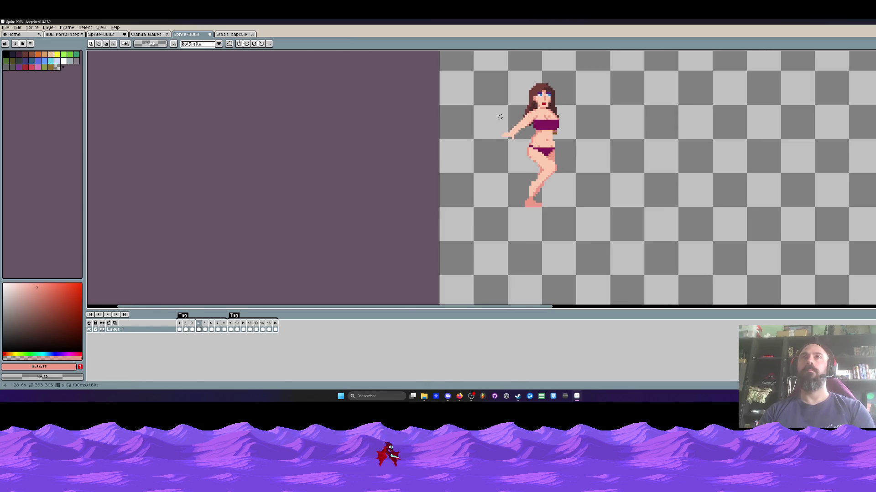
scroll(524, 134, up, 3)
key(b)
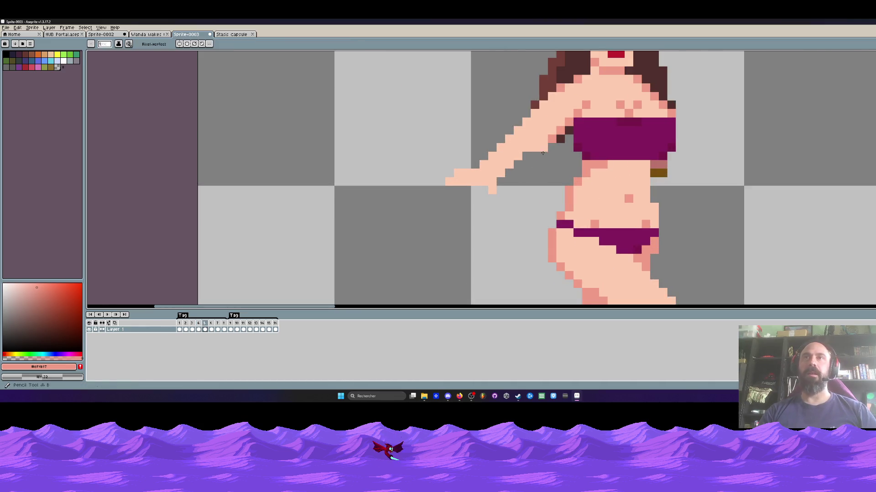
scroll(488, 103, down, 3)
Paste the extended arm onto frame 7 and commit it
key(Right)
key(Right)
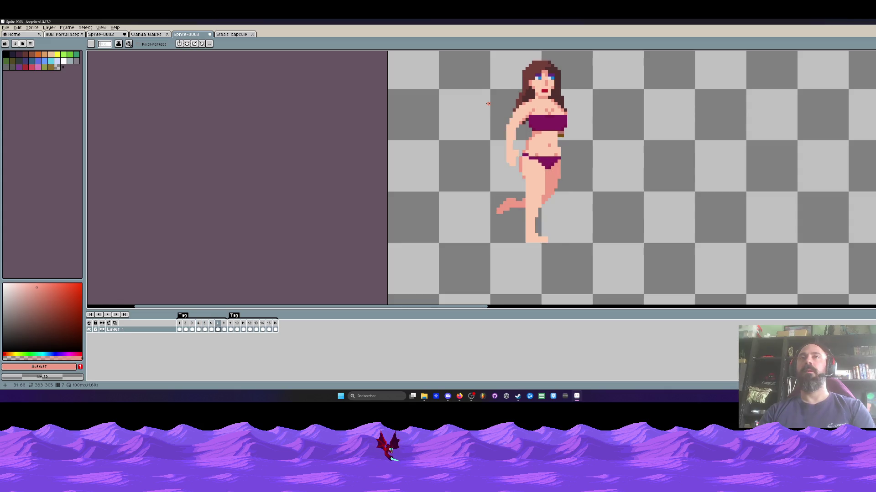
scroll(498, 156, up, 2)
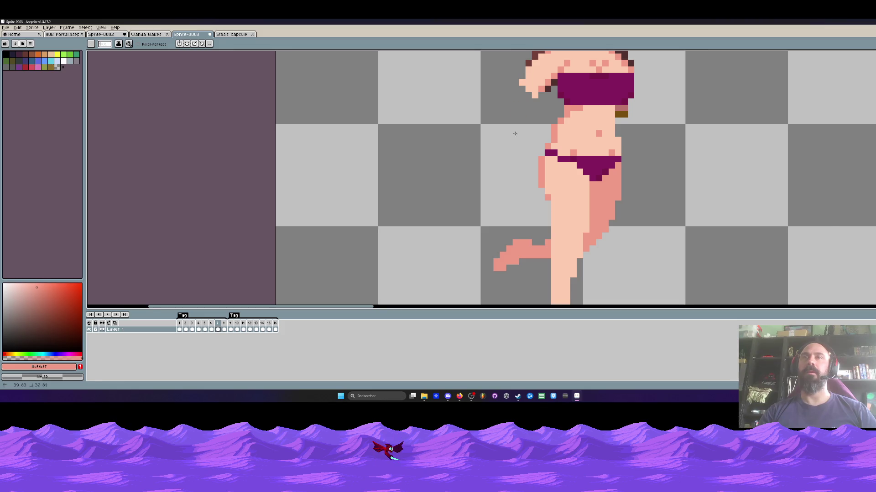
key(ctrl+v)
scroll(511, 137, down, 2)
scroll(512, 137, up, 2)
key(Return)
Paste the extended arm onto frame 8, nudged slightly upward
key(b)
scroll(546, 141, down, 3)
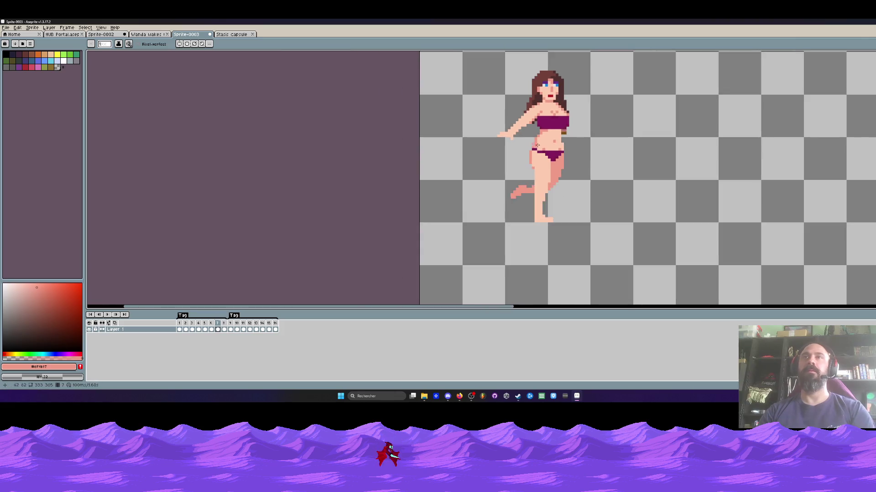
key(Right)
scroll(520, 142, up, 2)
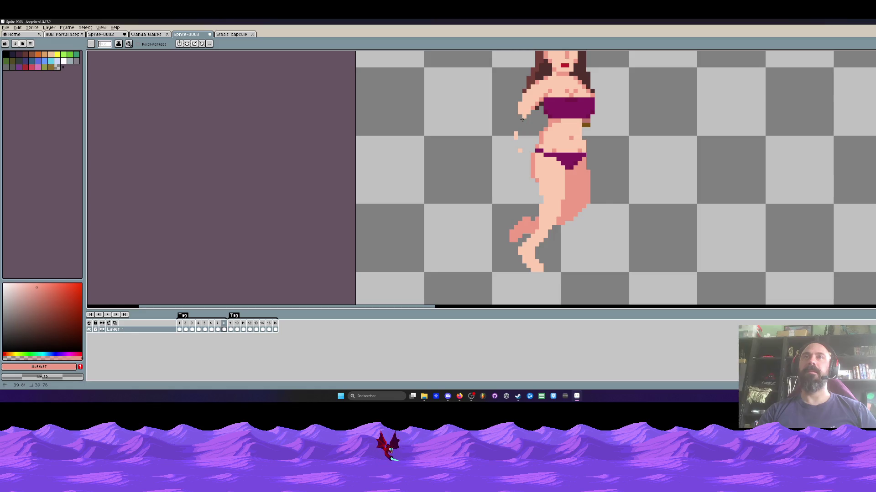
key(ctrl+v)
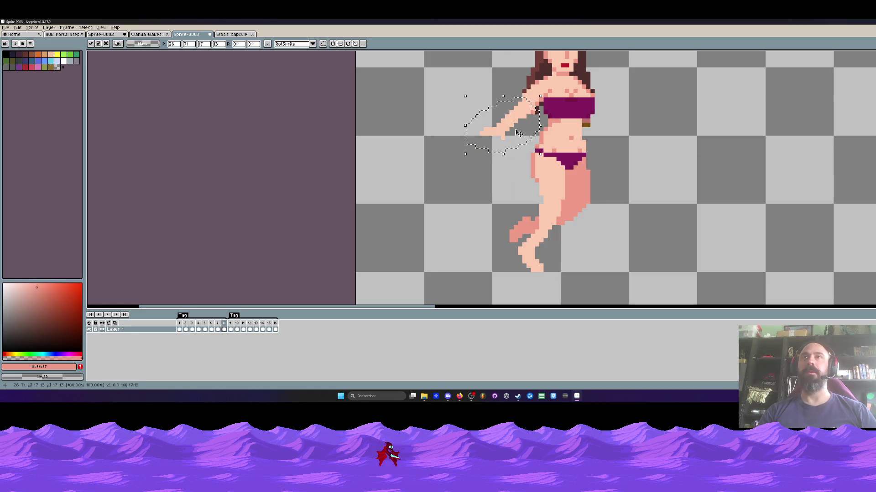
key(Return)
scroll(525, 132, up, 1)
key(ctrl+z)
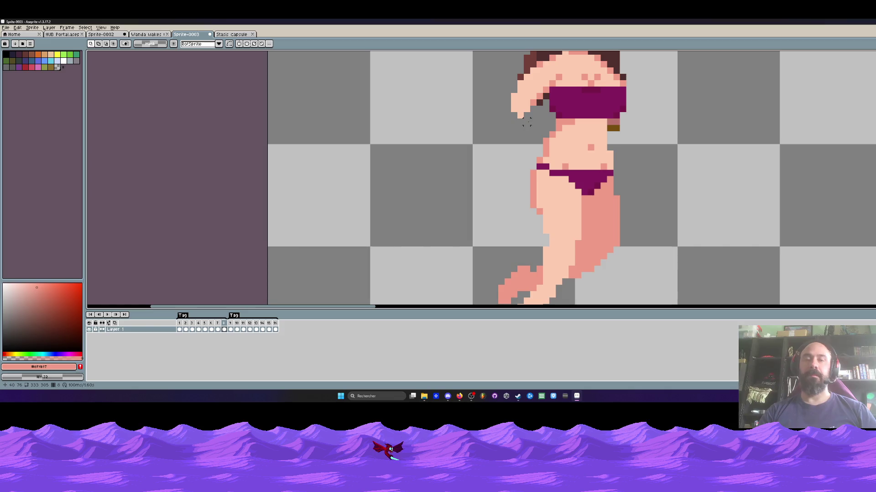
key(ctrl+v)
drag(522, 110, 523, 104)
key(Return)
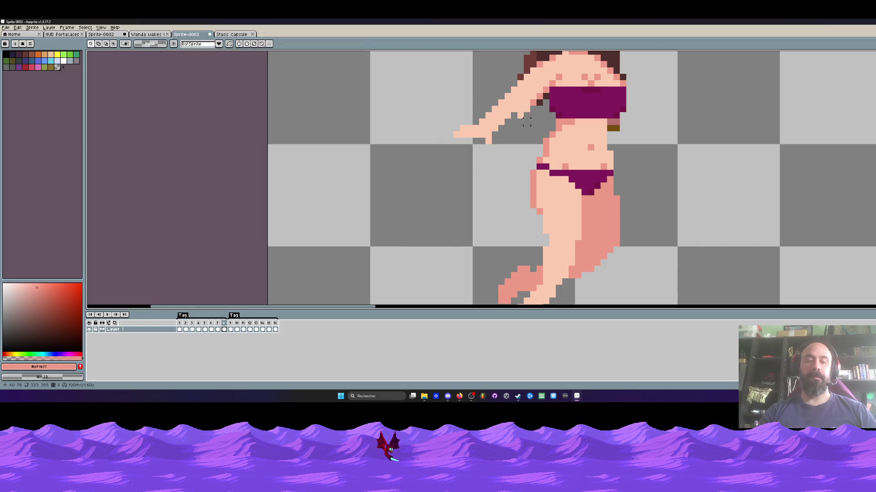
Compare neighbouring frames, then play the run cycle from frame 1
scroll(521, 117, down, 2)
key(Right)
key(Left)
scroll(529, 123, up, 1)
key(Right)
scroll(533, 127, up, 3)
scroll(533, 127, down, 3)
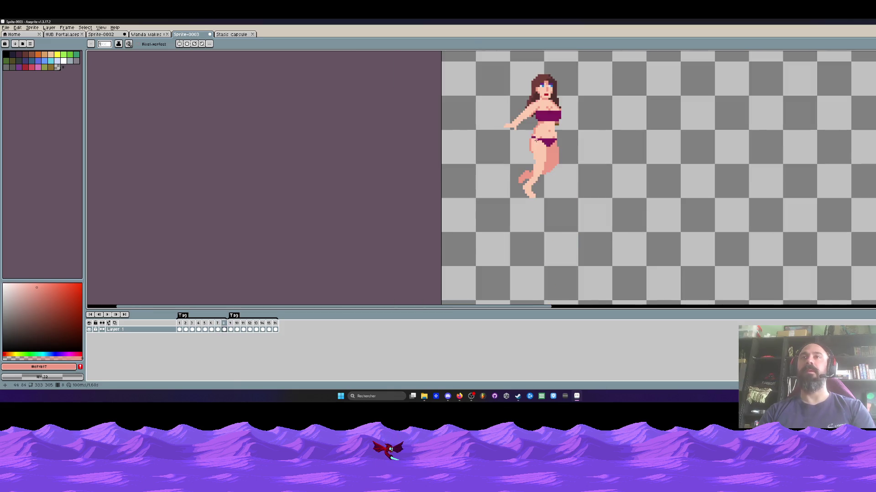
key(Home)
key(Return)
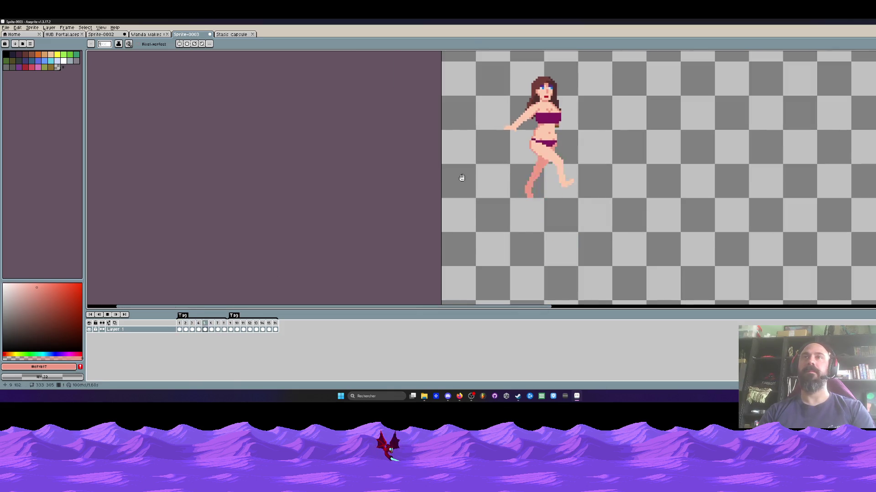
Sample the skin shade and pencil a darker outline down the thigh's left edge on frame 4
scroll(585, 141, down, 2)
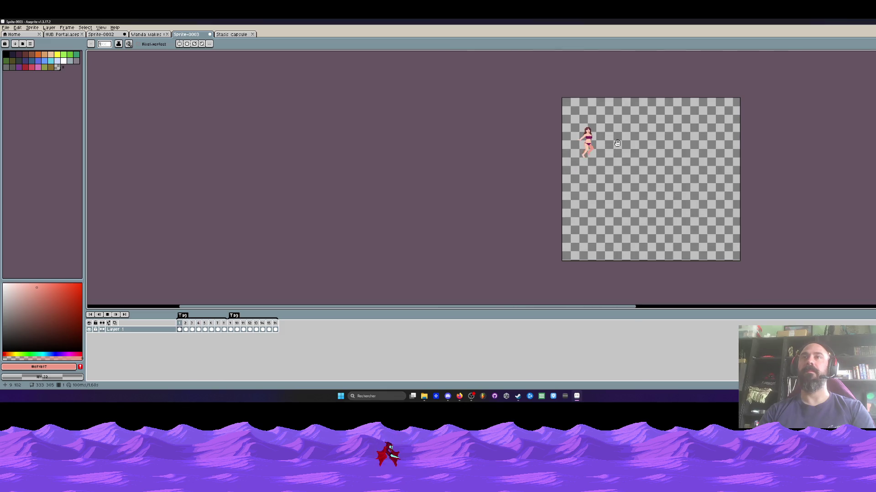
scroll(611, 143, up, 2)
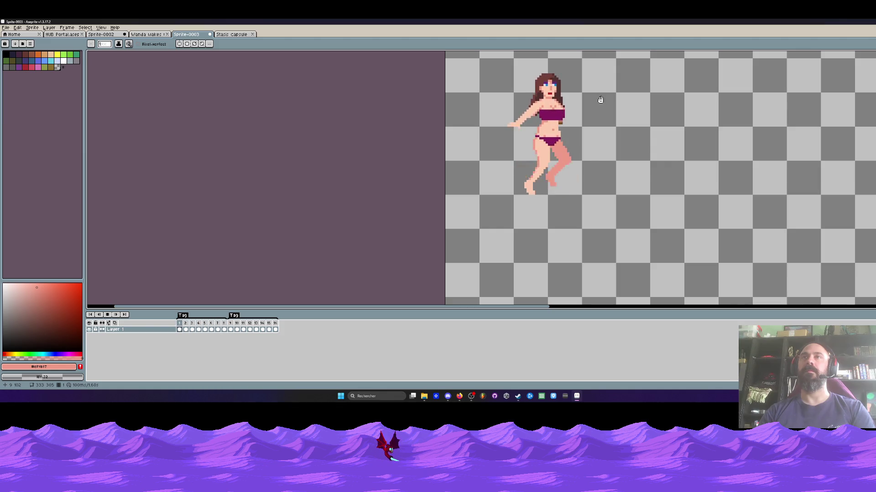
scroll(535, 119, up, 2)
scroll(541, 160, up, 2)
key(i)
key(b)
mouse_move(524, 145)
mouse_down()
mouse_move(525, 183)
mouse_move(558, 208)
mouse_up()
Bring the legs into view and compare frame 4 against frame 3
scroll(558, 209, down, 3)
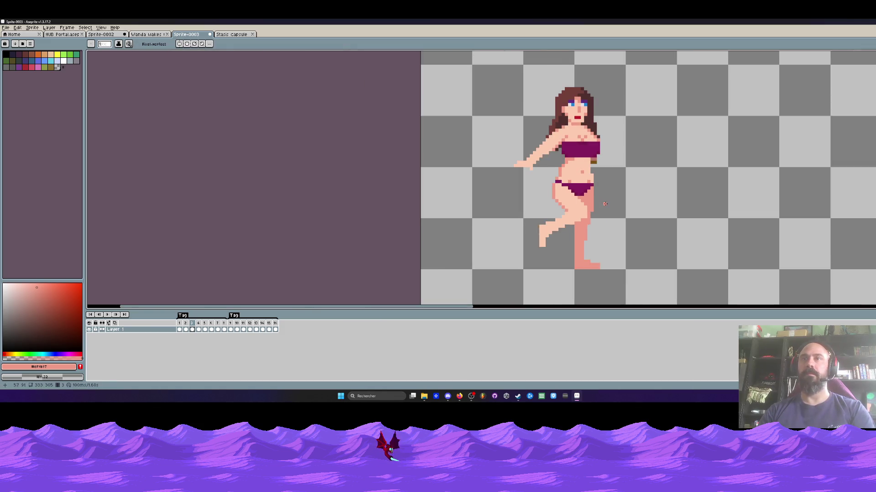
scroll(552, 210, up, 2)
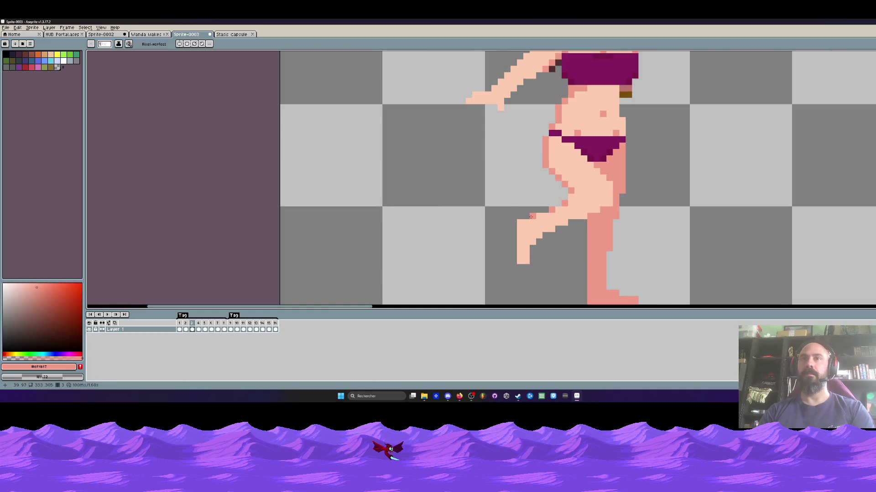
scroll(531, 216, down, 2)
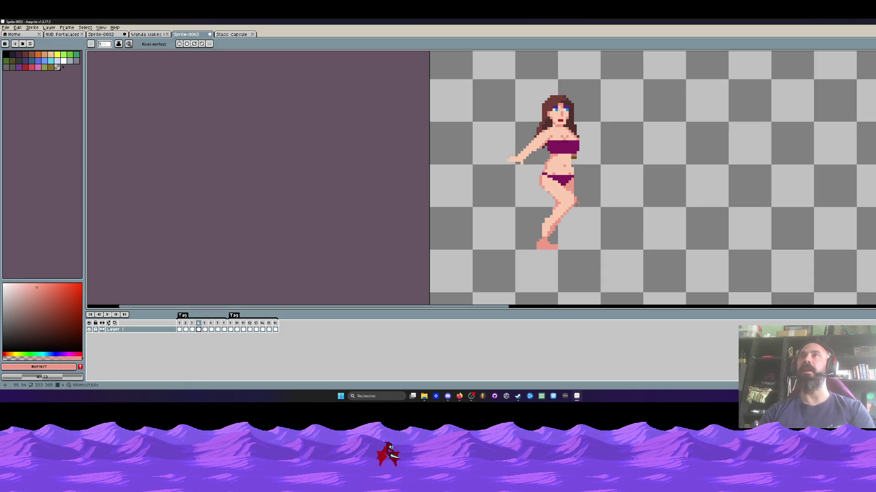
scroll(576, 204, up, 1)
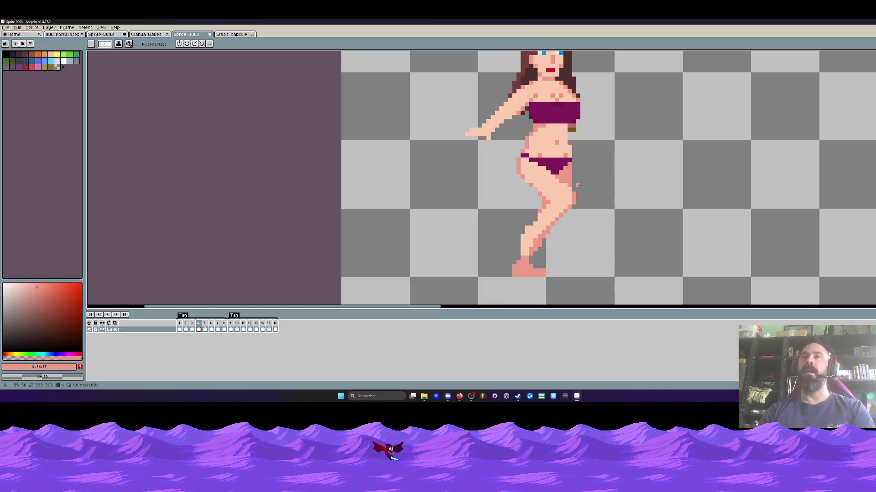
scroll(592, 184, down, 1)
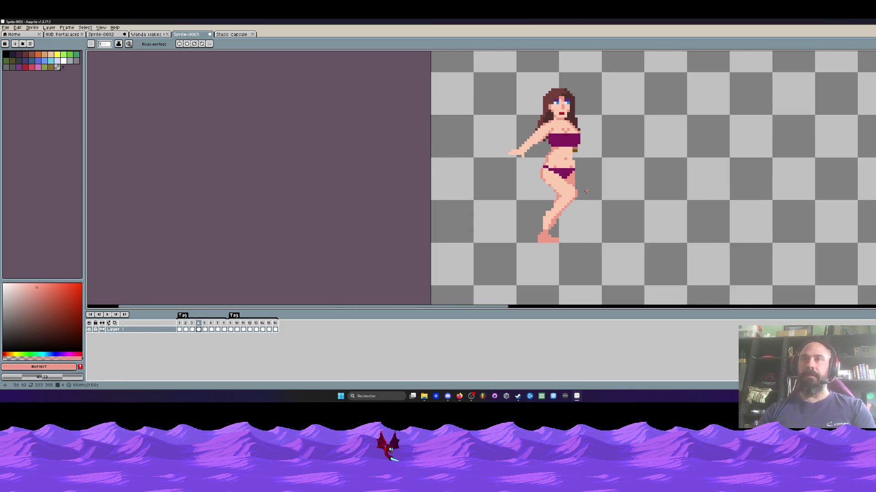
scroll(568, 201, up, 1)
drag(583, 203, 560, 178)
scroll(568, 180, up, 1)
scroll(559, 158, down, 2)
scroll(527, 184, up, 1)
scroll(574, 167, up, 1)
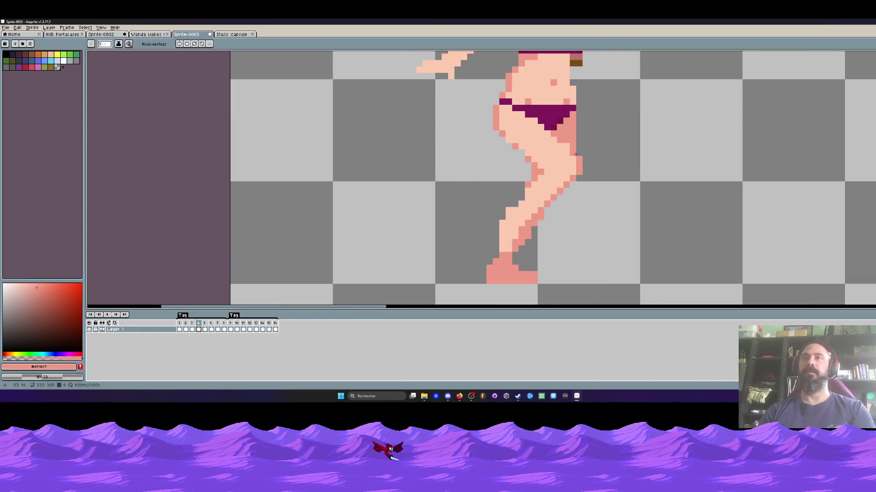
scroll(575, 171, down, 2)
scroll(577, 175, up, 1)
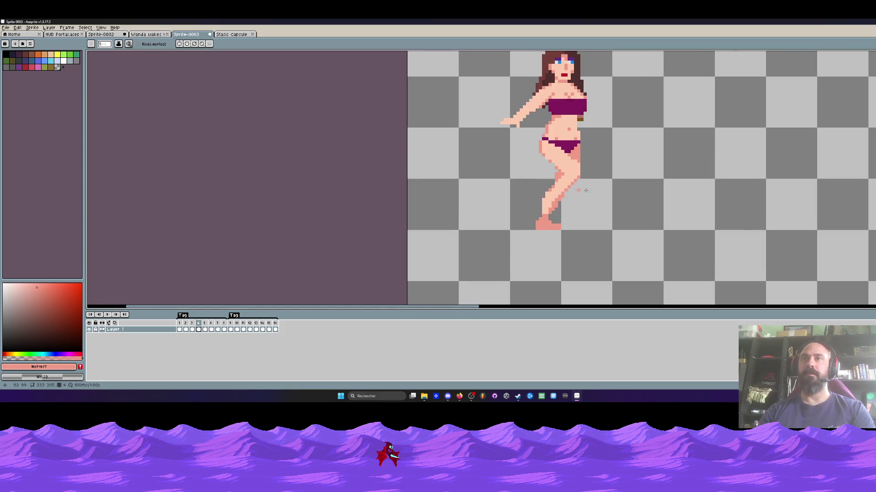
scroll(568, 199, up, 2)
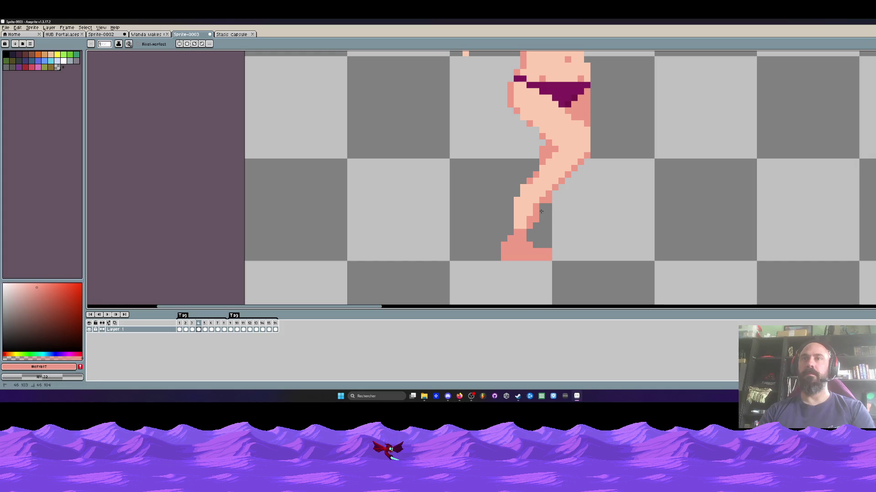
scroll(548, 201, down, 3)
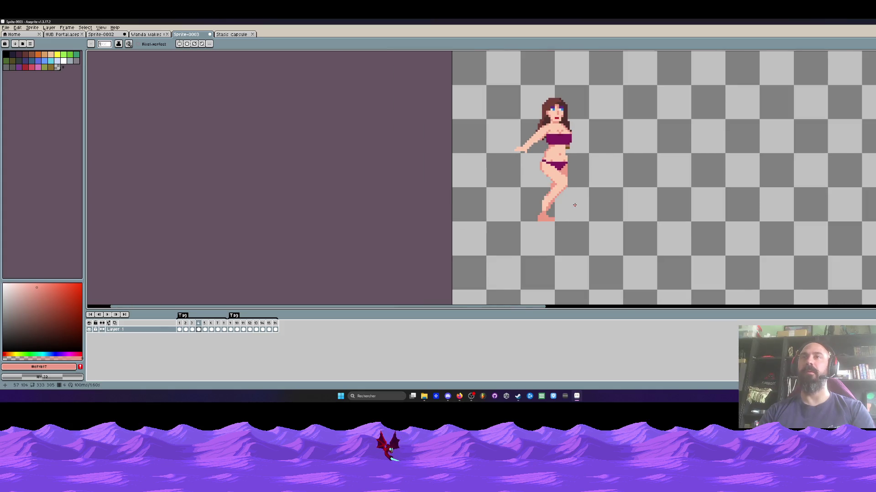
scroll(565, 203, down, 2)
key(Left)
key(Right)
Undo the stray pencil stroke and return to the Pencil
scroll(586, 202, up, 3)
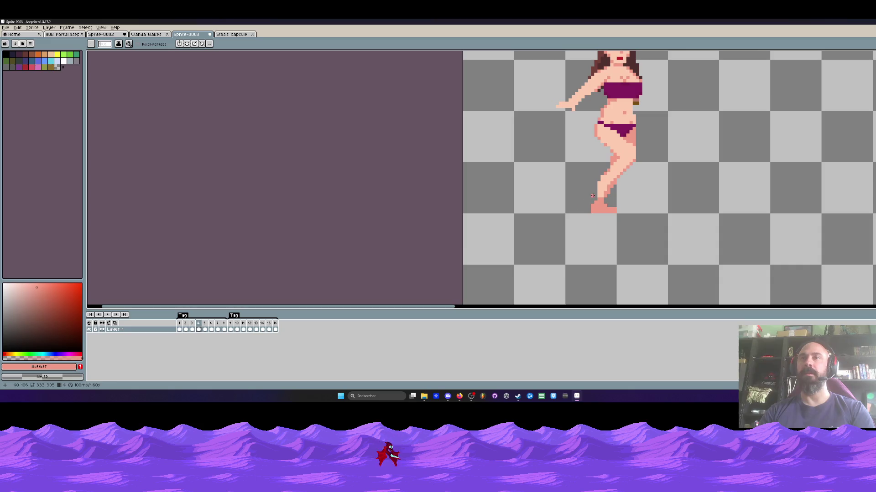
scroll(591, 201, down, 2)
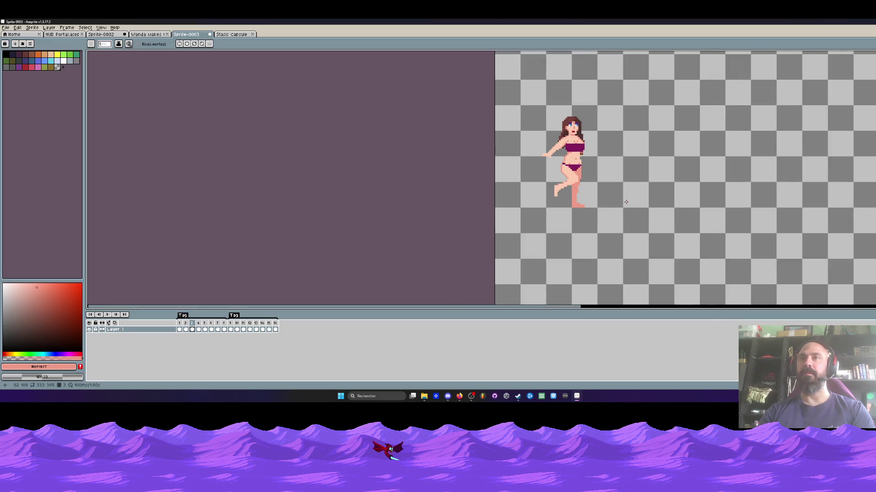
key(ctrl+z)
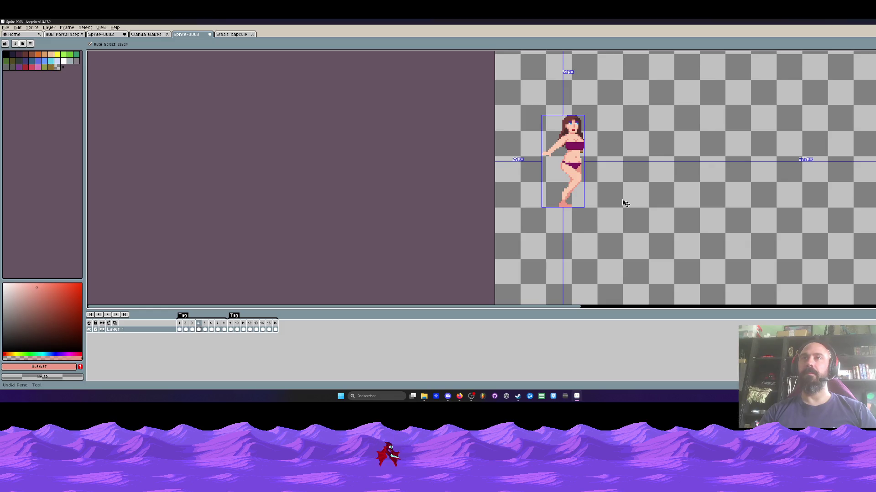
key(b)
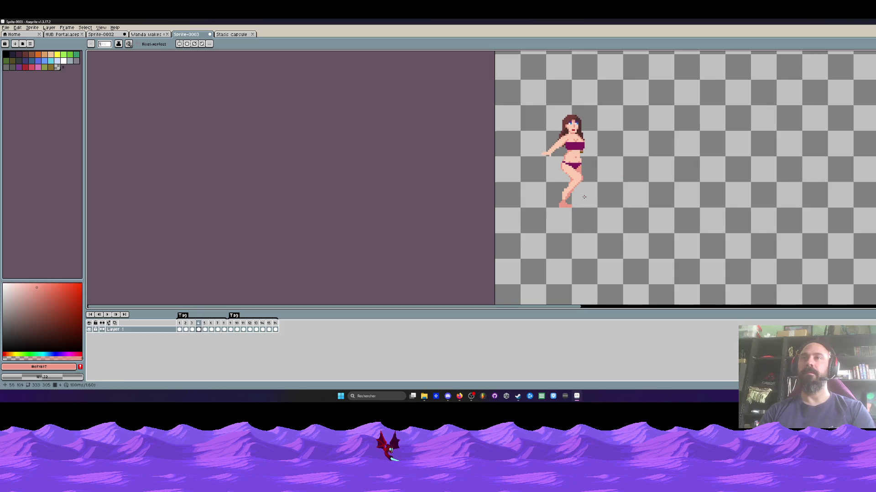
scroll(571, 201, up, 5)
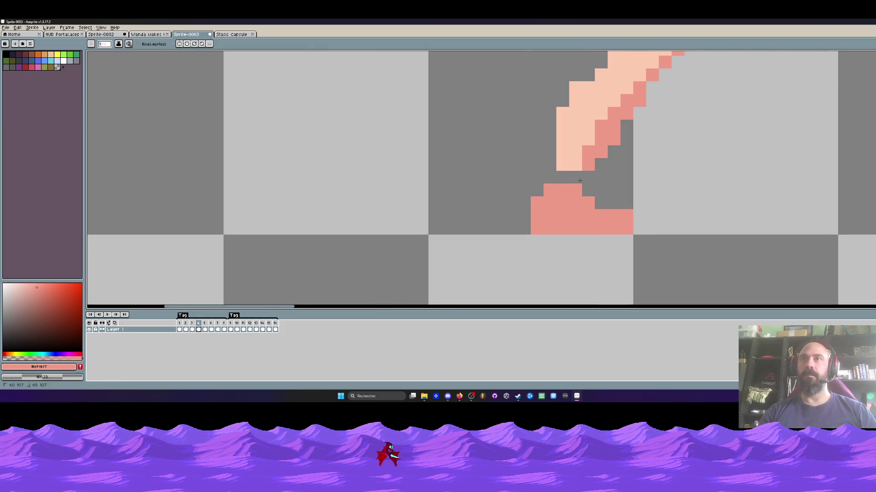
Select the 11x5 area around the foot, nudge it up one pixel, and drop it in place
key(m)
mouse_move(504, 172)
mouse_down()
mouse_move(606, 219)
mouse_move(609, 236)
mouse_move(600, 202)
mouse_up()
drag(524, 177, 648, 226)
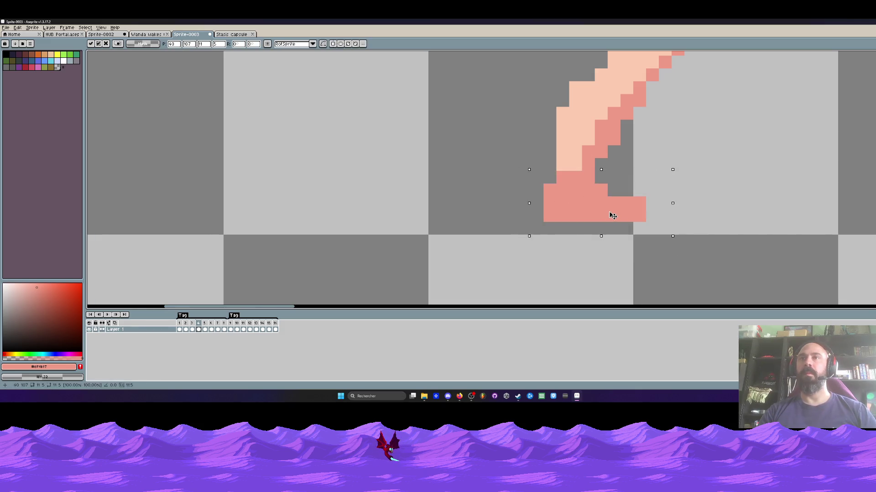
scroll(641, 175, down, 5)
scroll(615, 189, up, 2)
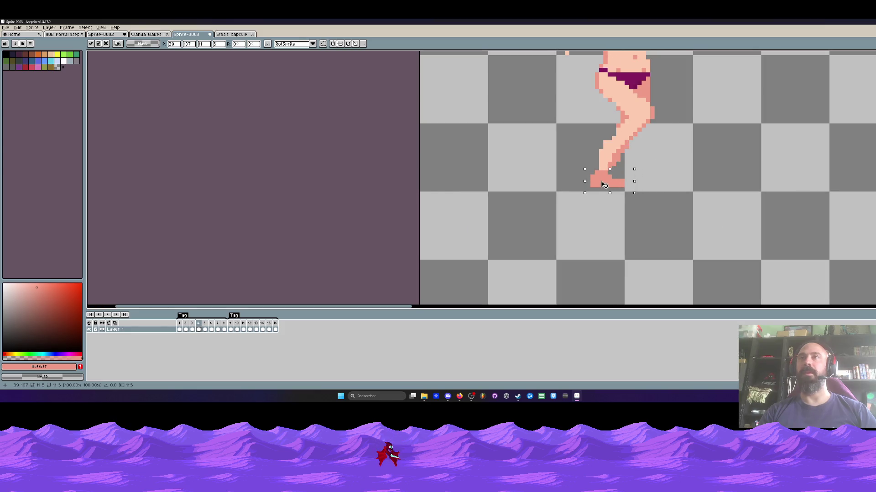
key(ctrl+d)
scroll(649, 142, down, 3)
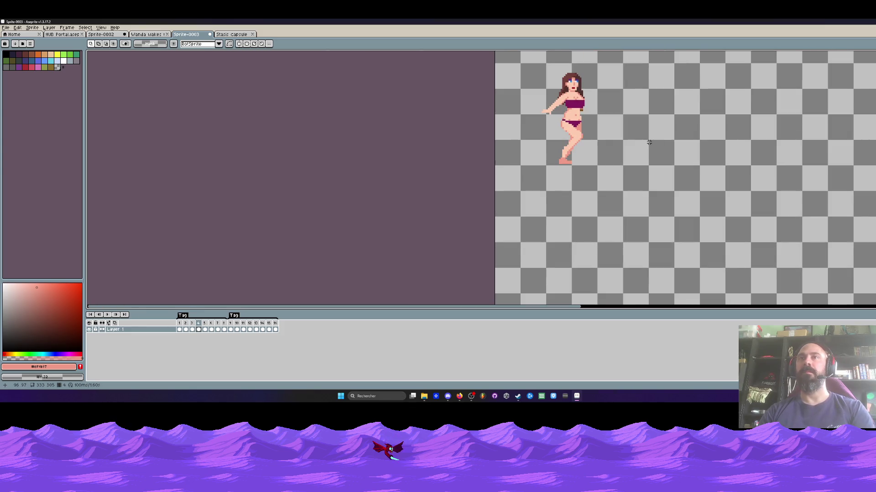
scroll(649, 142, up, 3)
key(b)
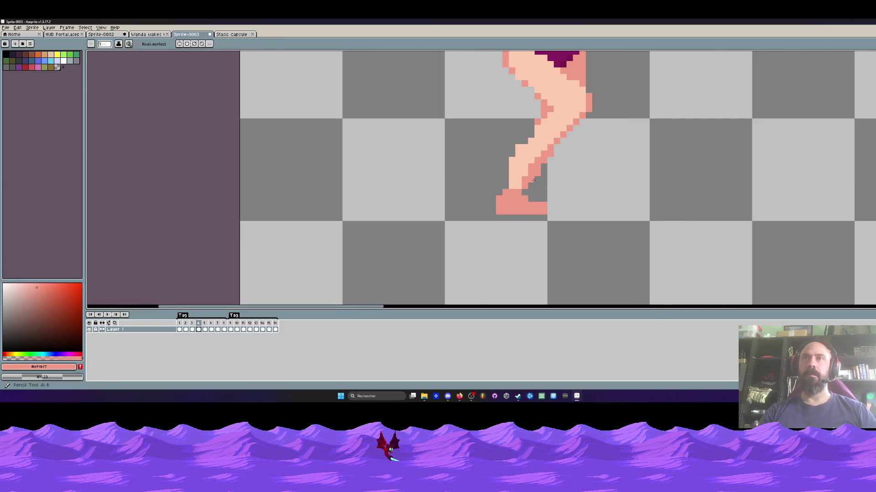
Step forward to frames 5 and 6 to compare the raised-leg poses
scroll(568, 164, down, 2)
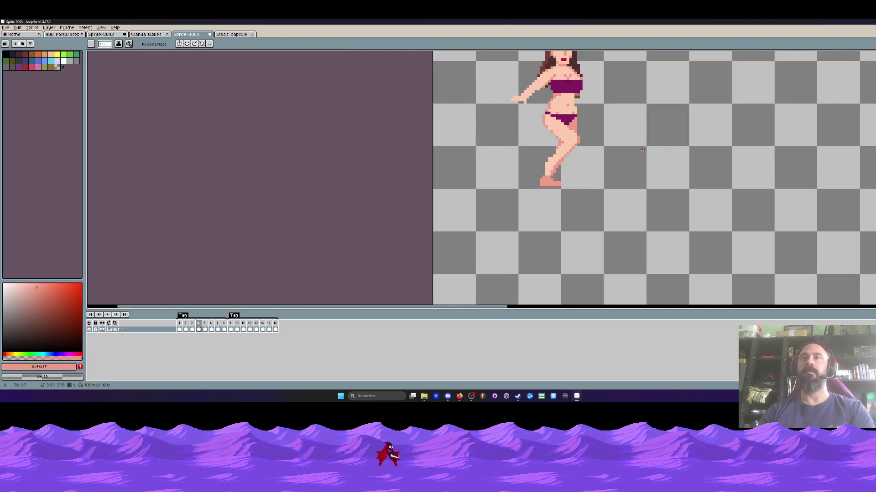
key(Right)
key(Right)
key(Left)
key(Right)
Flip between frames 6 and 7 to compare the leg poses
scroll(571, 146, up, 2)
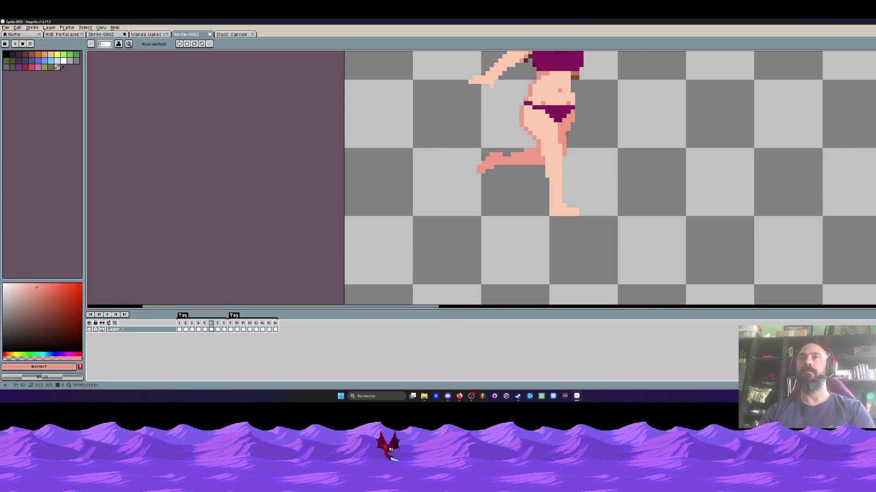
scroll(572, 125, down, 3)
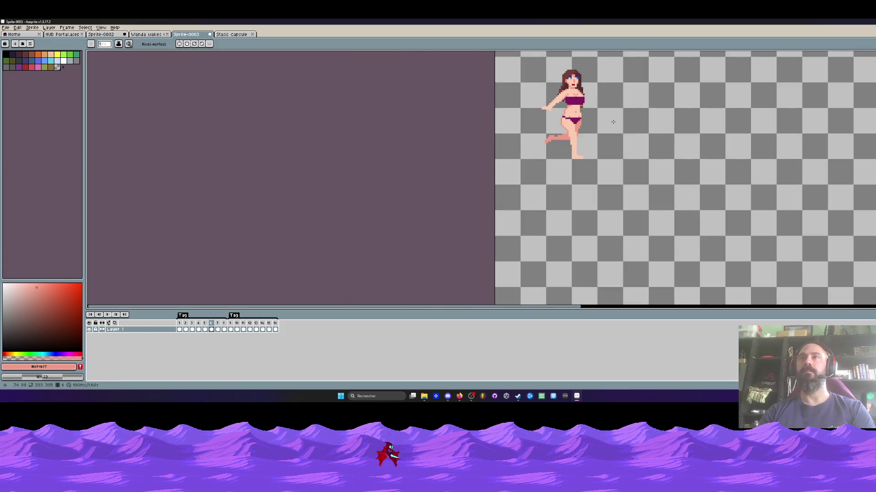
scroll(584, 128, up, 2)
key(Right)
key(Left)
key(Right)
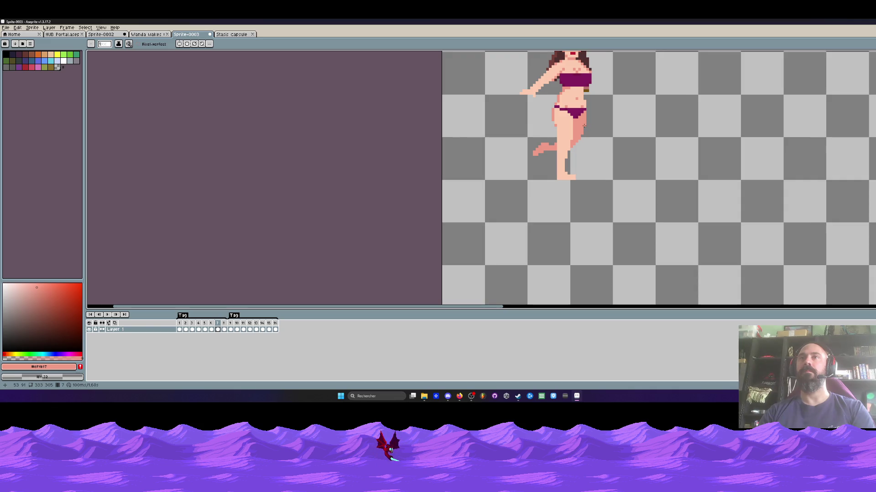
key(Left)
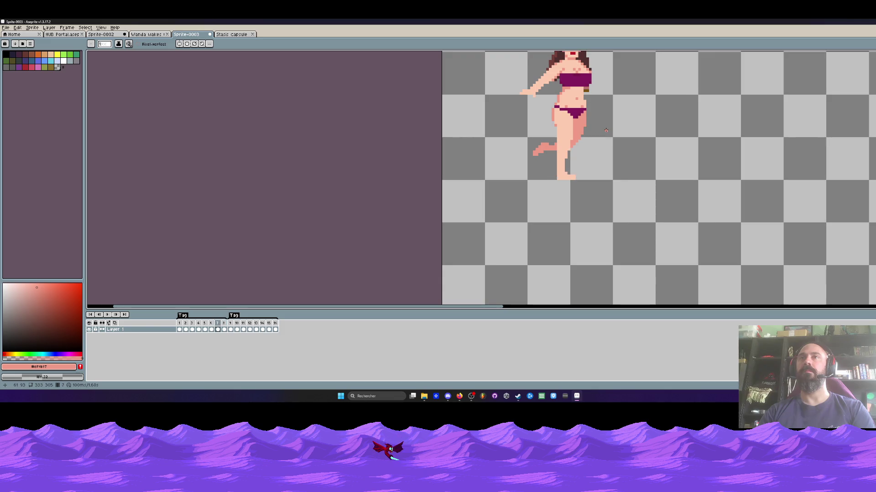
Play the run cycle with the whole sprite in view
scroll(605, 130, down, 1)
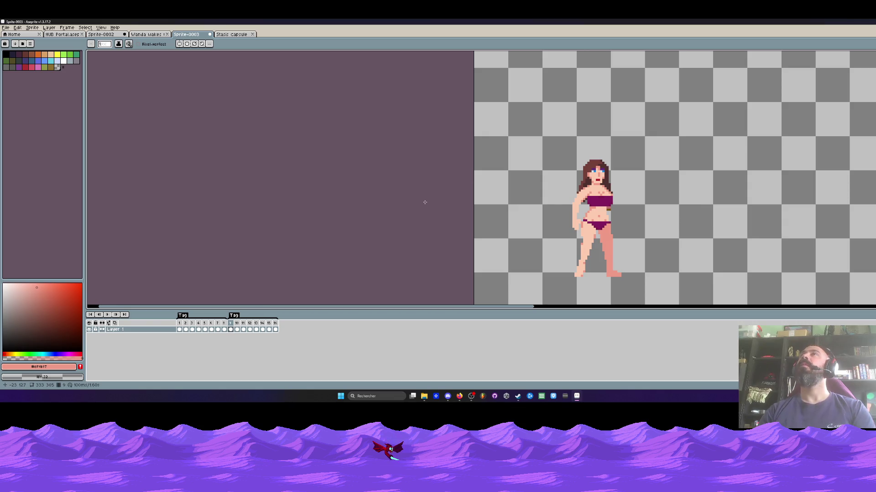
click(107, 314)
scroll(528, 136, down, 1)
drag(527, 134, 506, 162)
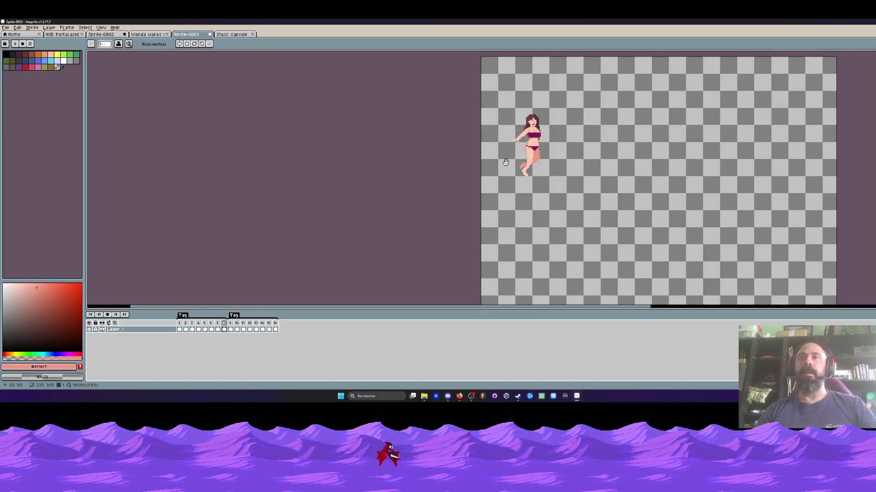
scroll(545, 128, up, 1)
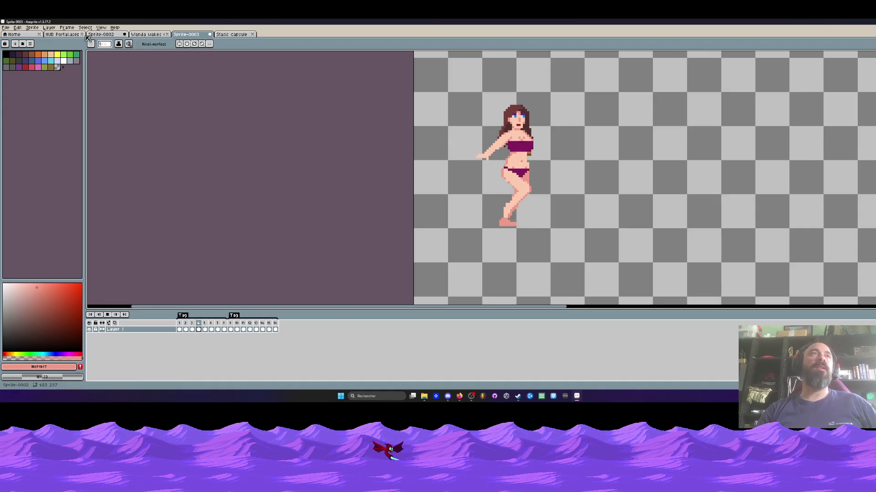
Switch to the Stasis capsule document and step through its frames from the first
key(ctrl+shift+Tab)
key(ctrl+shift+Tab)
key(ctrl+shift+Tab)
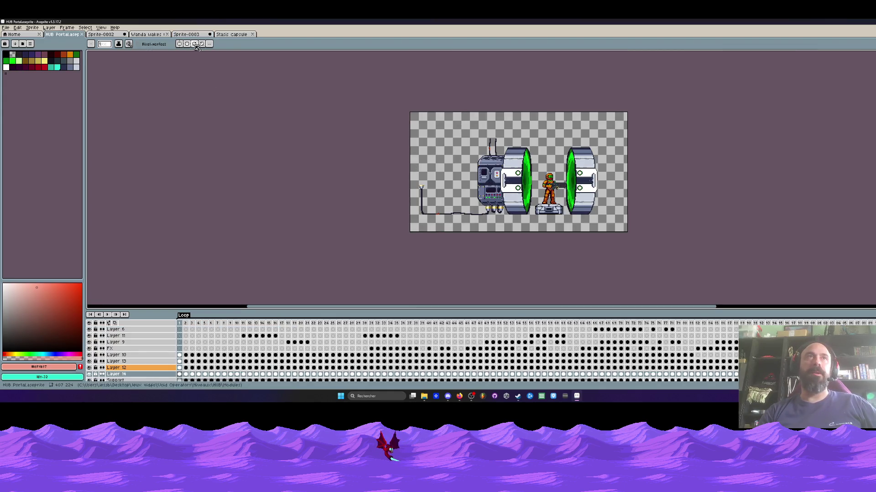
key(ctrl+shift+Tab)
key(ctrl+shift+Tab)
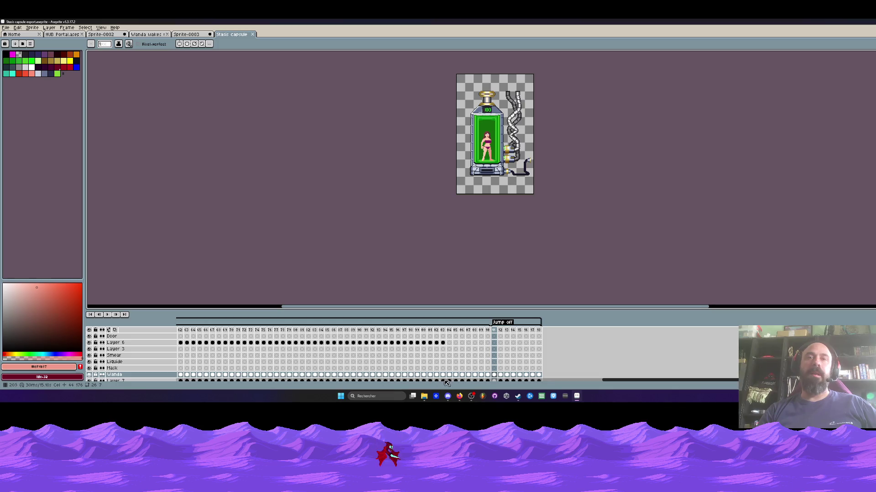
drag(613, 379, 360, 396)
key(Home)
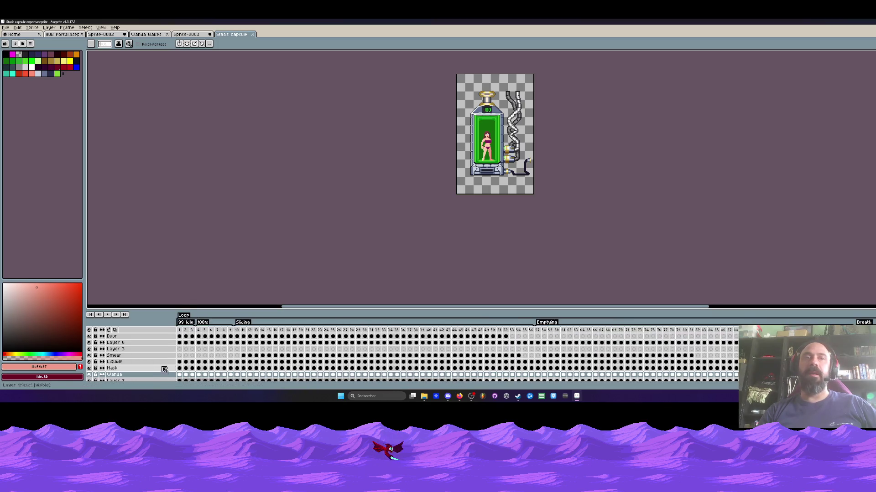
scroll(498, 127, up, 2)
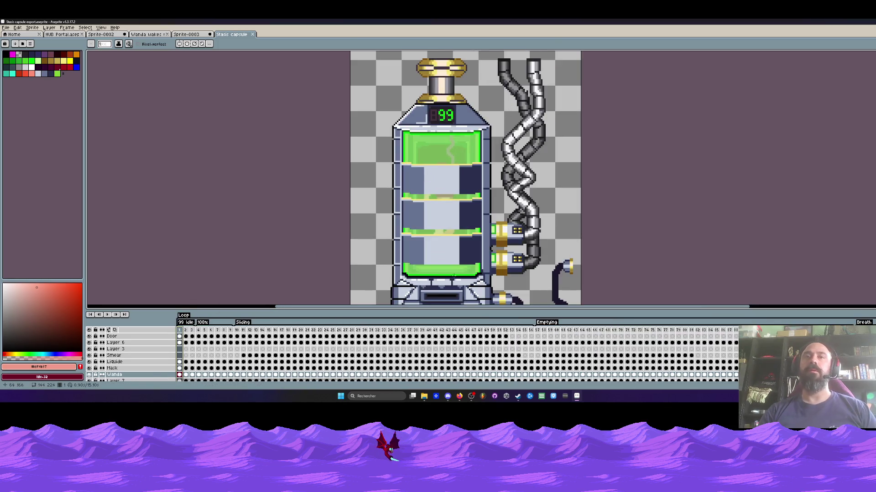
scroll(289, 250, down, 2)
scroll(290, 255, up, 2)
key(Right)
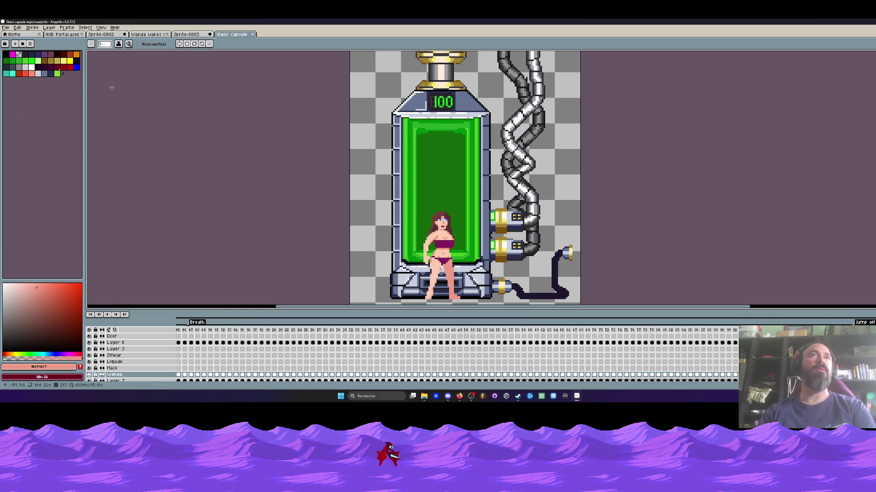
Return to the running-pose sprite and play its animation
key(ctrl+shift+Tab)
key(Return)
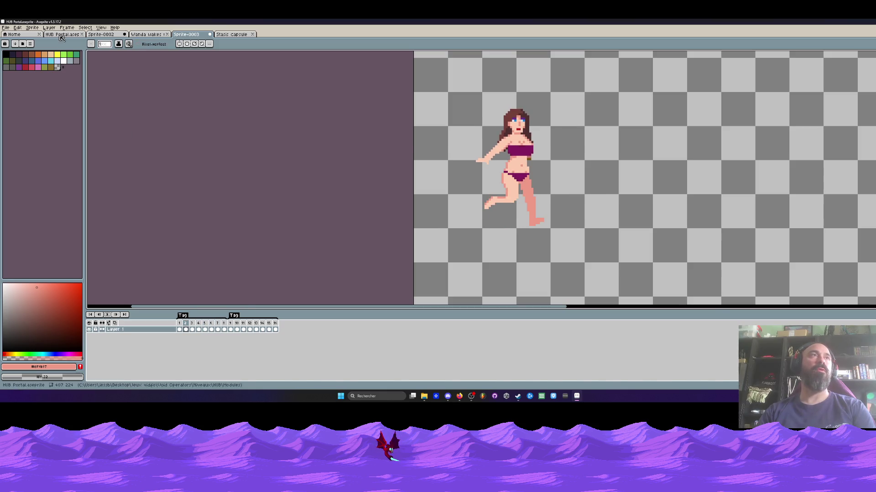
key(ctrl+Tab)
Open the Sprite-0002 lab scene and play its animation from a later frame
click(101, 35)
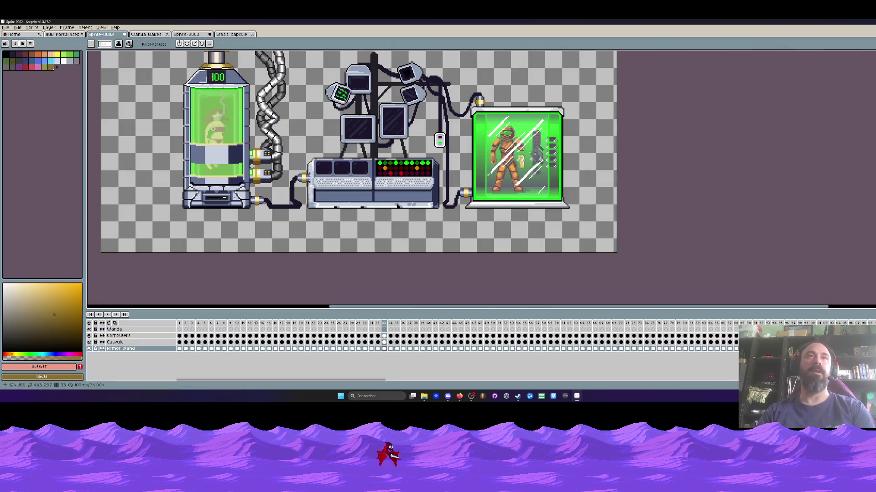
scroll(203, 158, down, 1)
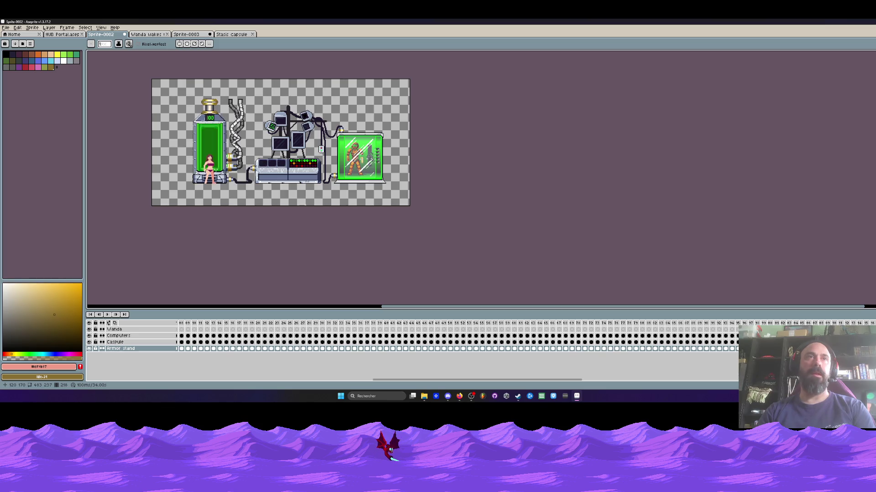
scroll(215, 170, up, 2)
scroll(652, 168, down, 1)
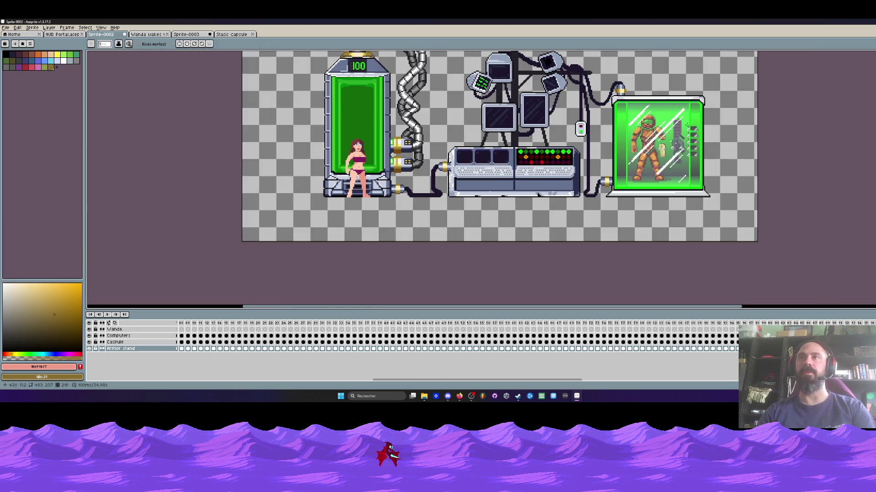
scroll(674, 146, down, 1)
drag(501, 308, 652, 306)
drag(512, 380, 698, 389)
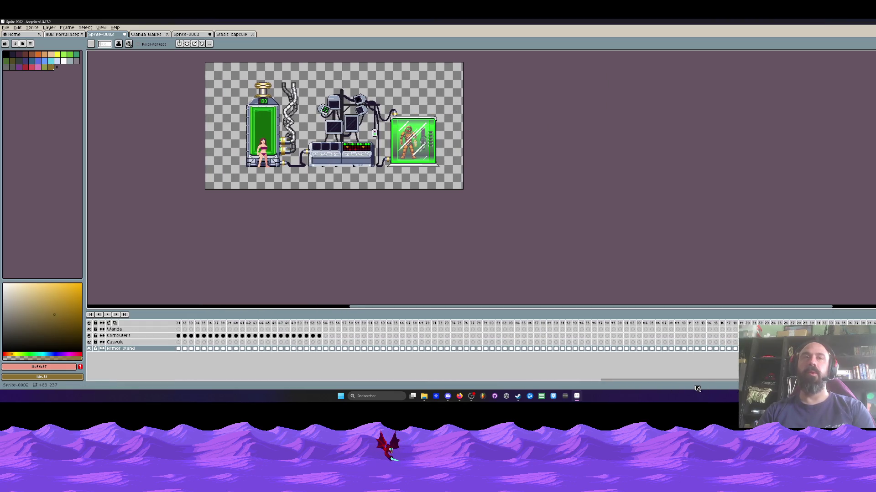
drag(639, 380, 565, 381)
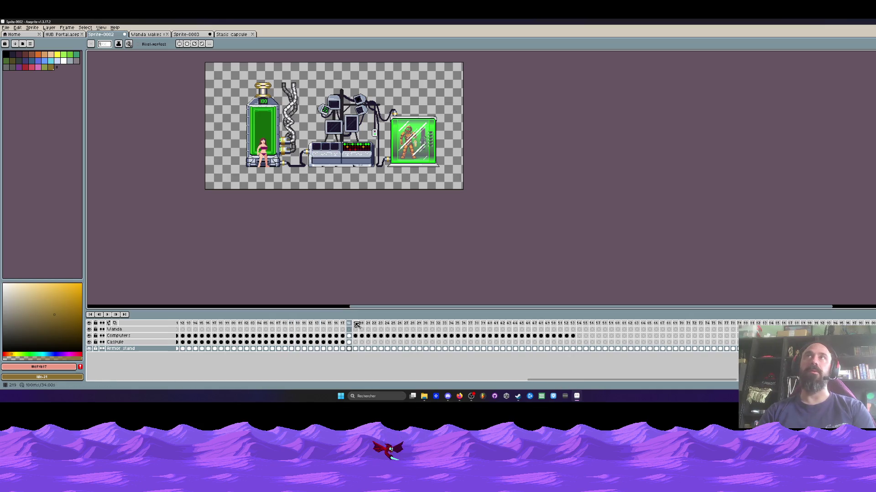
click(358, 324)
key(Return)
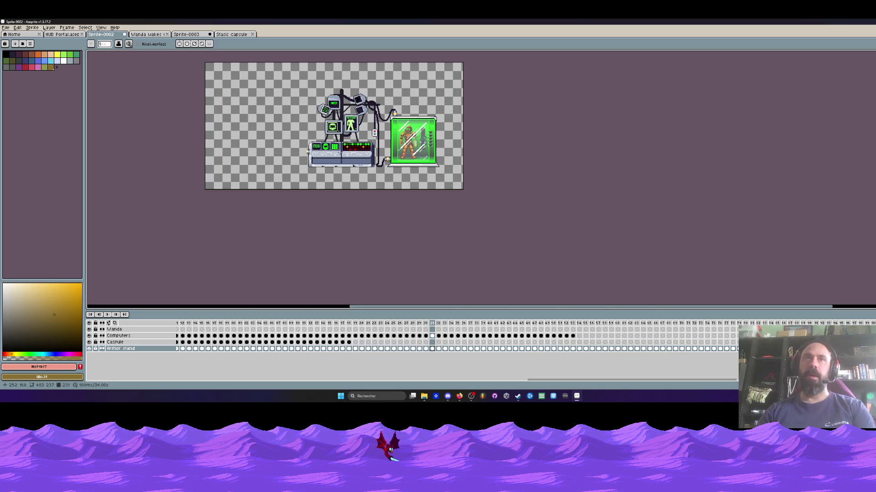
scroll(427, 130, up, 2)
scroll(427, 131, down, 1)
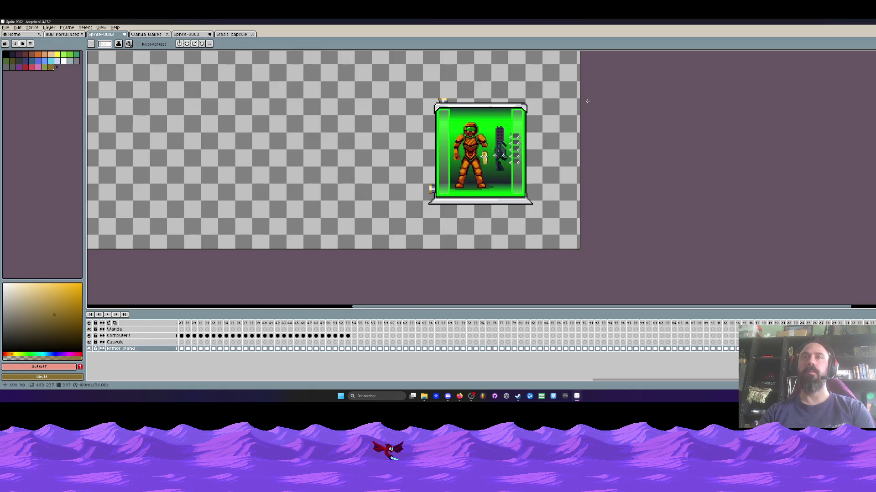
Zoom in and recentre the view on the armor capsule
scroll(475, 173, up, 4)
scroll(470, 134, up, 2)
scroll(474, 128, down, 1)
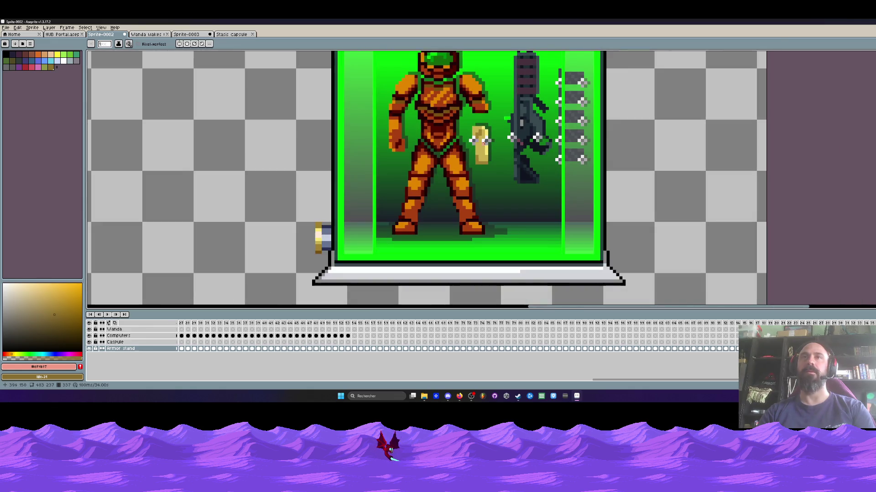
scroll(484, 110, down, 1)
scroll(485, 110, down, 1)
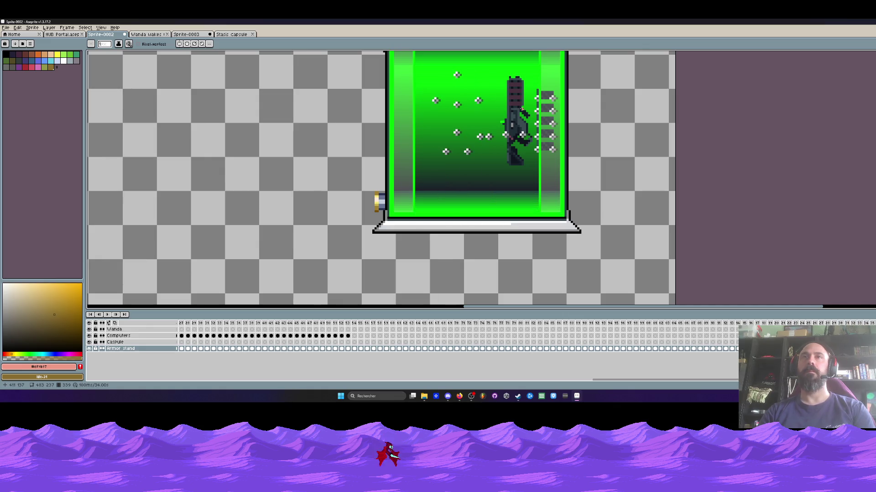
scroll(522, 109, down, 2)
scroll(497, 83, up, 1)
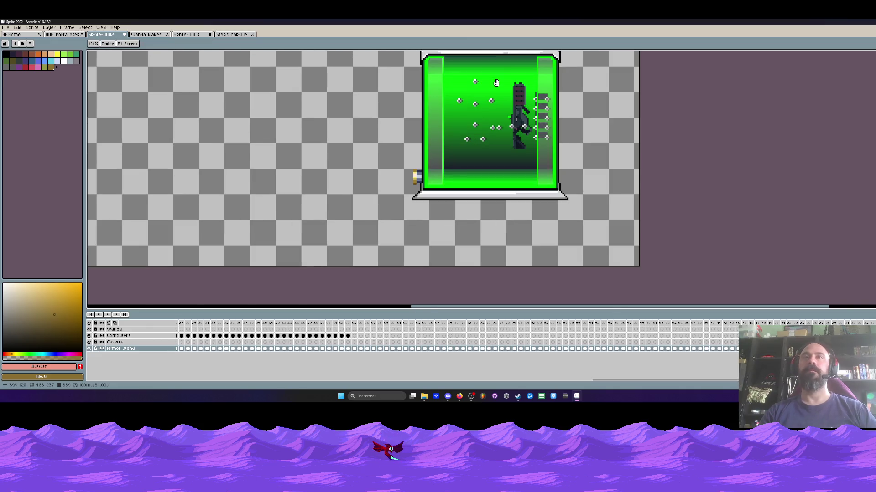
drag(288, 51, 248, 98)
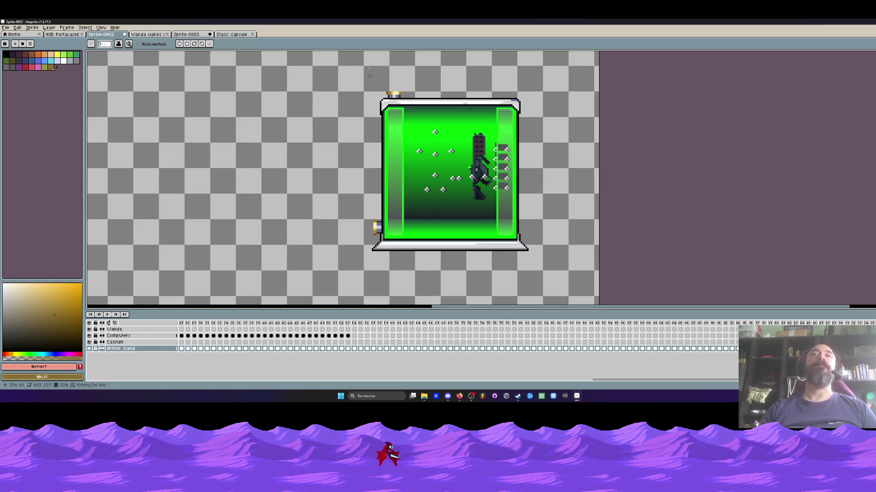
Play the lab scene animation from frame 1
drag(441, 307, 367, 304)
scroll(368, 292, down, 3)
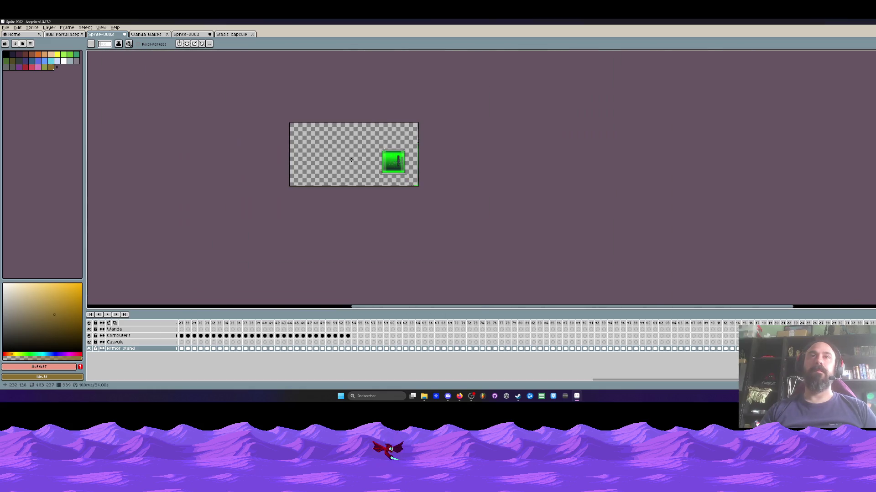
scroll(367, 292, up, 2)
drag(600, 381, 148, 390)
click(180, 328)
key(Return)
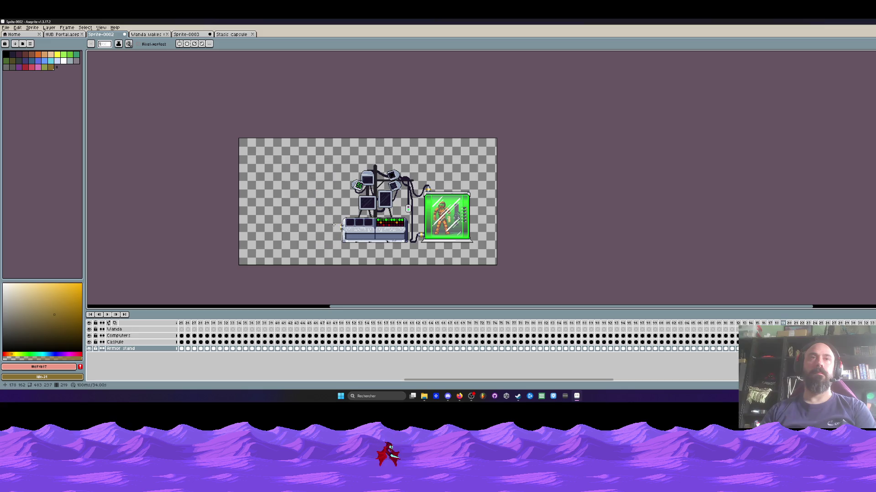
Play the Wanda wakes up lab scene from its first frame
click(148, 35)
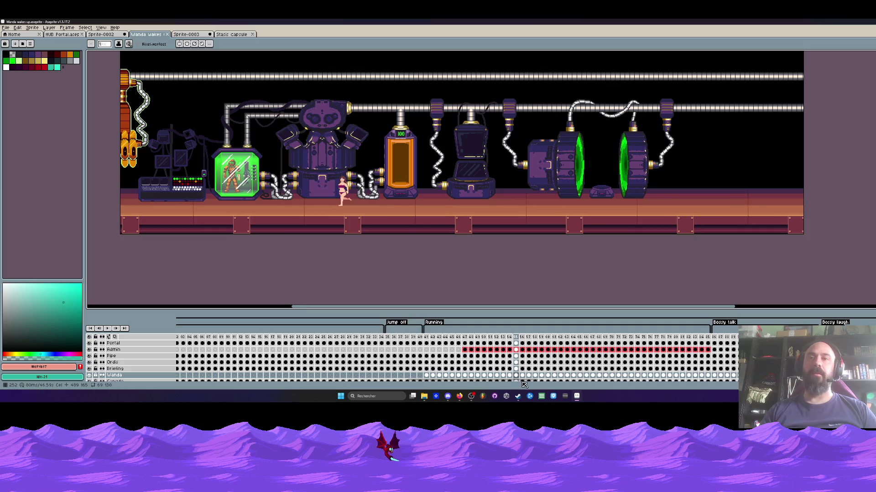
scroll(423, 386, right, 3)
scroll(423, 386, left, 3)
click(182, 341)
key(Return)
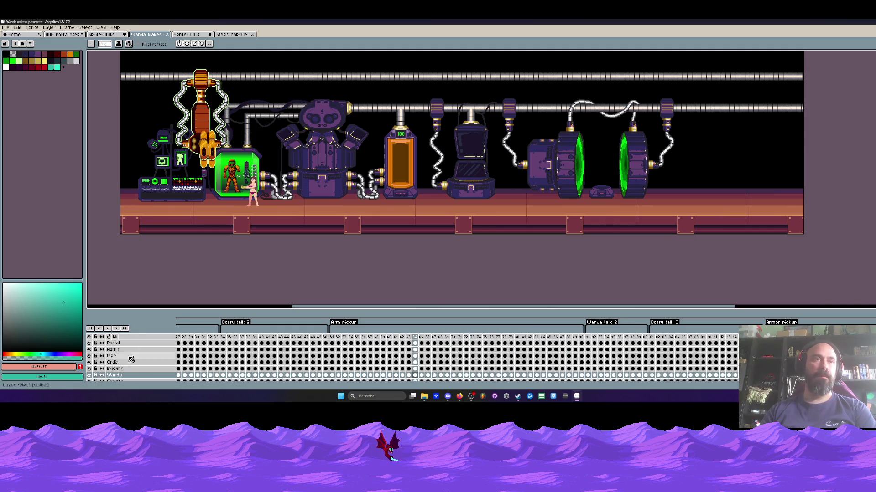
Return to Sprite-0003 and select run frames 1 to 8
scroll(196, 349, down, 2)
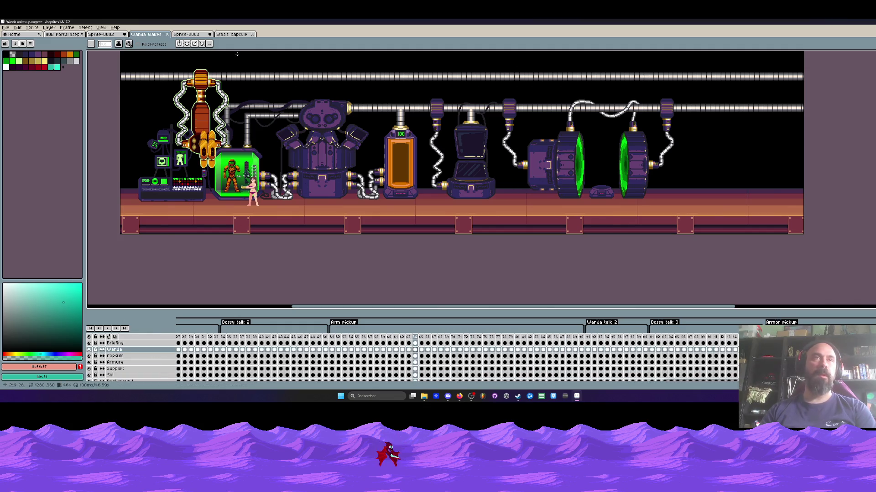
click(194, 34)
mouse_move(181, 329)
mouse_down()
mouse_move(239, 328)
mouse_move(228, 329)
mouse_up()
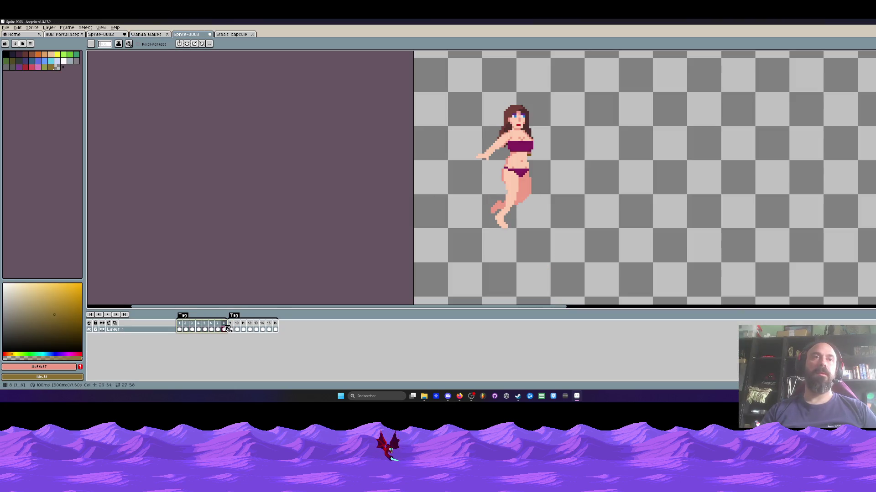
Delete frames 9–16 of Sprite-0003 and replay the eight-frame run
key(Return)
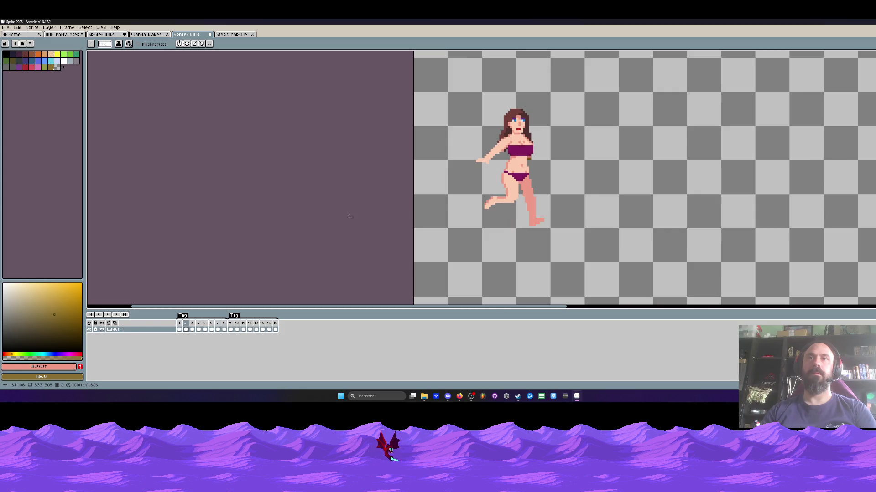
key(Return)
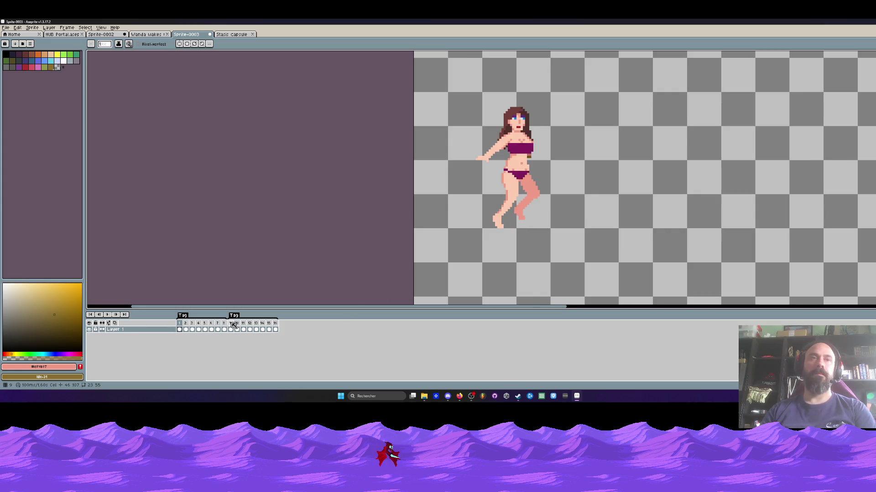
drag(230, 323, 275, 323)
key(Delete)
key(Return)
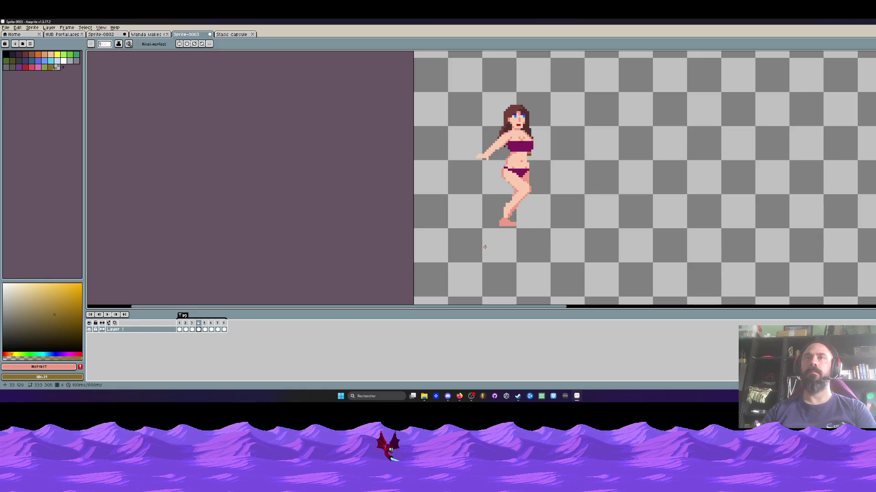
Select the foot on frame 4, move it down one pixel, and commit
scroll(484, 246, up, 5)
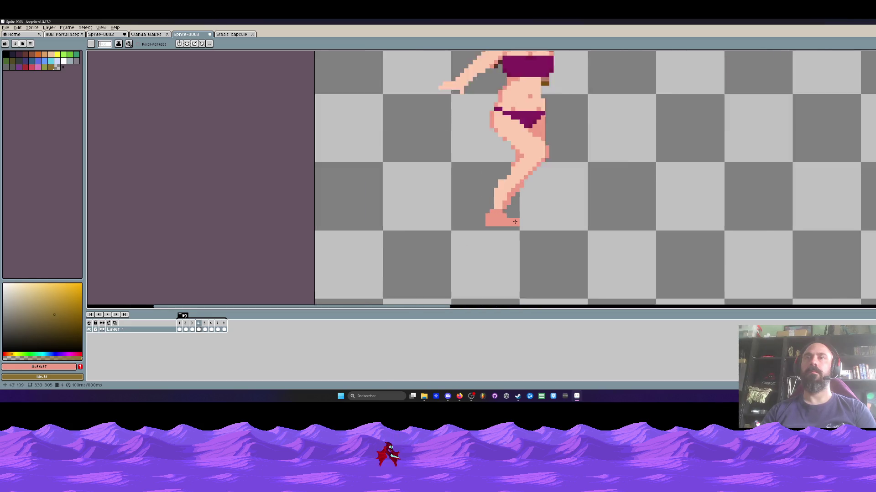
key(m)
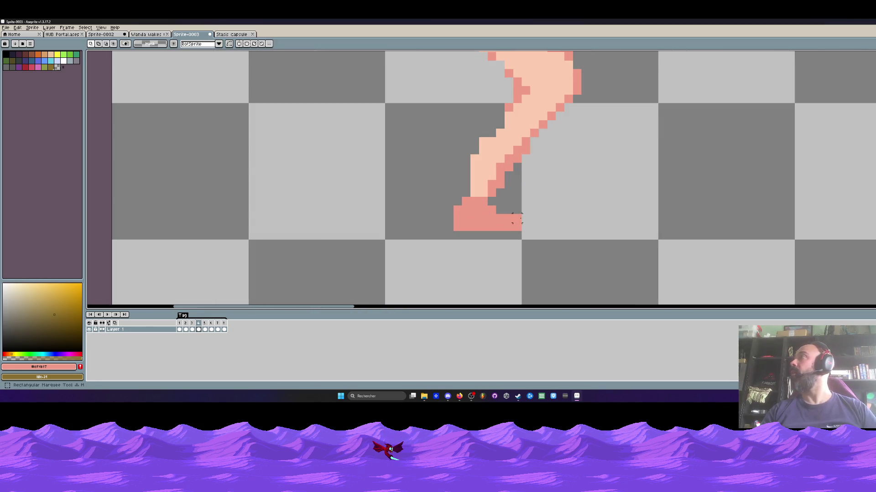
scroll(517, 217, up, 1)
mouse_move(472, 194)
mouse_down()
mouse_move(536, 233)
mouse_move(500, 228)
mouse_up()
key(Return)
Play the run cycle to check the lowered foot
scroll(497, 227, down, 3)
scroll(506, 215, up, 2)
scroll(512, 219, down, 2)
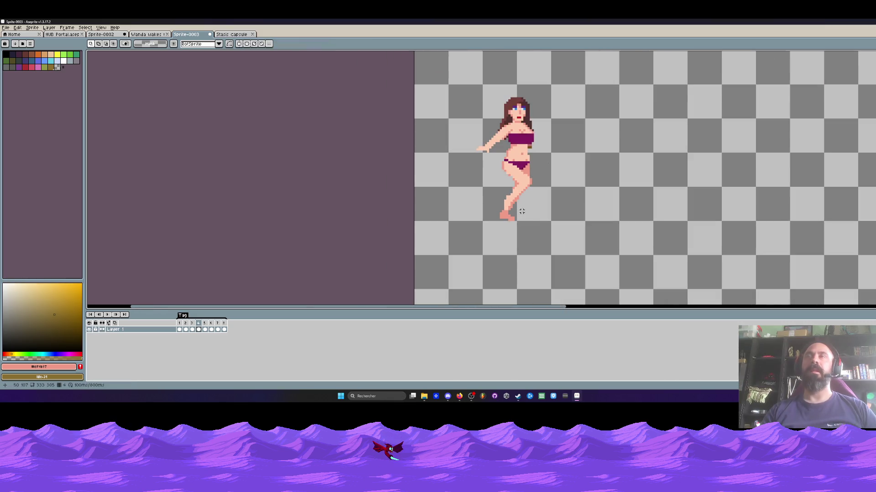
click(108, 314)
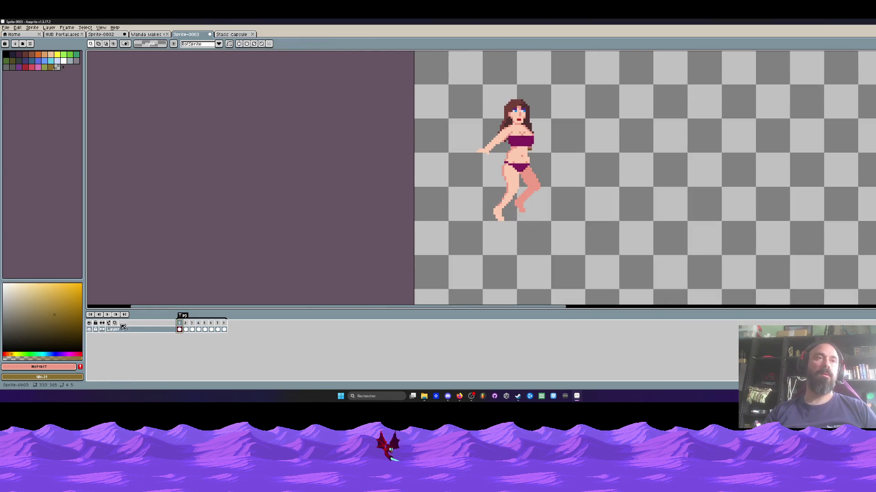
mouse_move(414, 185)
mouse_down()
mouse_move(393, 209)
mouse_move(425, 193)
mouse_move(361, 220)
mouse_up()
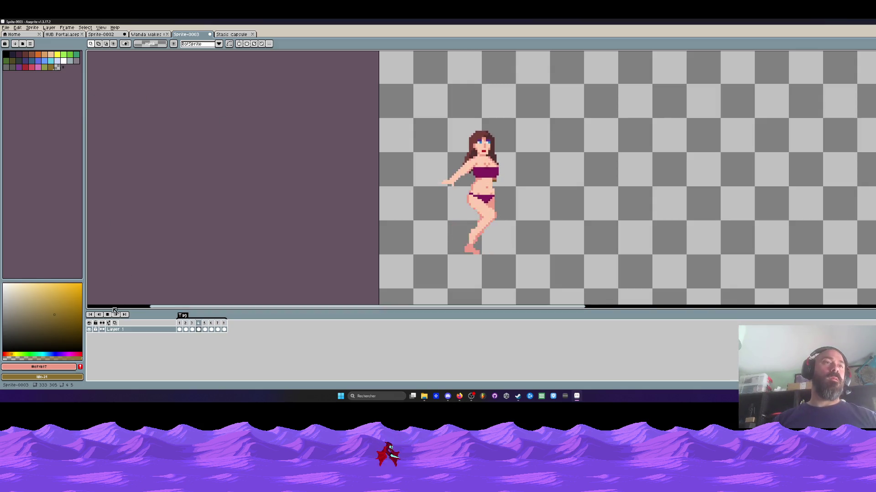
Select all eight animation frames of the run cycle
scroll(413, 152, down, 5)
scroll(413, 152, up, 2)
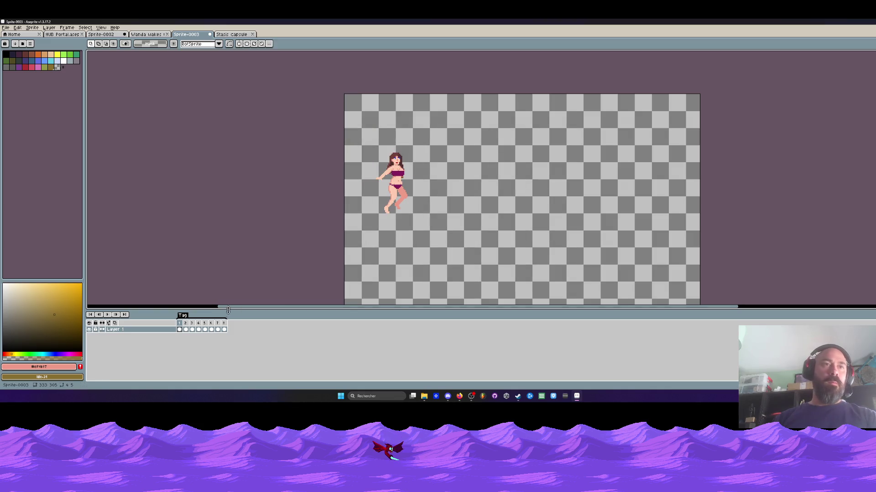
drag(180, 329, 224, 330)
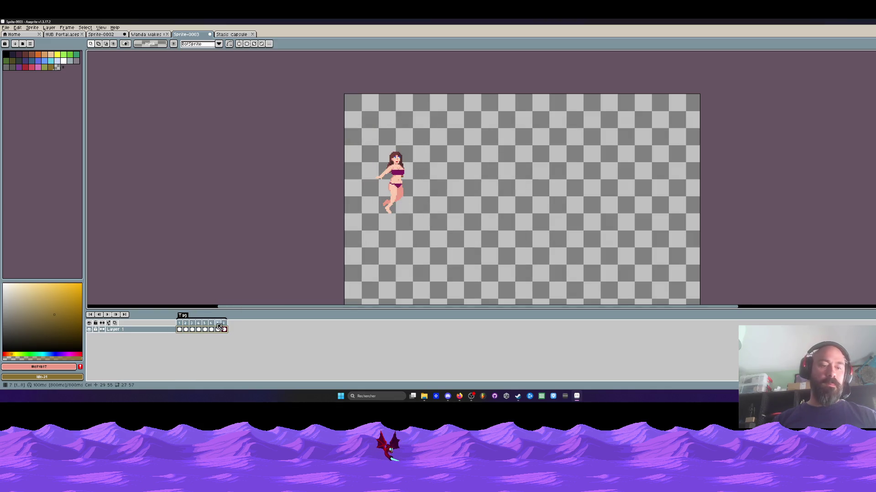
Preview the Stasis capsule's later frames, then switch via Sprite-0003 to the Sprite-0002 lab scene
click(228, 36)
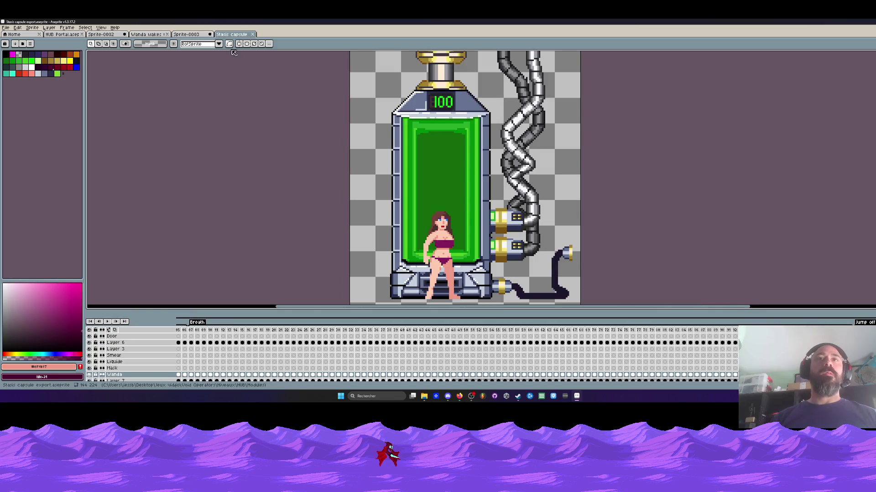
scroll(419, 201, down, 1)
drag(192, 334, 738, 334)
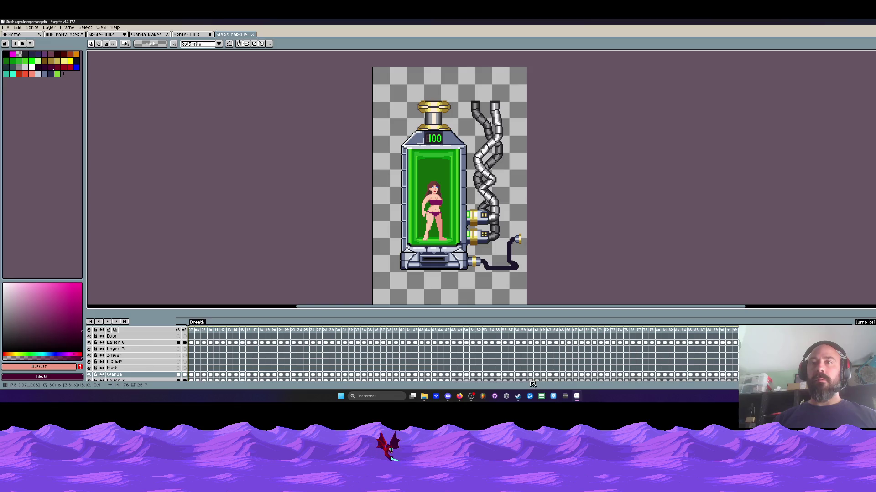
scroll(576, 238, down, 2)
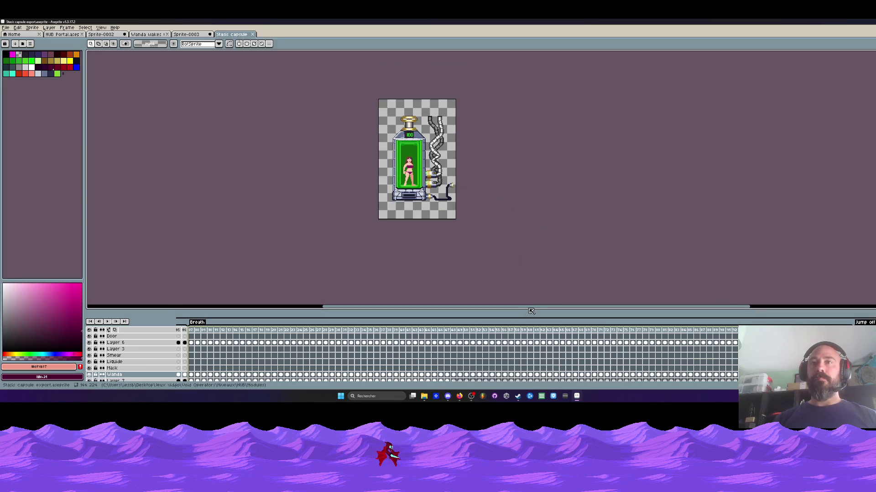
drag(521, 308, 521, 277)
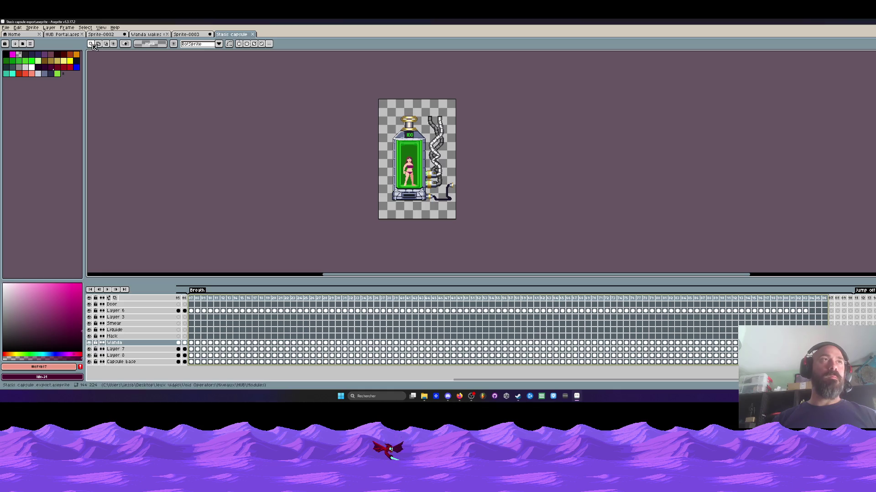
click(202, 34)
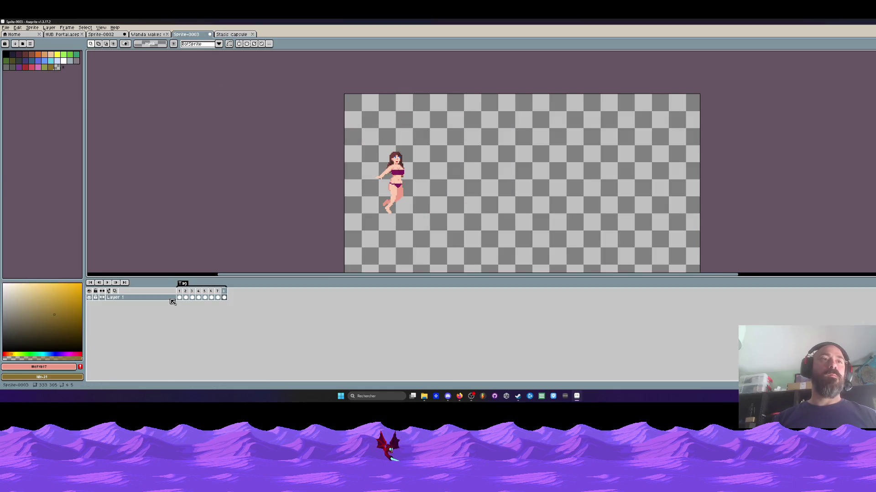
click(107, 36)
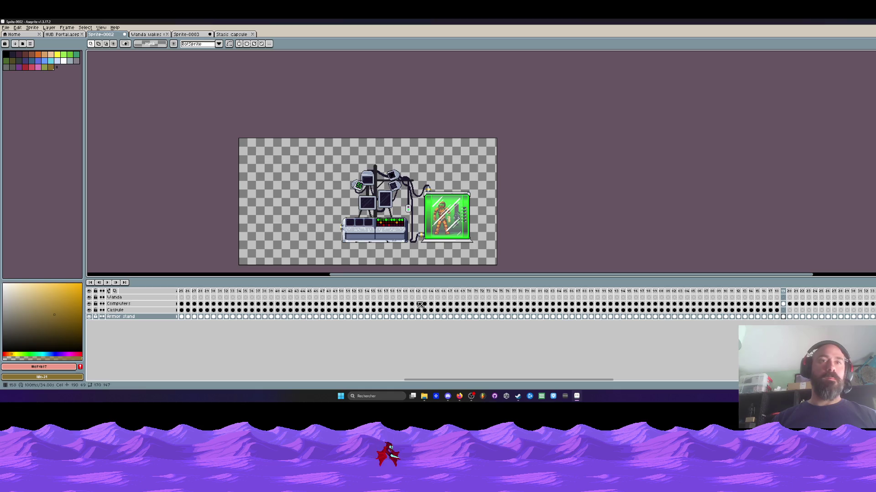
Select the Wanda layer's cel at frame 219, the first frame without the capsule
drag(548, 380, 640, 380)
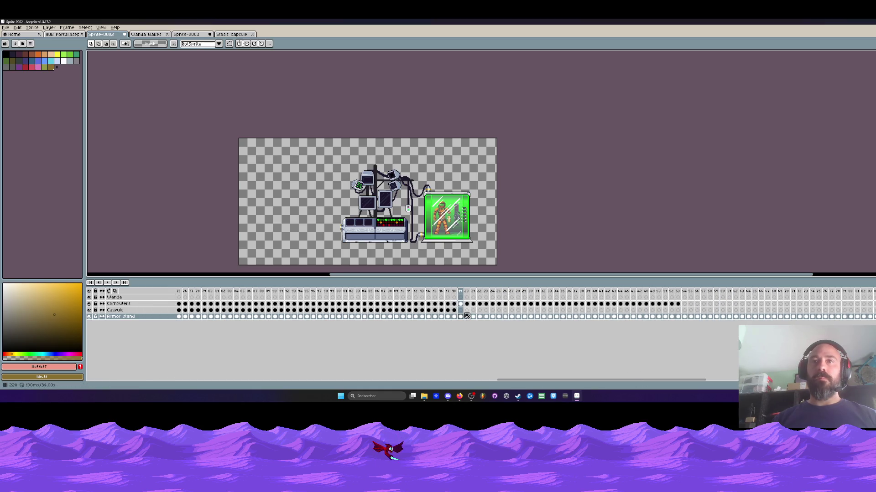
click(461, 310)
drag(429, 292, 449, 294)
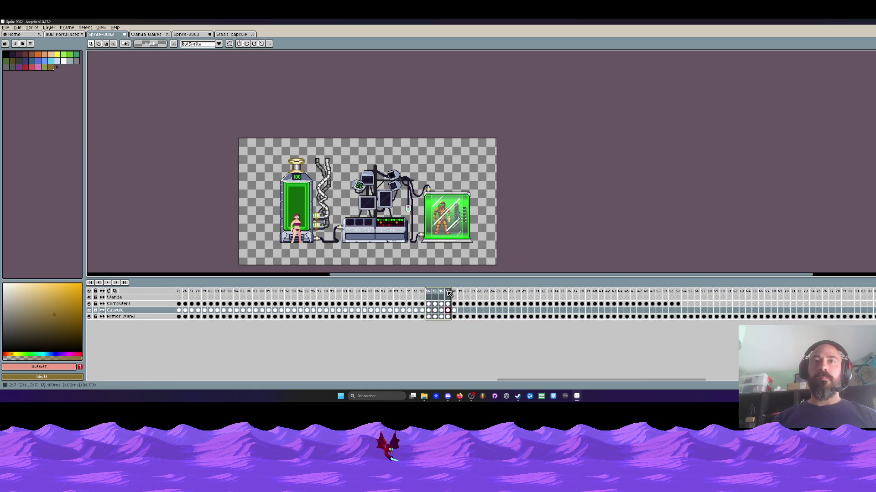
click(455, 295)
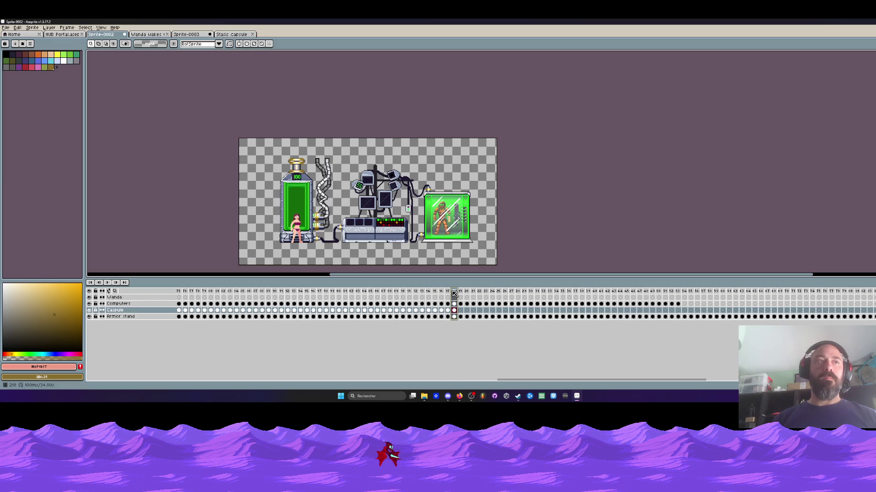
click(455, 298)
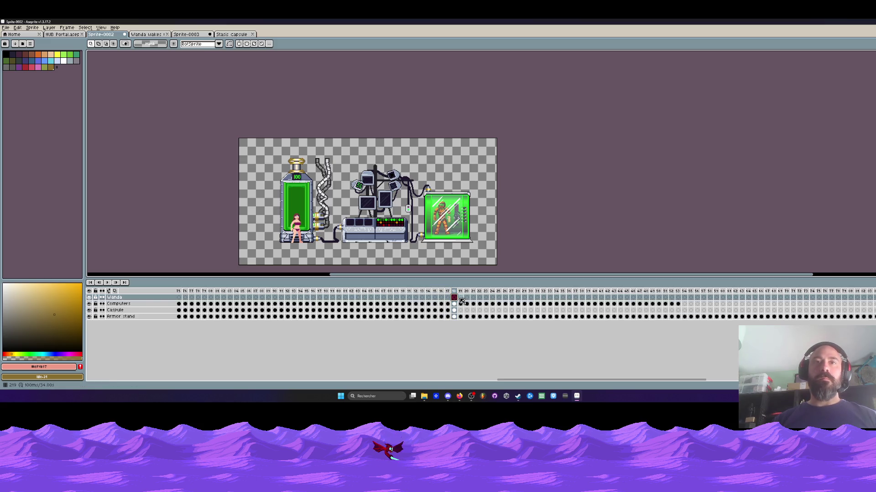
click(461, 298)
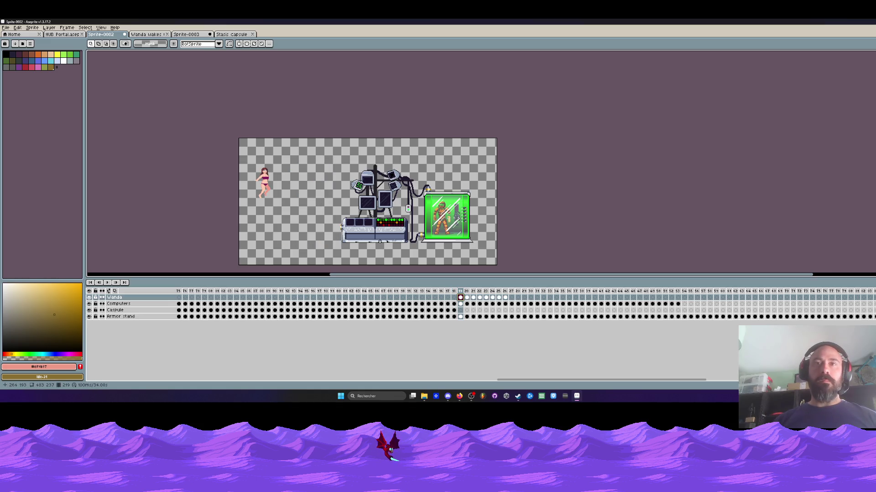
With onion skin on, move the woman into the ghost capsule's spot, nudged one pixel up-left
drag(284, 178, 332, 223)
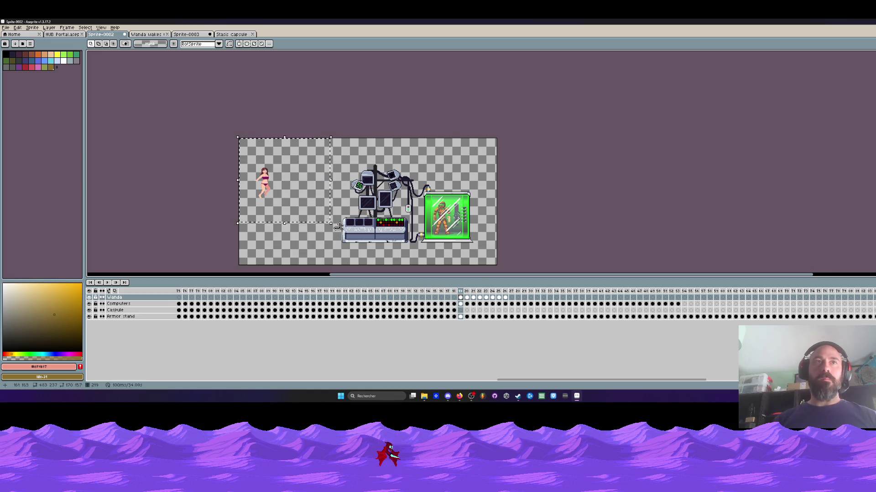
drag(506, 298, 462, 297)
click(114, 291)
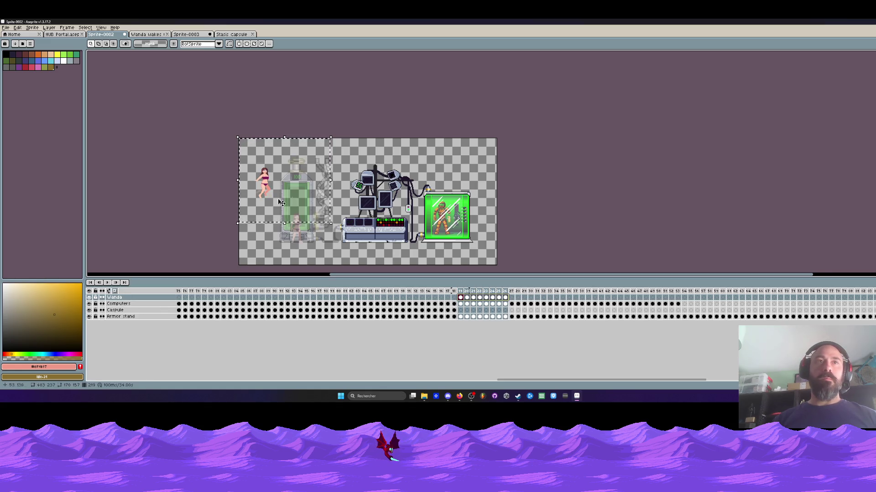
mouse_move(270, 193)
mouse_down()
mouse_move(269, 133)
mouse_move(296, 166)
mouse_up()
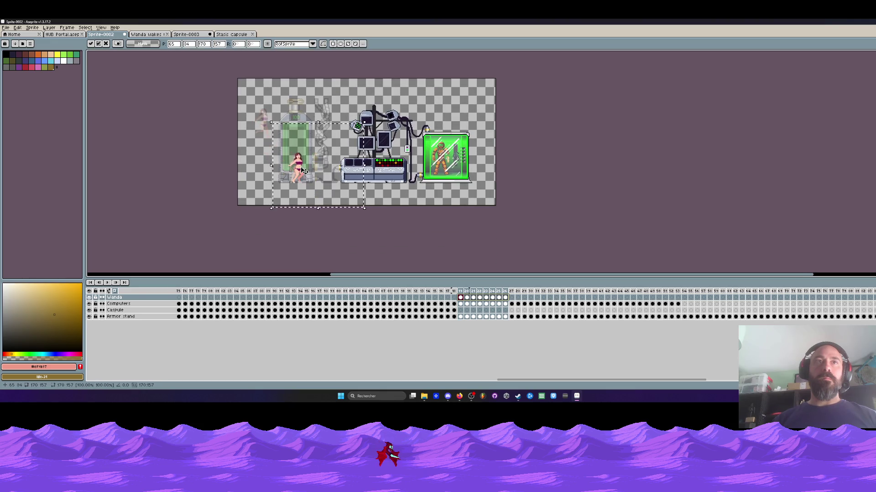
scroll(304, 171, up, 2)
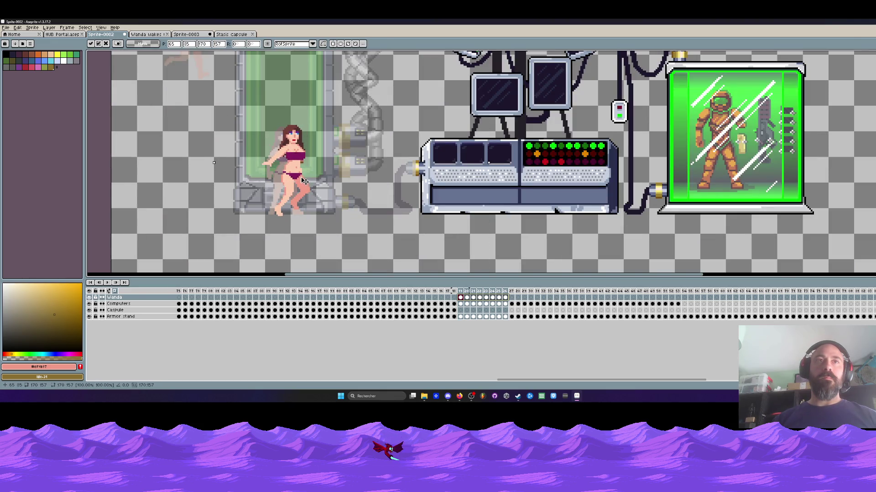
drag(304, 181, 302, 180)
scroll(303, 181, down, 2)
key(Return)
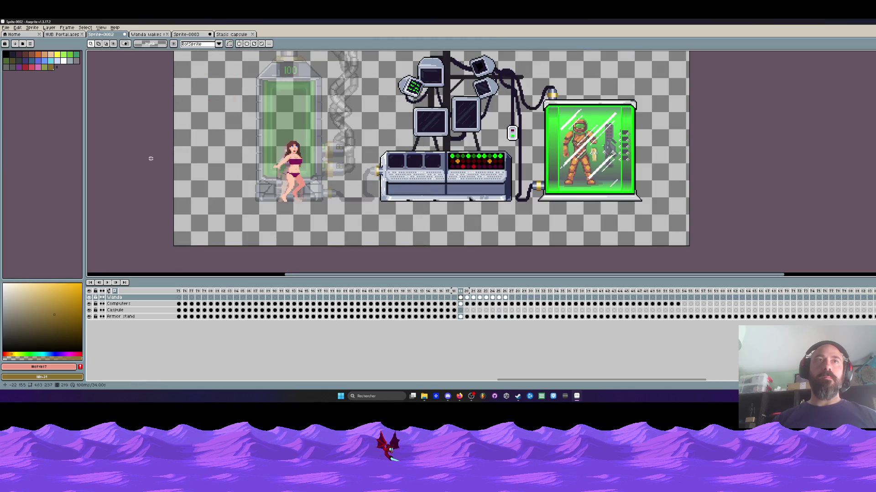
key(Right)
Shift the woman right for her first running step and compare with the previous frame
mouse_move(235, 91)
mouse_down()
mouse_move(356, 194)
mouse_move(339, 209)
mouse_up()
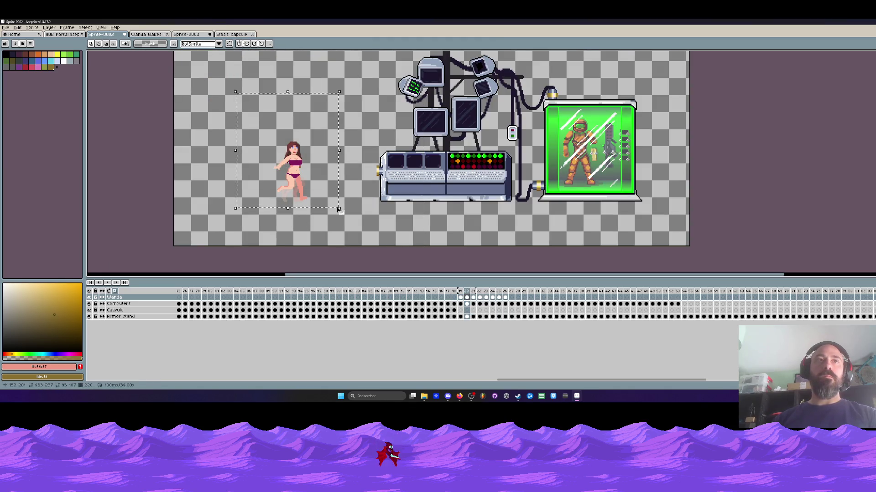
scroll(289, 188, up, 1)
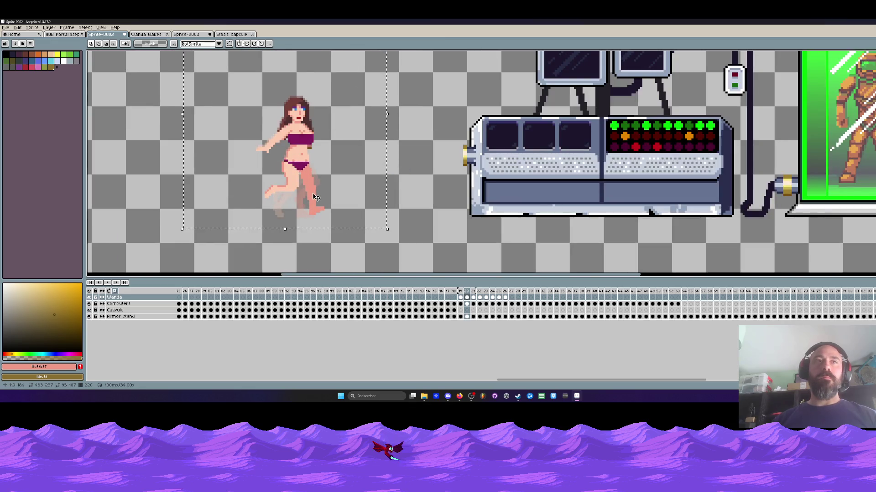
drag(313, 197, 330, 197)
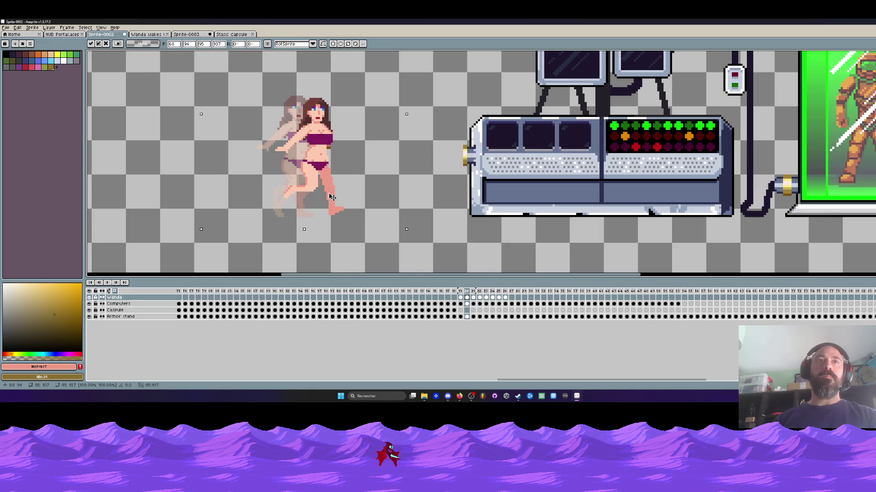
key(Return)
key(Left)
key(Right)
key(Right)
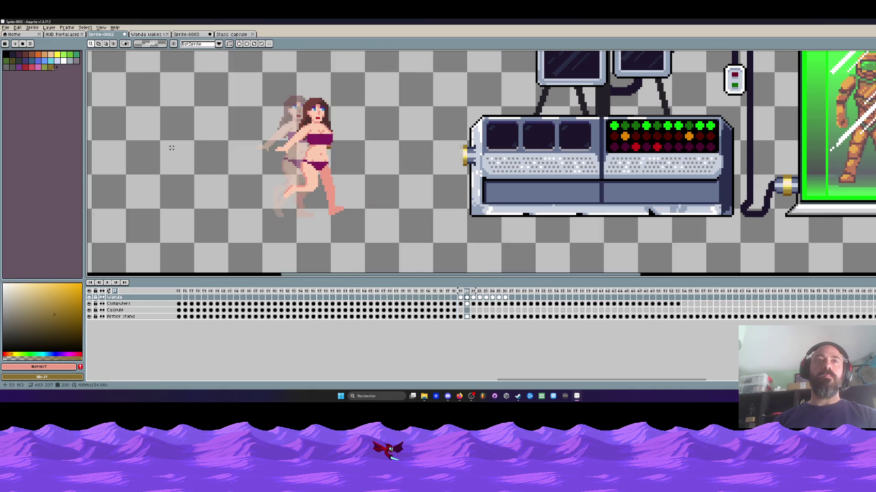
Move the woman progressively further right on the next three run frames
drag(201, 80, 371, 235)
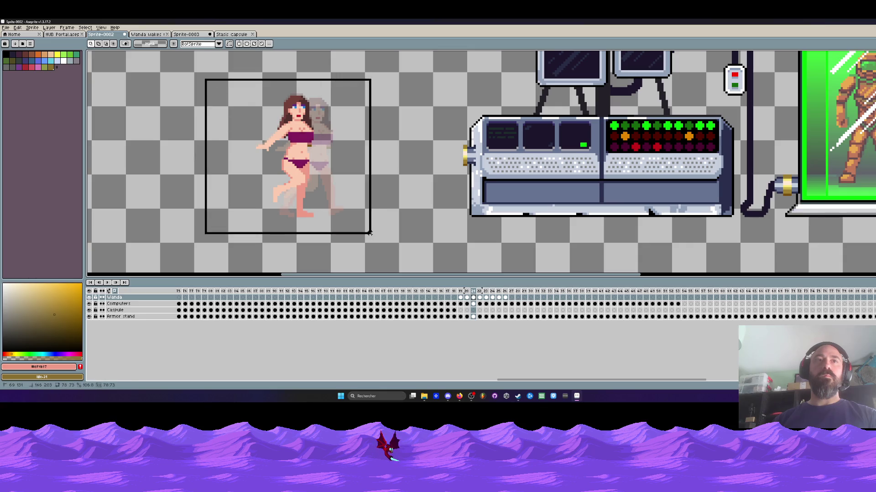
drag(320, 218, 357, 220)
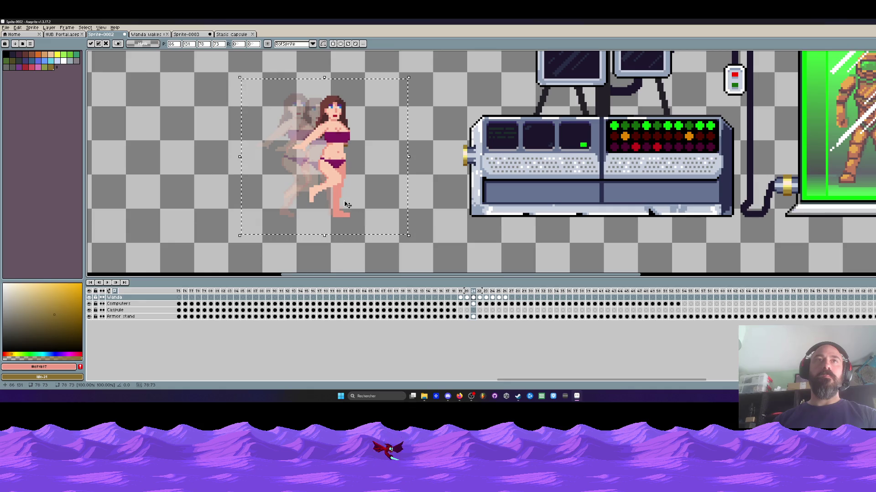
key(ctrl+d)
key(Right)
drag(210, 73, 377, 255)
drag(295, 203, 350, 199)
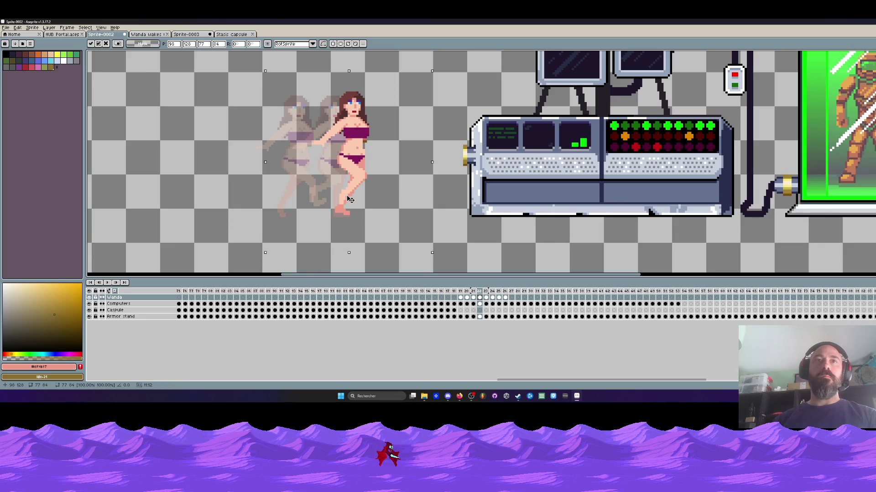
scroll(347, 200, down, 1)
key(Return)
key(Right)
mouse_move(214, 84)
mouse_down()
mouse_move(361, 214)
mouse_move(363, 195)
mouse_move(374, 197)
mouse_up()
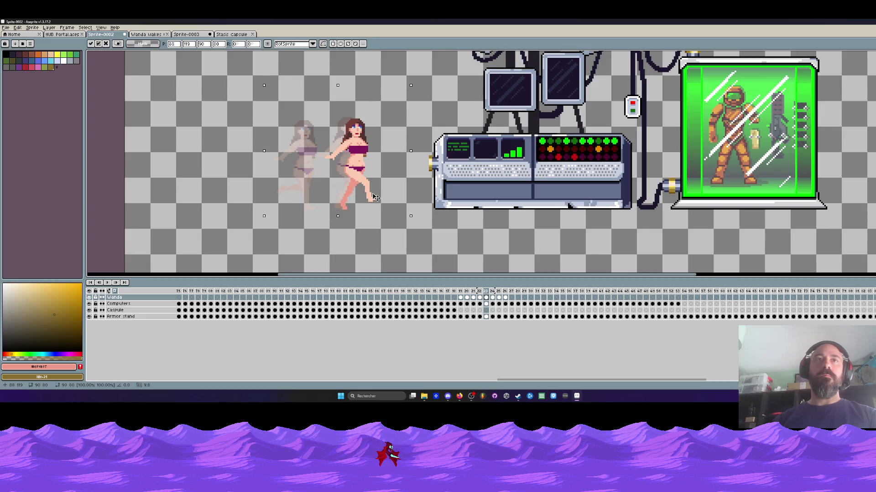
key(Return)
key(Right)
Move the woman further right on the following run frame
drag(225, 89, 372, 232)
drag(317, 208, 384, 208)
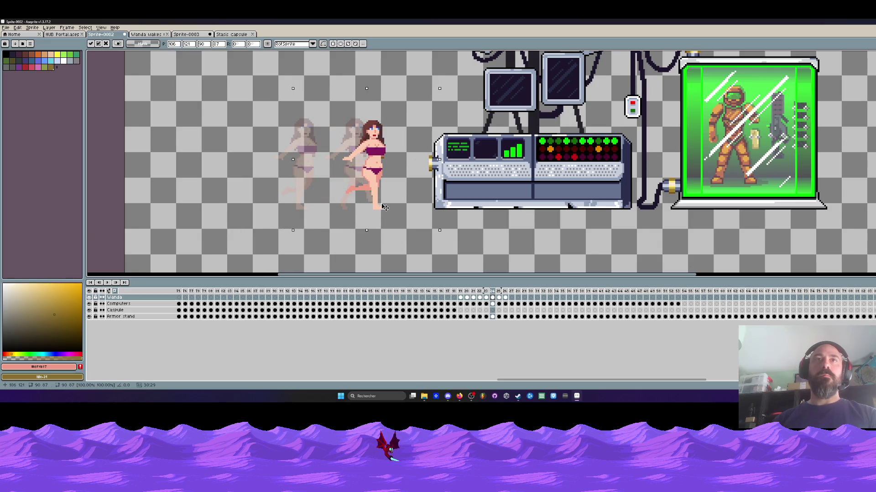
scroll(376, 211, up, 2)
scroll(376, 210, down, 3)
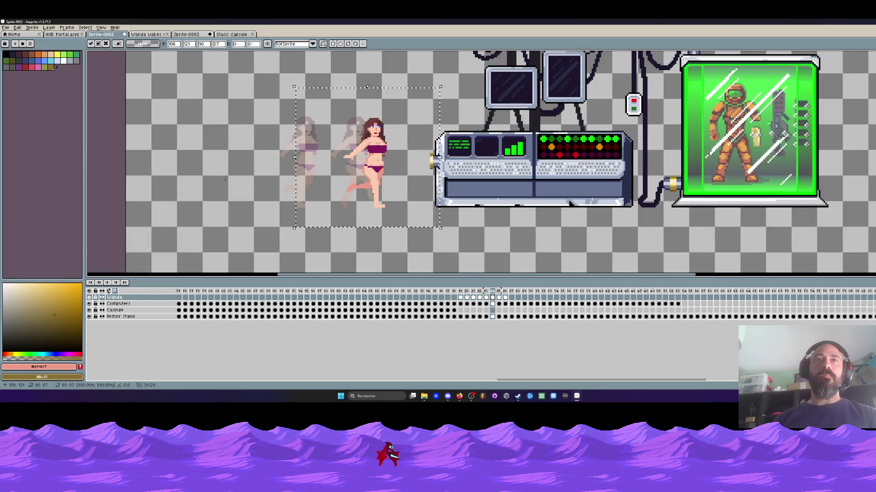
scroll(237, 180, up, 1)
key(Return)
key(Right)
Move the woman right toward the computers, then step back through frames to review the run
drag(319, 173, 355, 227)
drag(310, 210, 392, 208)
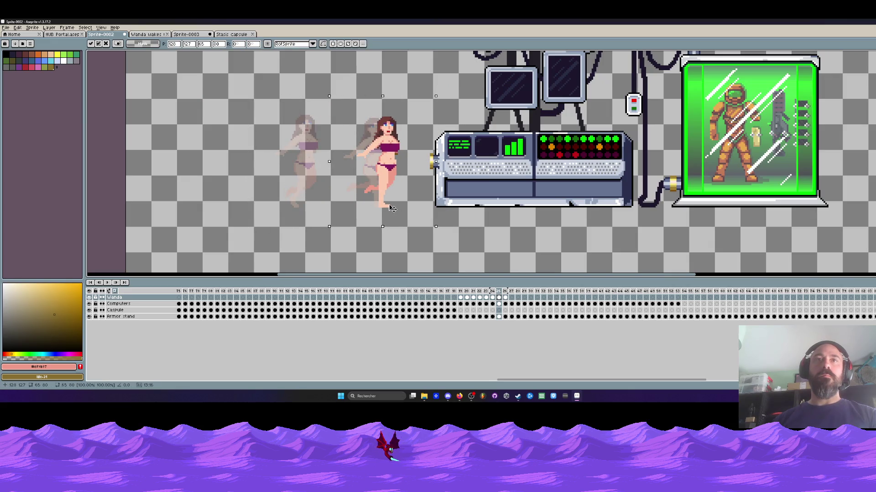
scroll(391, 208, up, 1)
scroll(223, 172, down, 1)
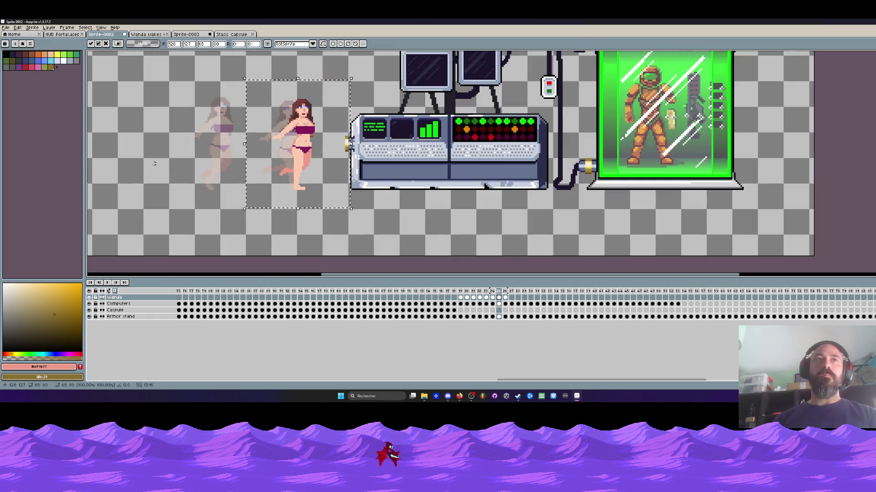
key(Return)
key(Left)
key(Left)
key(Left)
key(Right)
key(Right)
key(Right)
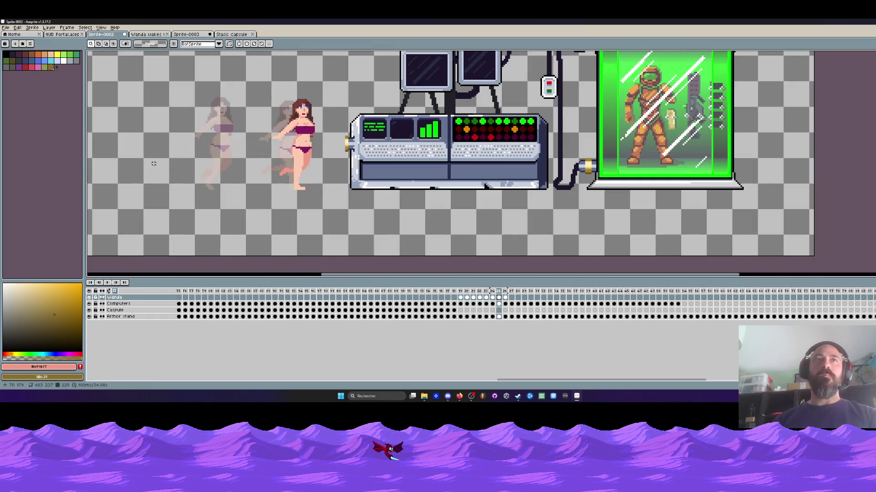
key(Right)
Place the woman just left of the console on the last frame and zoom out
drag(169, 82, 266, 212)
drag(226, 178, 322, 179)
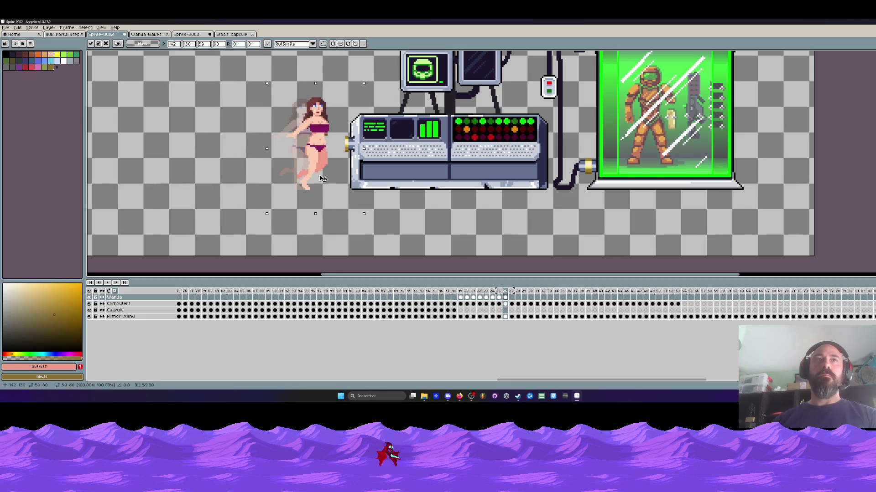
click(137, 167)
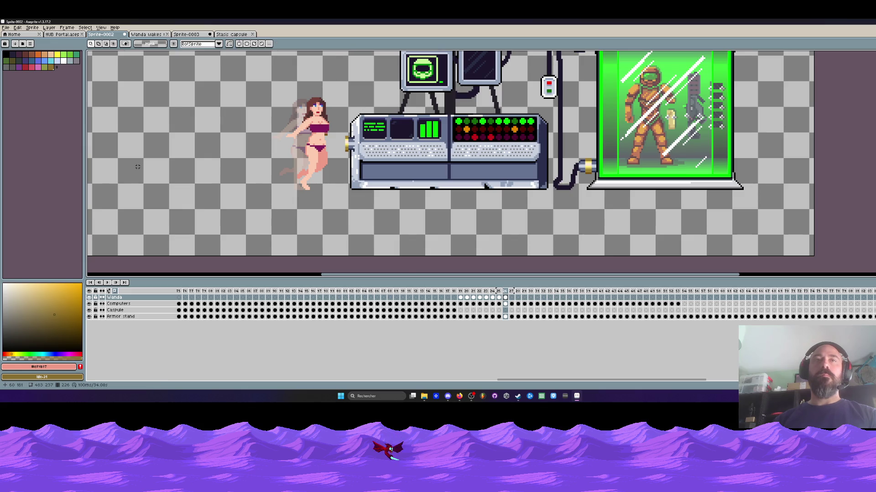
scroll(137, 167, down, 3)
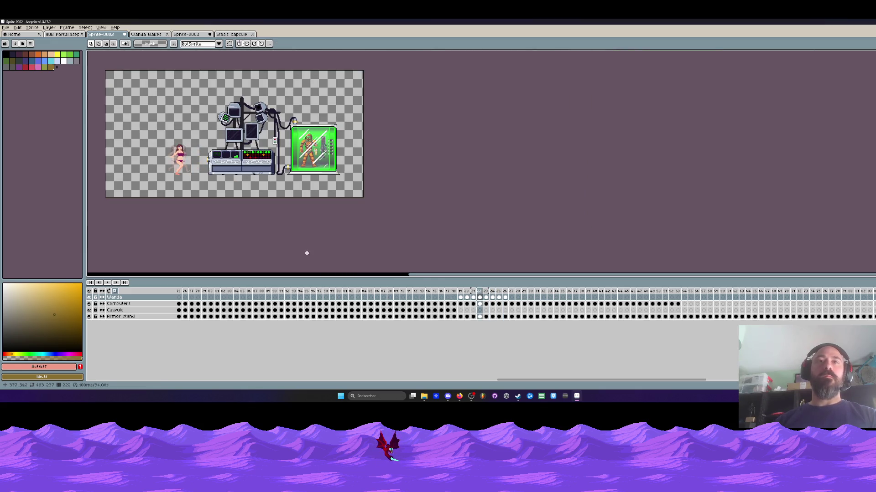
Copy Wanda cels 219–226 and paste them starting at frame 227
drag(507, 305, 464, 300)
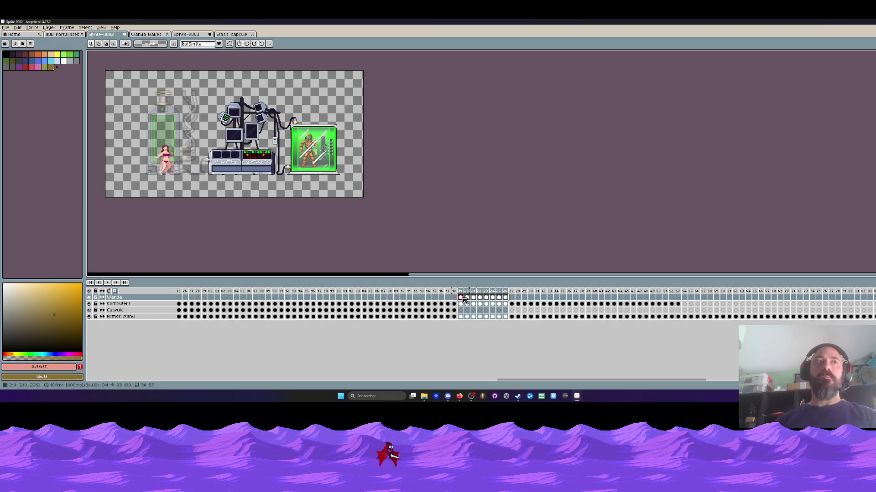
scroll(151, 183, up, 2)
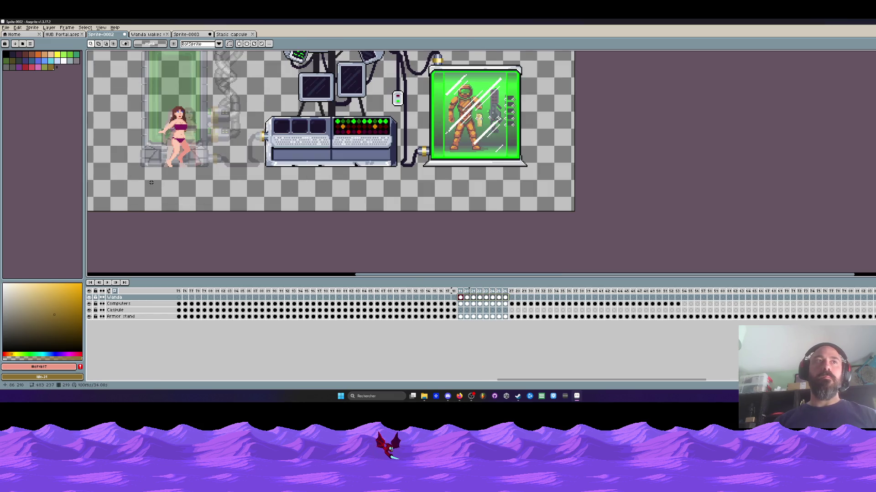
click(511, 297)
key(ctrl+v)
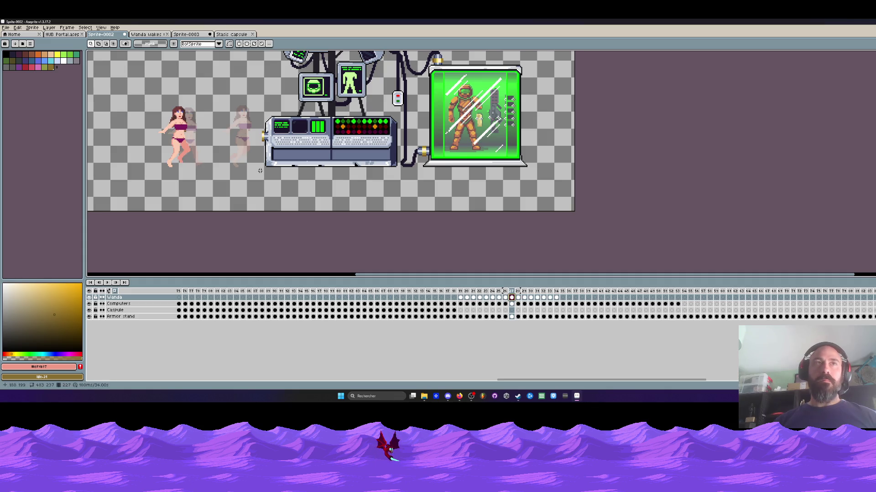
Move the woman right across pasted frames 228–234 and check a later frame
drag(119, 80, 339, 201)
drag(556, 317, 511, 301)
scroll(190, 156, up, 1)
mouse_move(187, 159)
mouse_down()
mouse_move(287, 159)
mouse_move(279, 159)
mouse_up()
scroll(280, 159, down, 1)
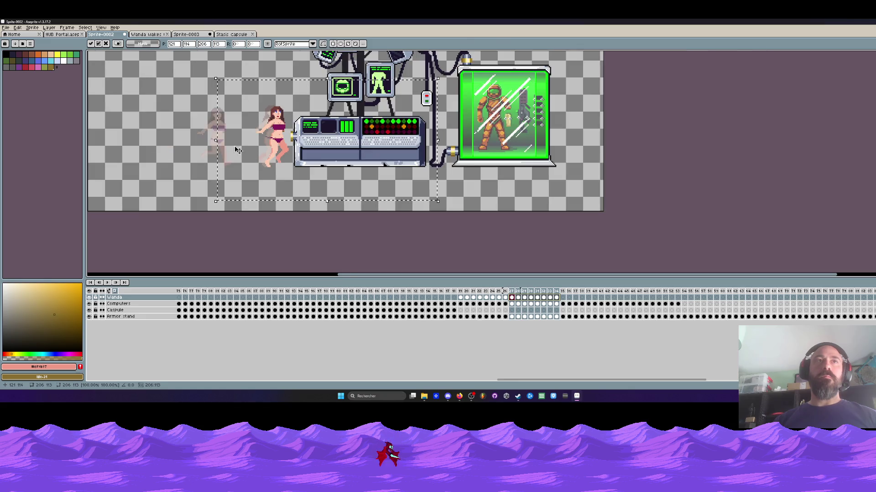
click(246, 178)
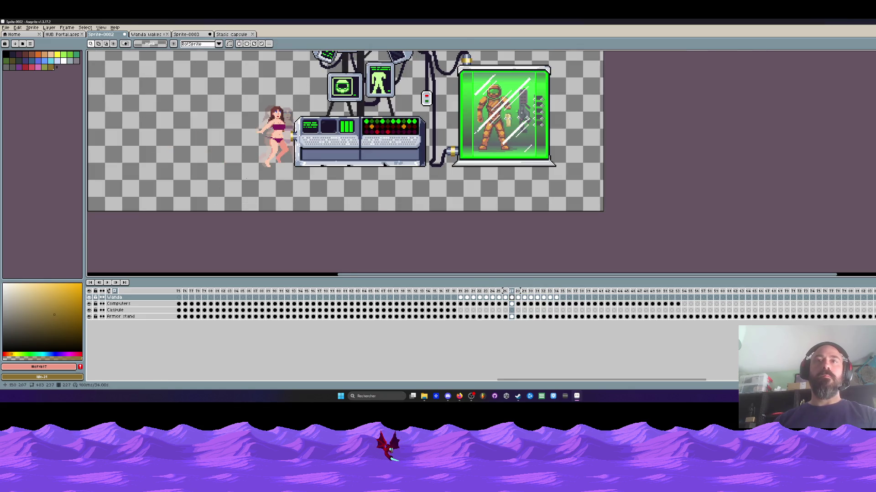
click(557, 298)
Copy Wanda frames 219–234 and paste them starting at frame 235
drag(557, 299, 464, 301)
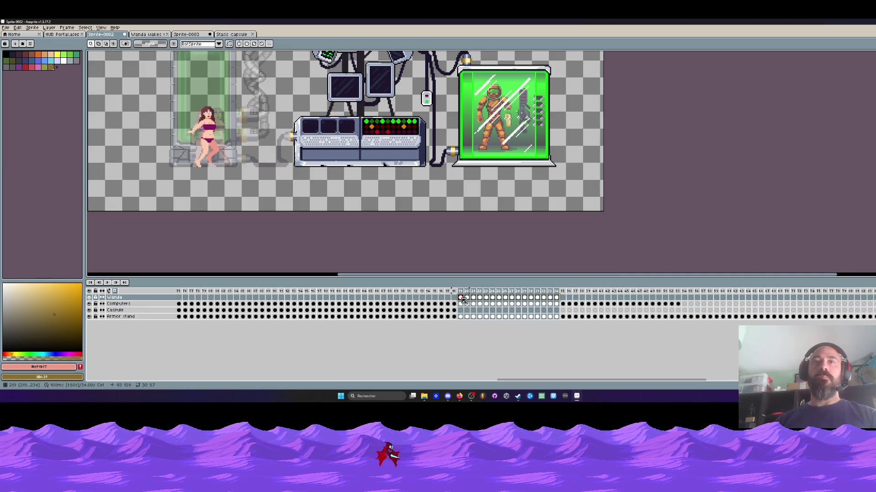
click(563, 297)
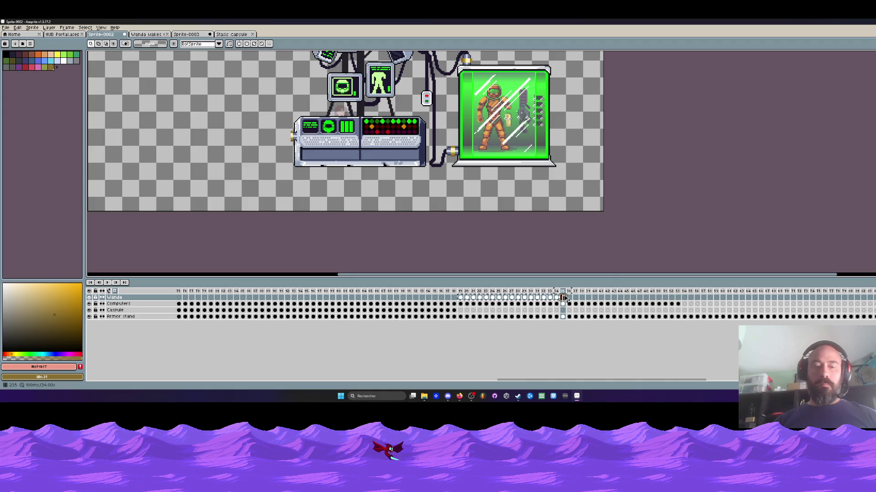
key(ctrl+v)
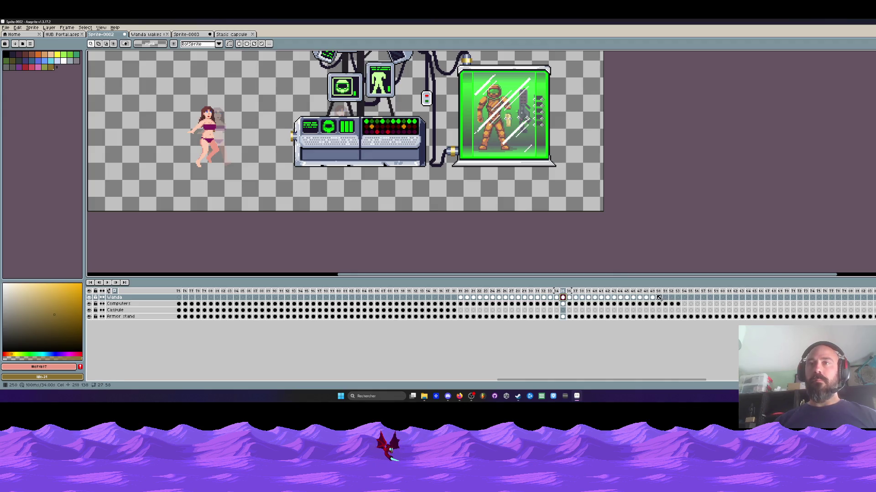
mouse_move(129, 70)
mouse_down()
mouse_move(383, 203)
mouse_move(418, 211)
mouse_up()
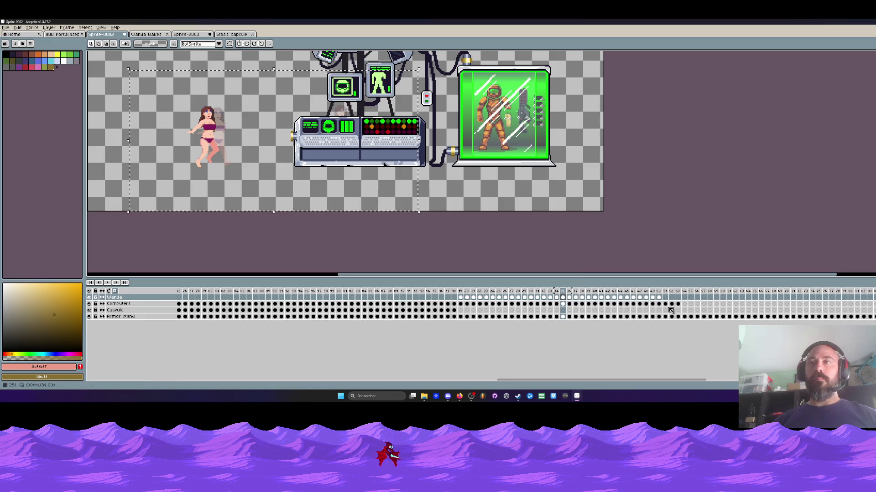
Select the Wanda frames 236–250, undo that selection, and play the animation to review the run
drag(659, 303, 588, 303)
click(562, 297)
scroll(251, 157, up, 2)
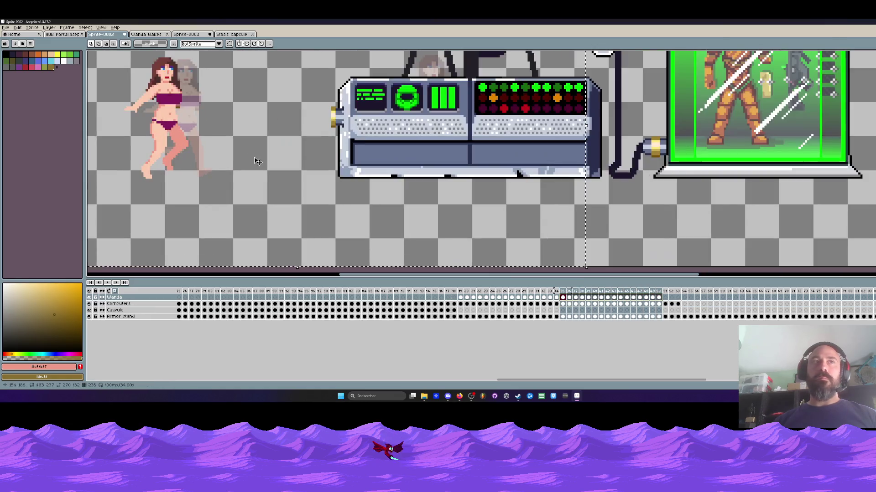
scroll(158, 165, down, 1)
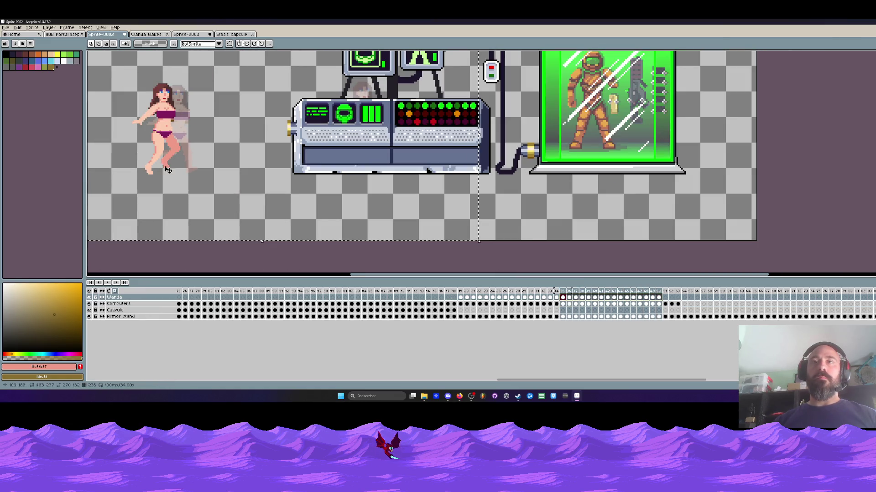
click(571, 299)
drag(573, 302, 659, 302)
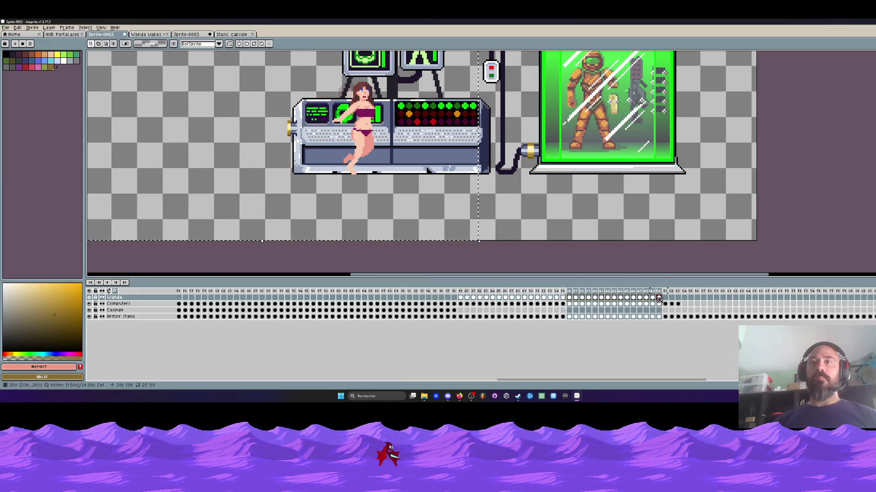
click(570, 301)
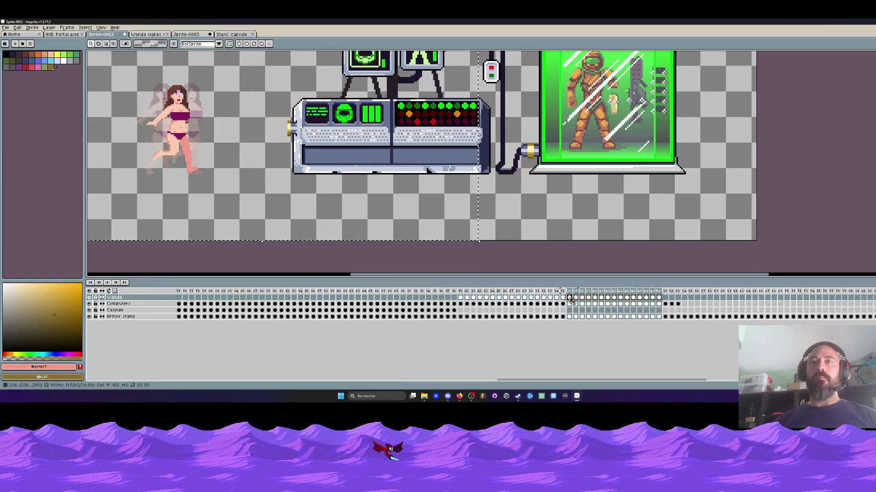
scroll(184, 167, down, 2)
key(ctrl+z)
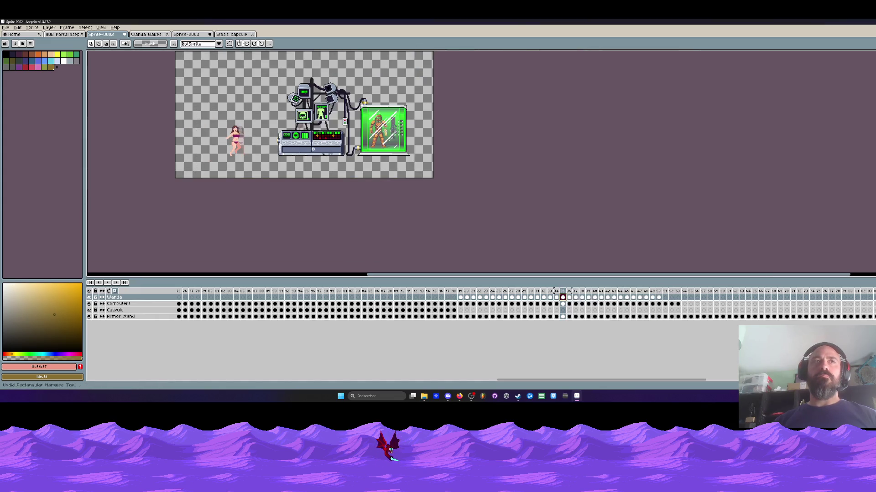
key(Return)
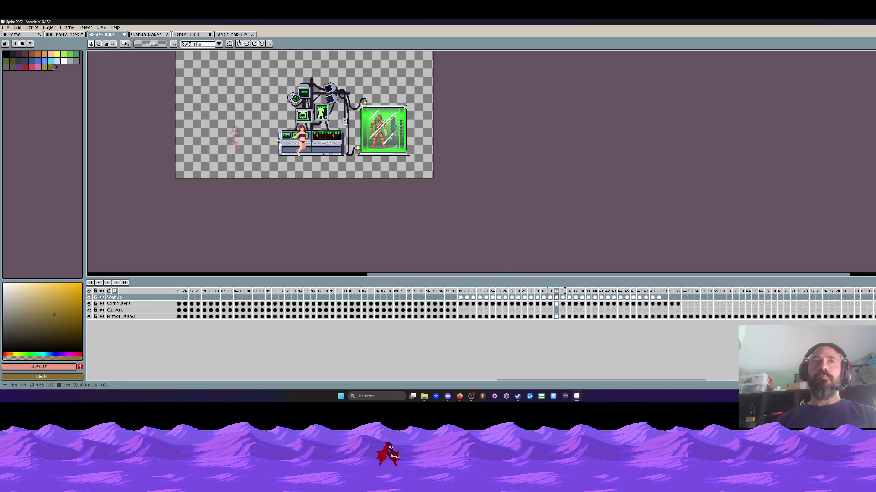
Move the woman in frames 235–250 onto the computer console, nudged slightly up
drag(659, 317, 564, 299)
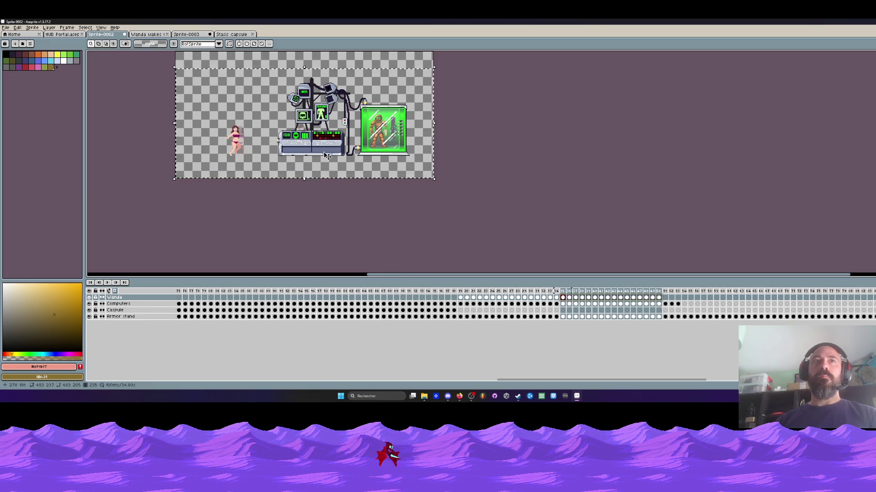
scroll(352, 154, up, 1)
drag(126, 151, 279, 155)
scroll(238, 161, up, 1)
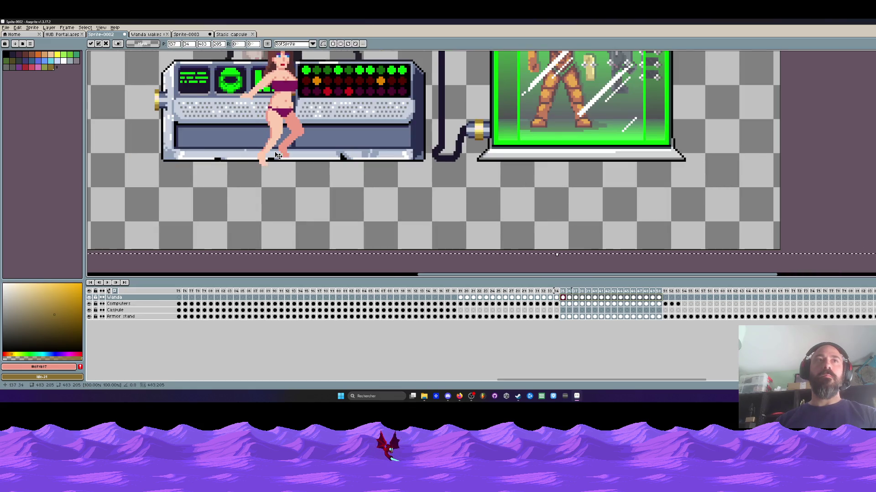
scroll(280, 154, down, 1)
scroll(98, 156, up, 1)
drag(452, 151, 449, 148)
scroll(448, 132, down, 1)
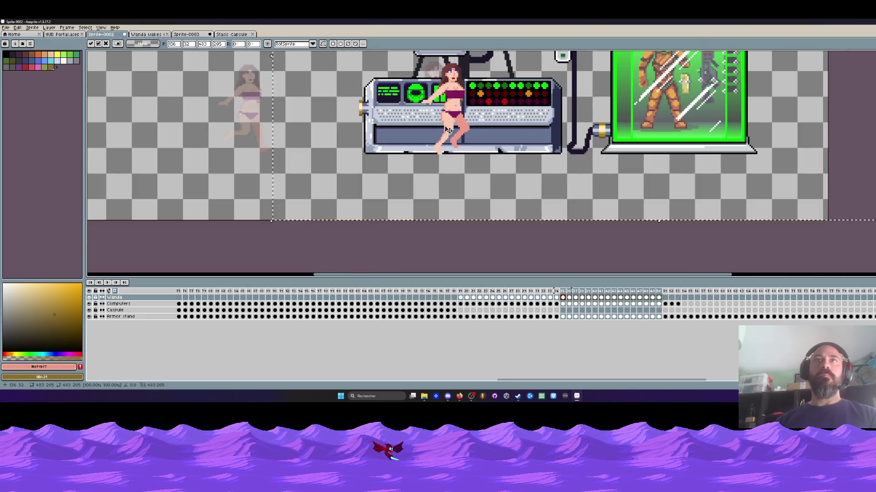
scroll(449, 119, down, 1)
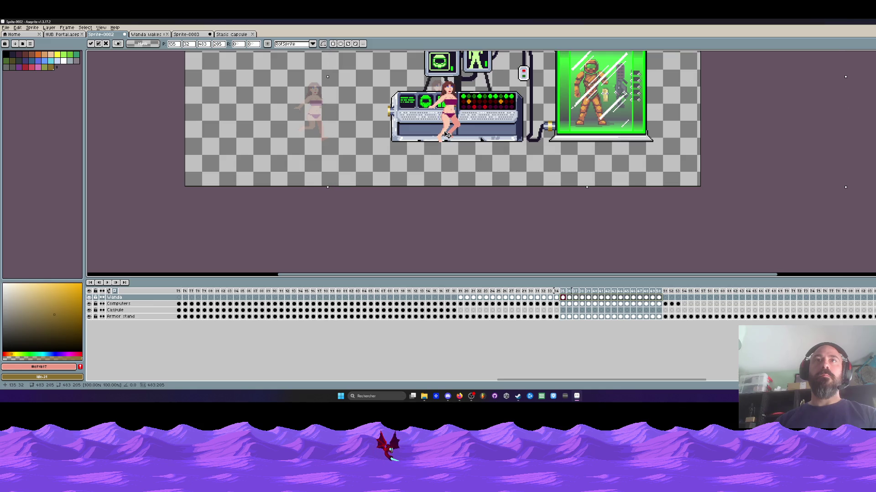
scroll(447, 135, down, 3)
click(266, 174)
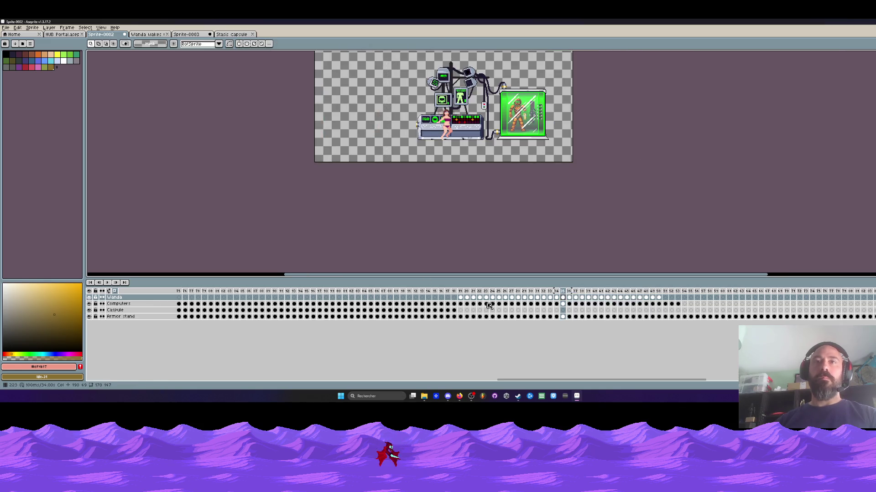
Move the Wanda layer below the Capsule layer, play the animation, and fit the scene in view
mouse_move(120, 298)
mouse_down()
mouse_move(123, 324)
mouse_move(120, 297)
mouse_up()
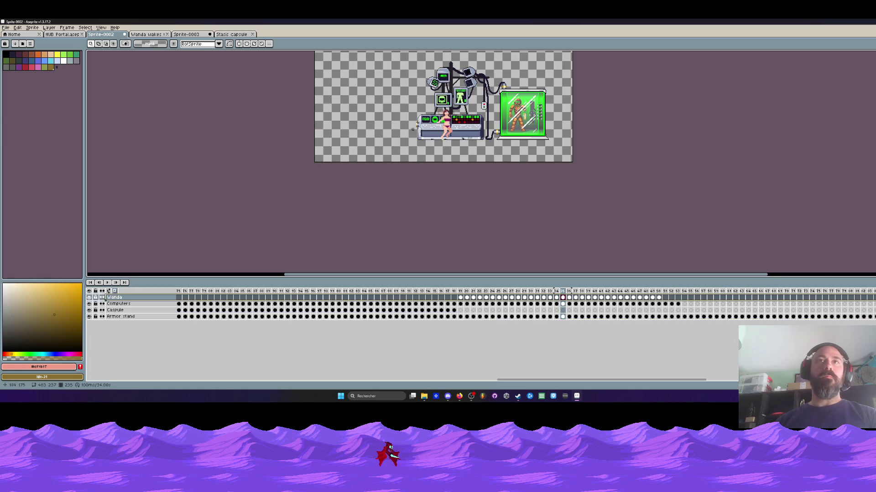
scroll(443, 102, up, 2)
key(Return)
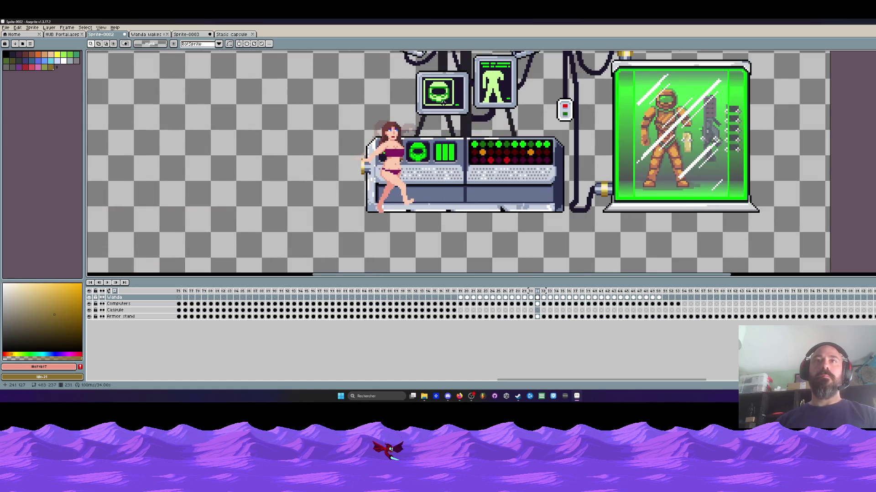
click(565, 299)
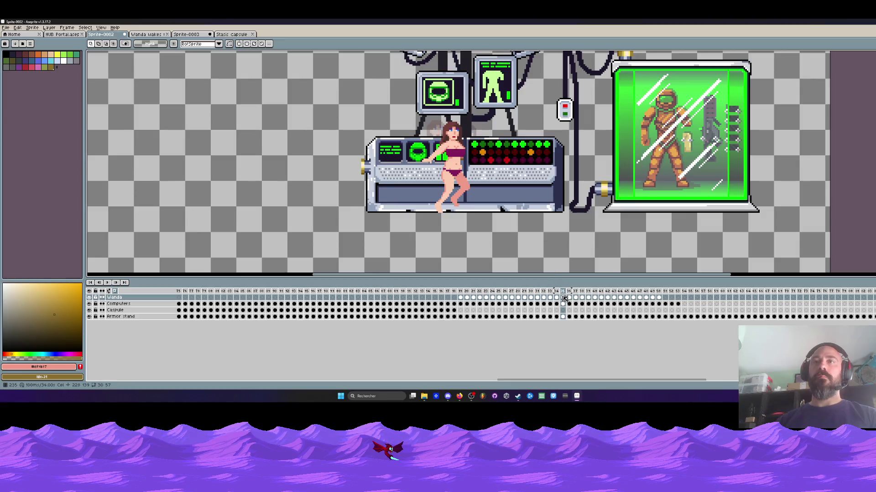
key(minus)
Shift the later Wanda run frames one frame earlier and move her about 25 px left
click(658, 298)
drag(658, 299, 562, 299)
key(plus)
drag(461, 234, 450, 234)
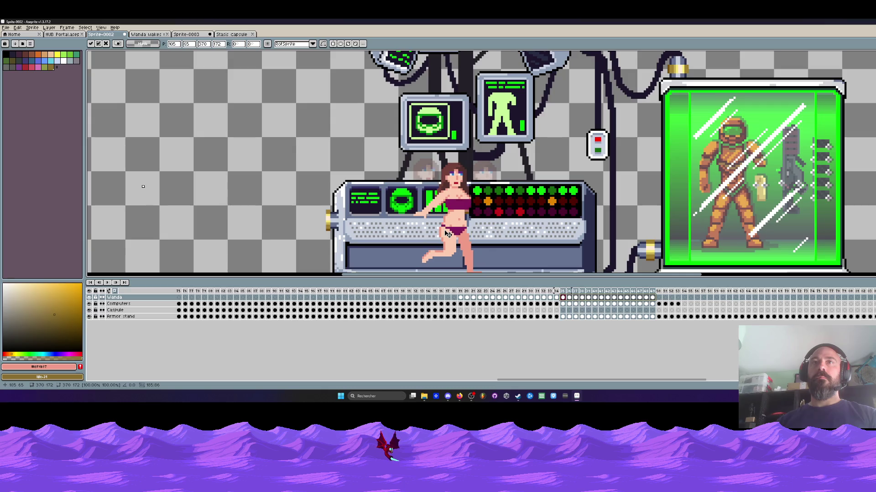
key(minus)
key(Left)
key(Left)
key(Left)
key(Right)
key(Right)
key(Right)
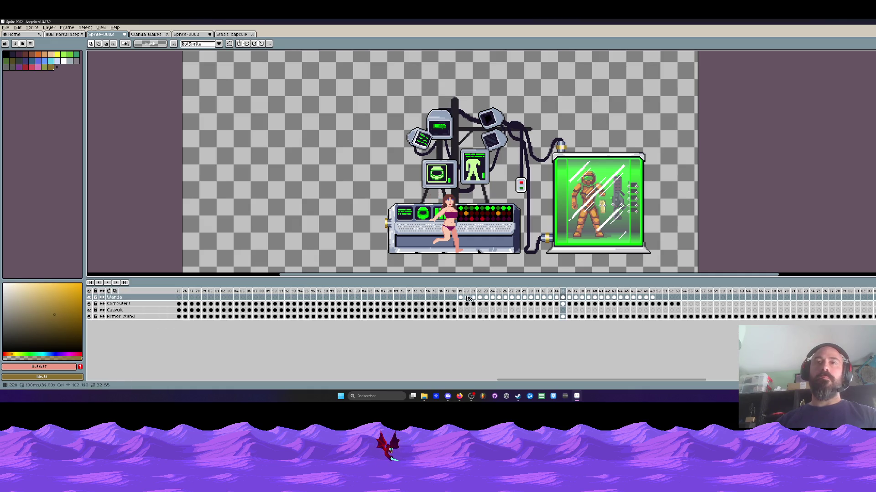
Play the animation from the frame with the woman inside the tank
click(450, 292)
scroll(341, 213, down, 1)
key(Return)
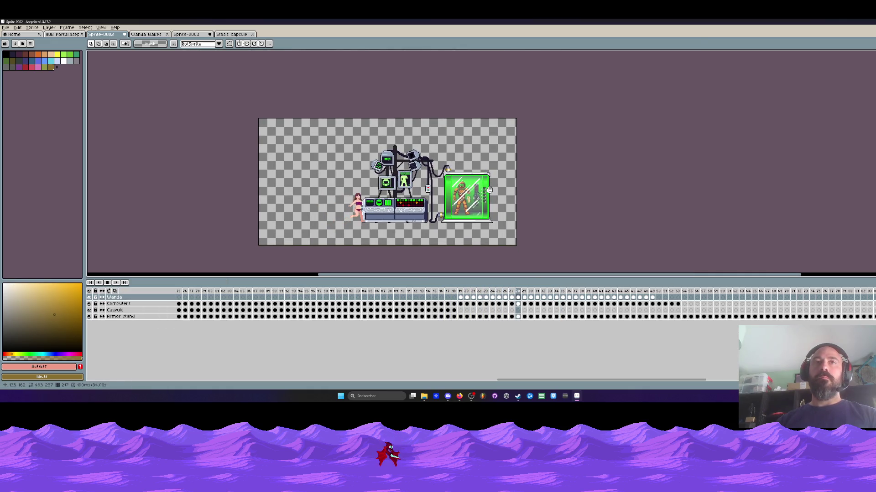
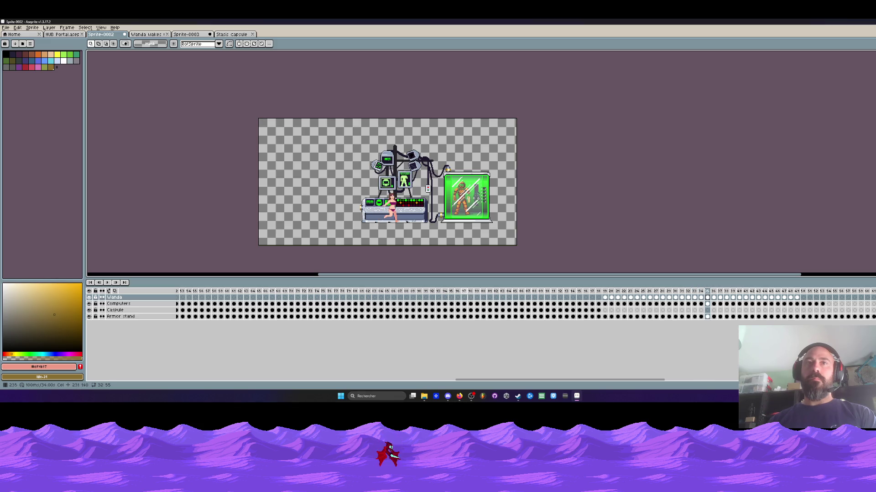
Select the canvas and a run of Wanda's frames, start a transform, and play the animation
key(ctrl+a)
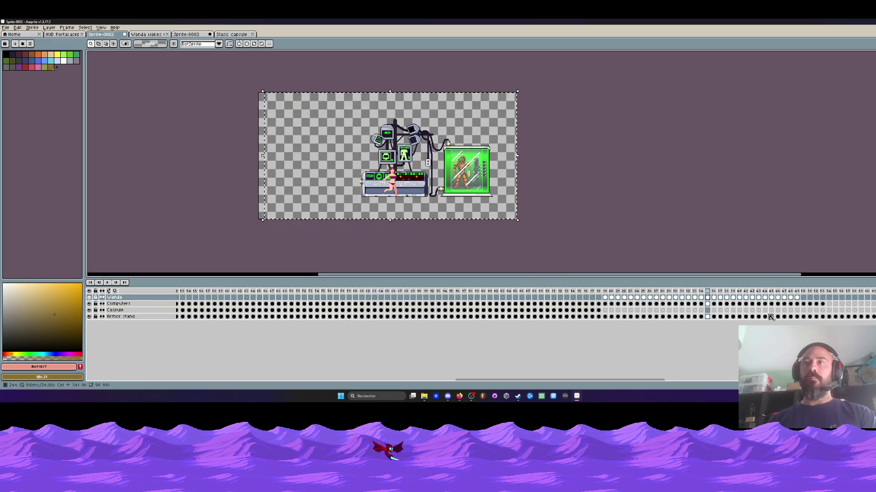
drag(797, 298, 711, 299)
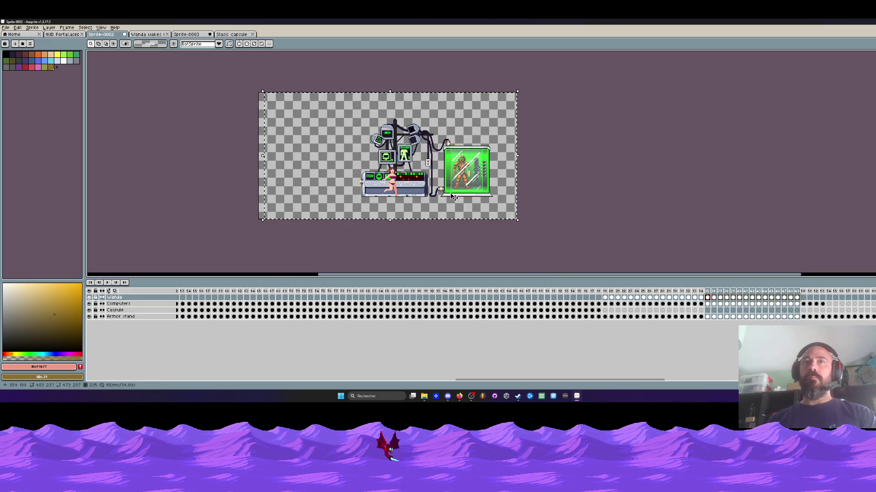
scroll(392, 192, up, 1)
key(ctrl+t)
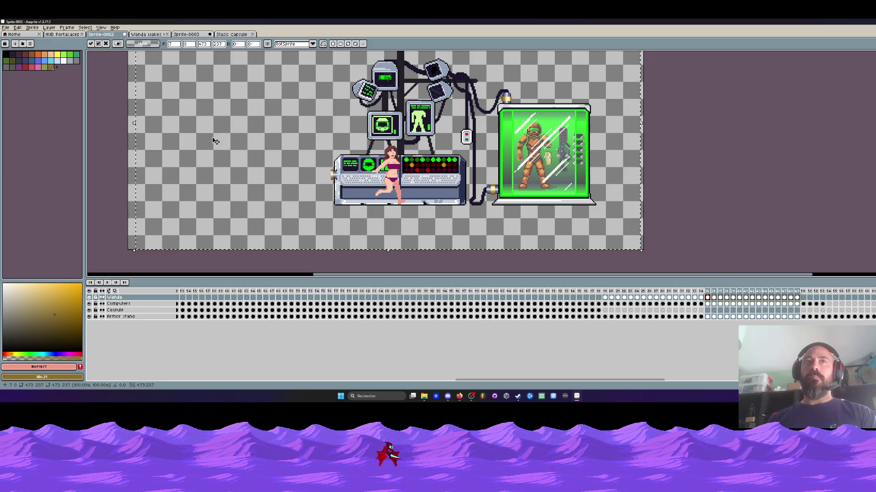
key(Return)
key(Return)
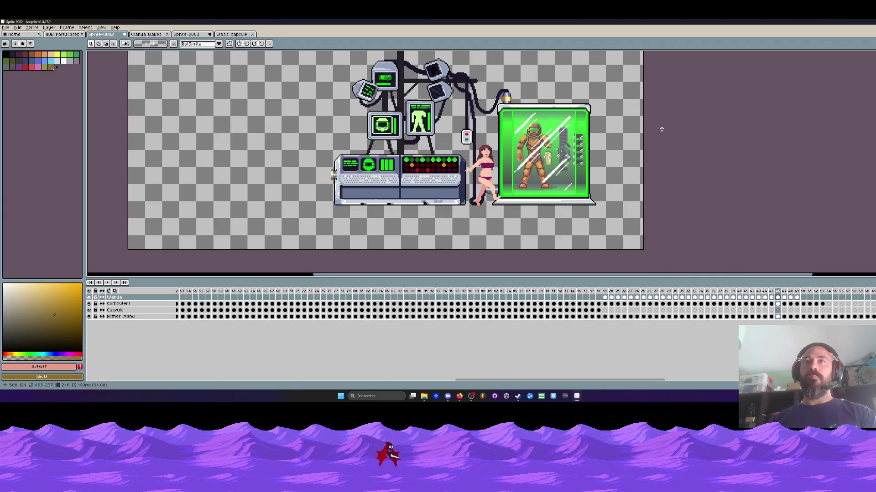
Step back to frame 249, select frames 219–249, then move to frame 250
key(Left)
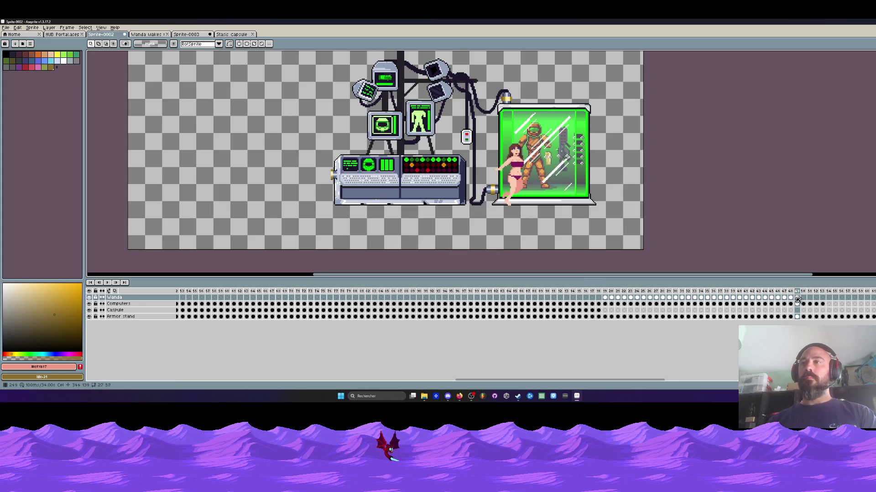
drag(609, 302, 801, 300)
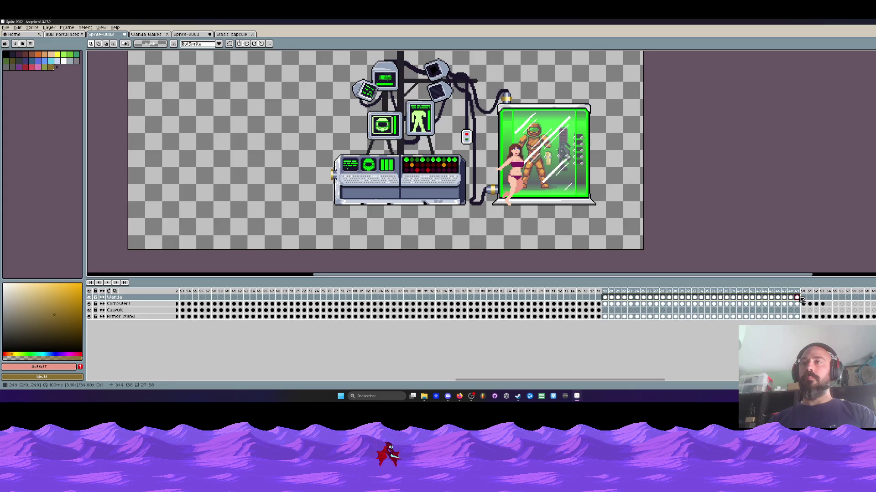
click(800, 296)
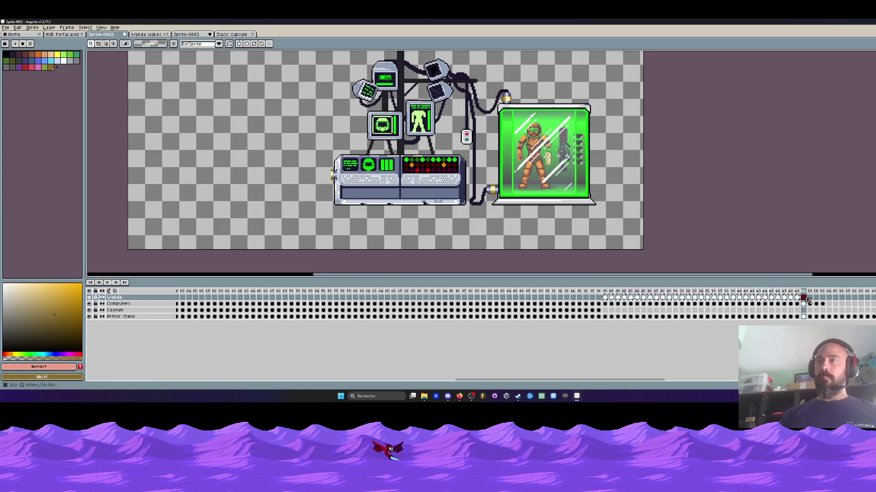
click(803, 298)
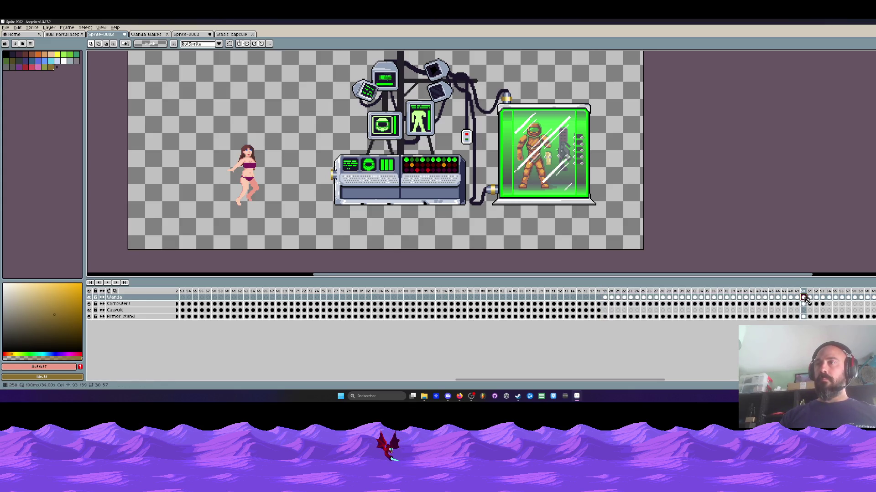
scroll(621, 240, down, 1)
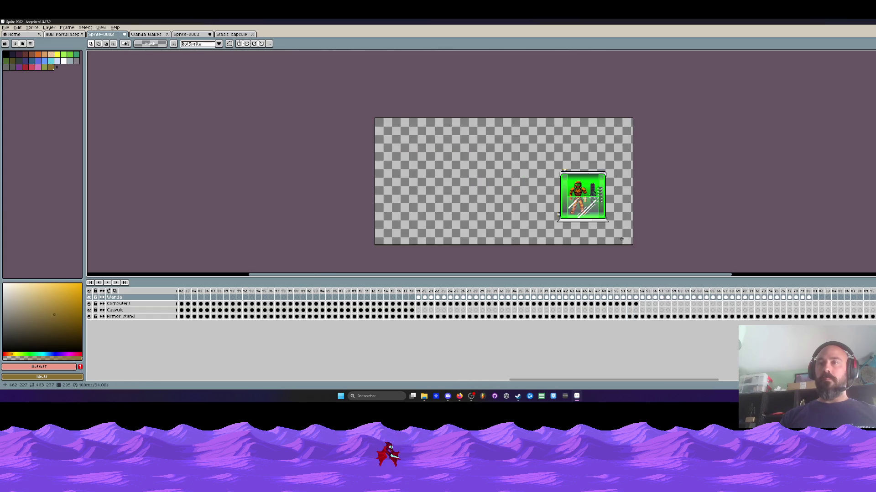
Go to frame 251 on Wanda's layer and turn on onion skinning
scroll(622, 234, down, 1)
mouse_move(809, 298)
mouse_down()
mouse_move(617, 298)
mouse_move(810, 300)
mouse_up()
scroll(590, 256, up, 2)
click(623, 297)
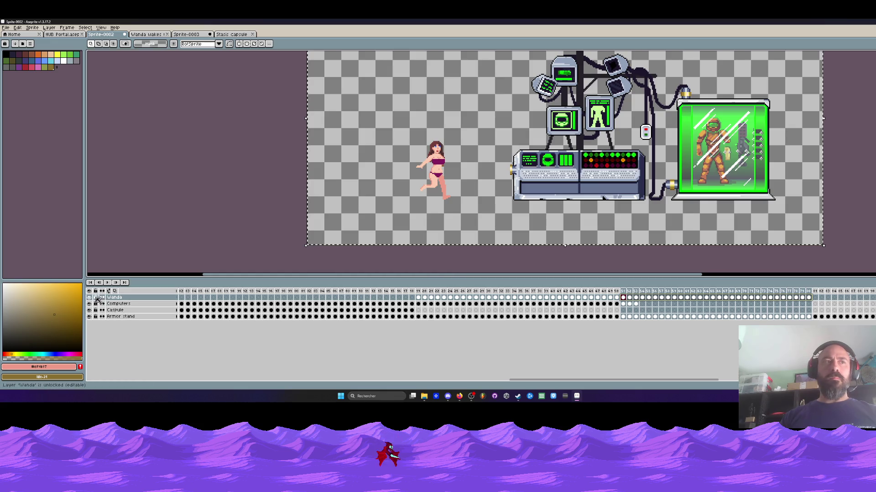
click(112, 292)
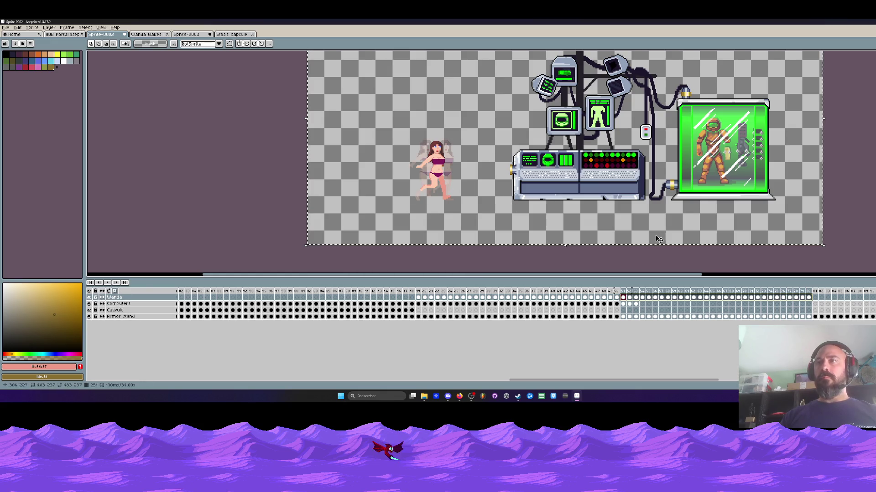
Compare Wanda's poses at frames 250 and 251, then hide the Capsule and Armor stand layers
click(617, 297)
mouse_move(619, 301)
mouse_down()
mouse_move(543, 300)
mouse_move(610, 304)
mouse_up()
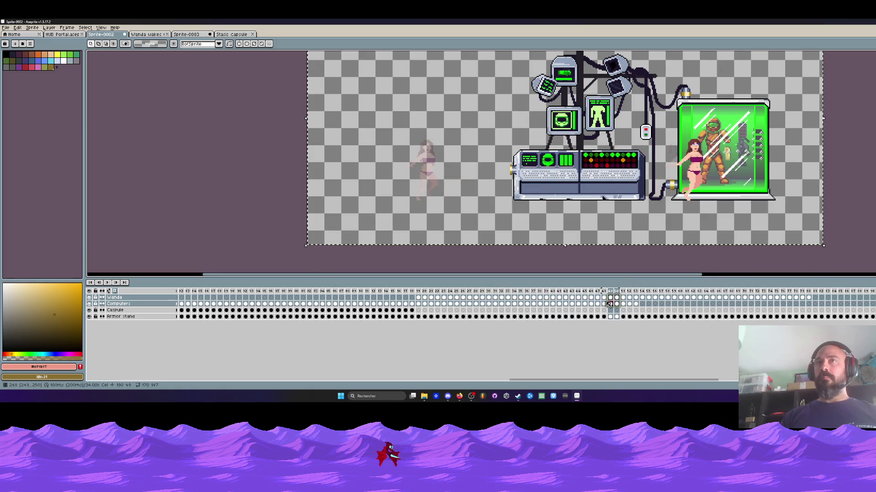
click(617, 299)
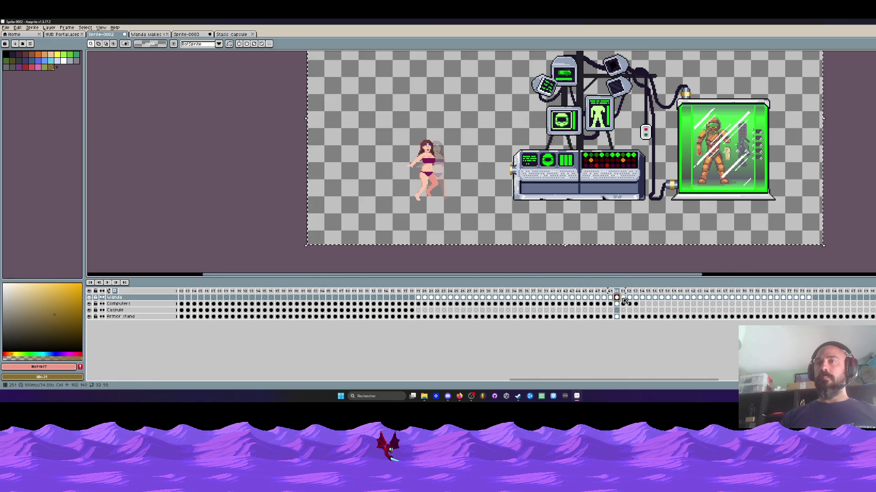
click(623, 299)
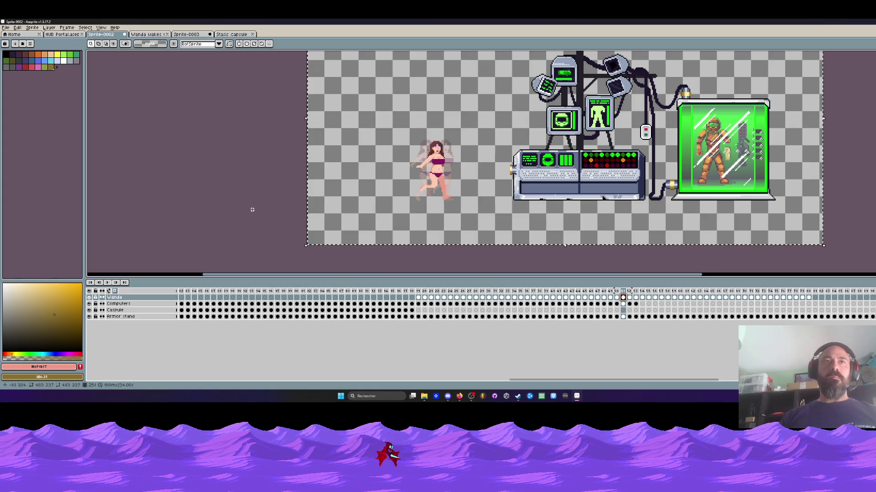
drag(90, 317, 90, 310)
Hide the Computers layer and shift Wanda's frames 252–270 to the right
click(90, 304)
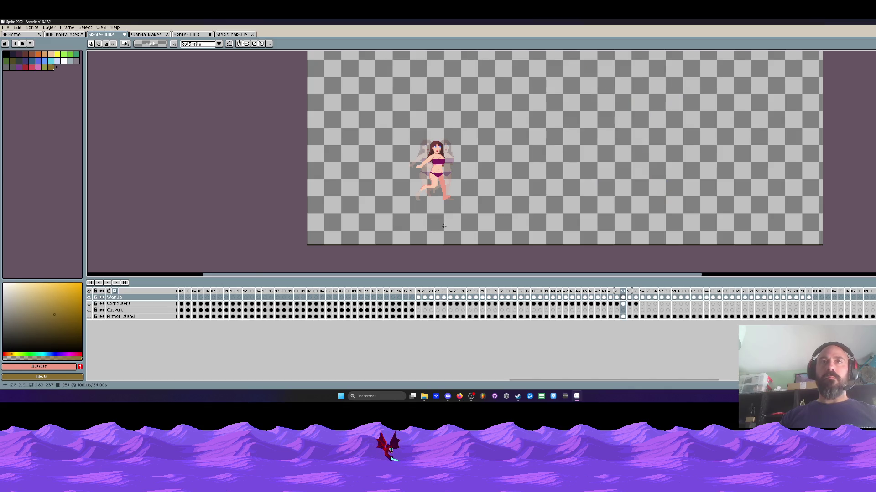
drag(811, 298, 623, 299)
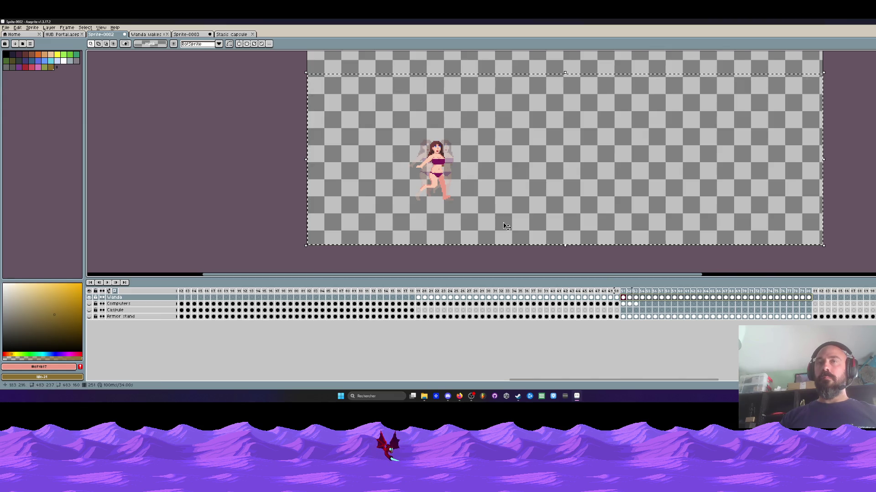
click(629, 298)
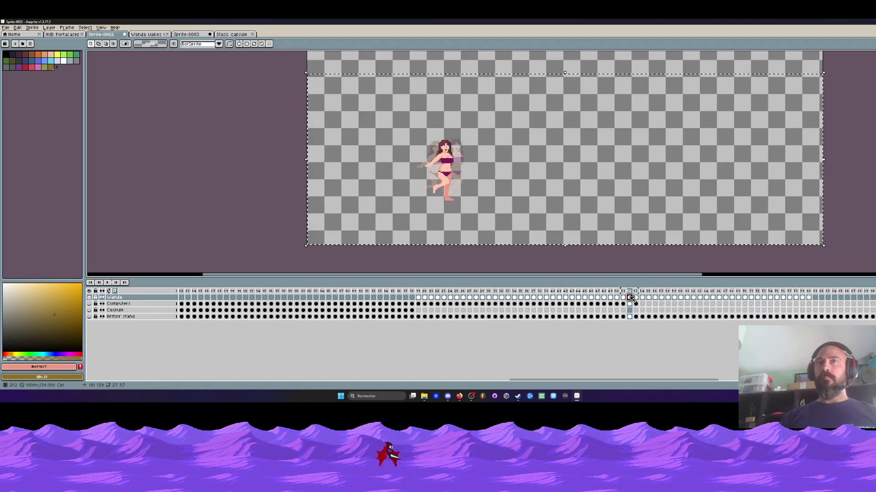
mouse_move(636, 300)
mouse_down()
mouse_move(794, 299)
mouse_move(600, 298)
mouse_up()
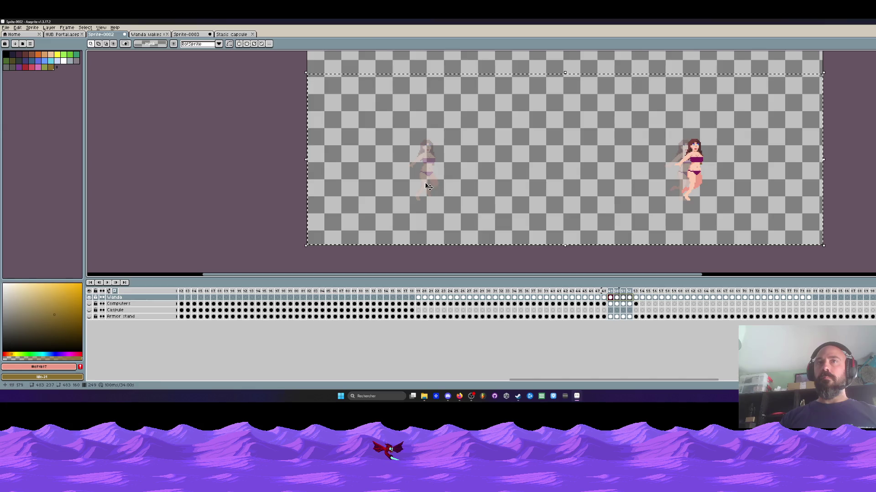
drag(685, 184, 702, 185)
key(Return)
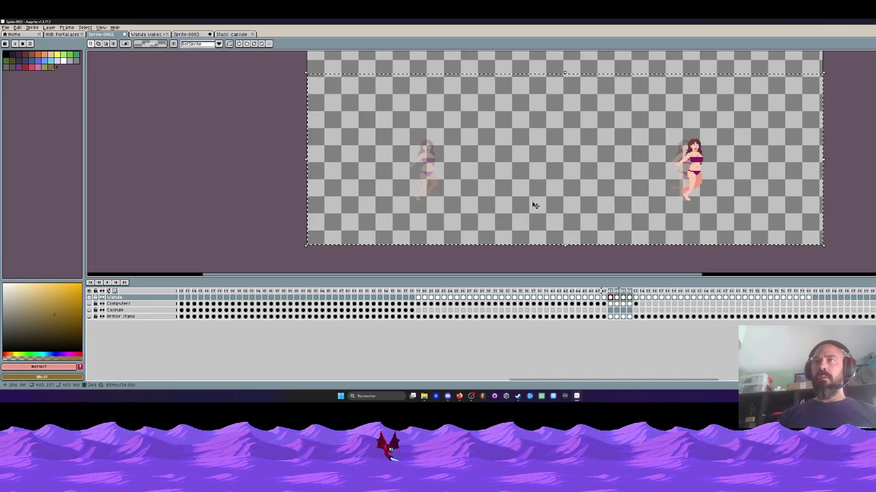
Reset the selection to the whole canvas across frames 250–280 on all layers
scroll(636, 157, down, 1)
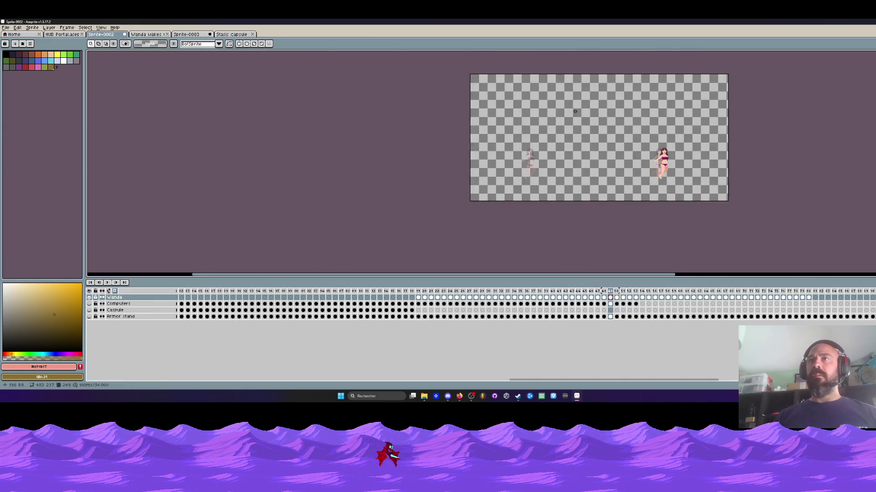
drag(810, 316, 616, 299)
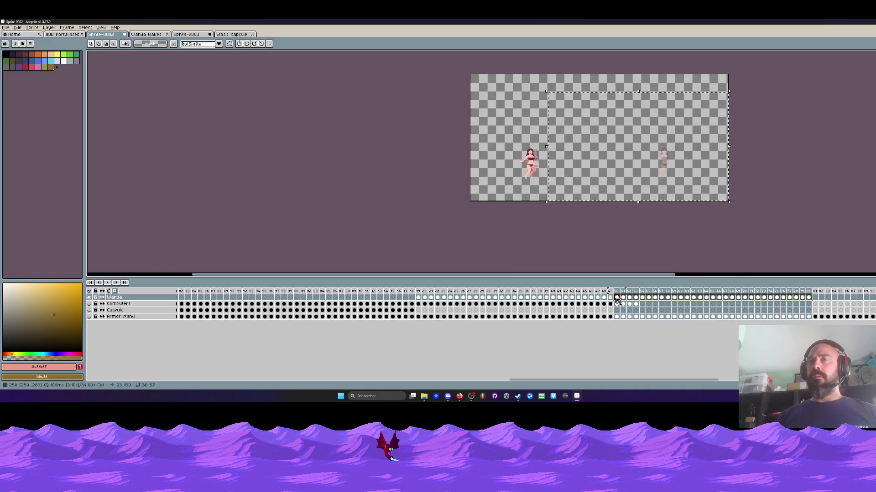
scroll(591, 201, up, 1)
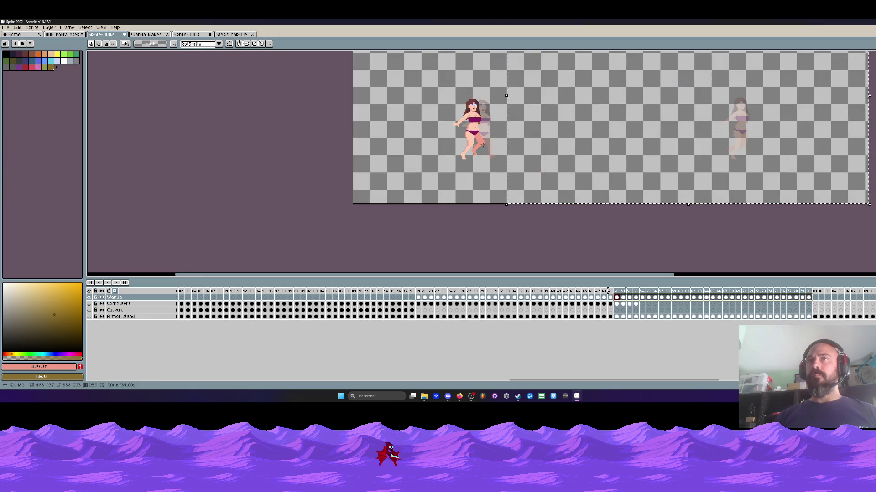
scroll(471, 210, down, 1)
key(ctrl+d)
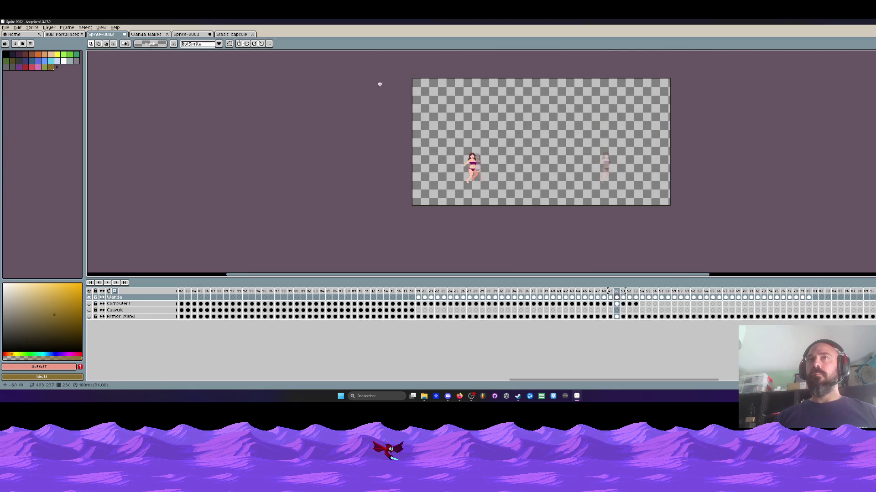
key(ctrl+a)
drag(810, 315, 621, 298)
Move Wanda right onto her earlier ghost pose, nudge into alignment, and replay the walk
drag(475, 180, 607, 180)
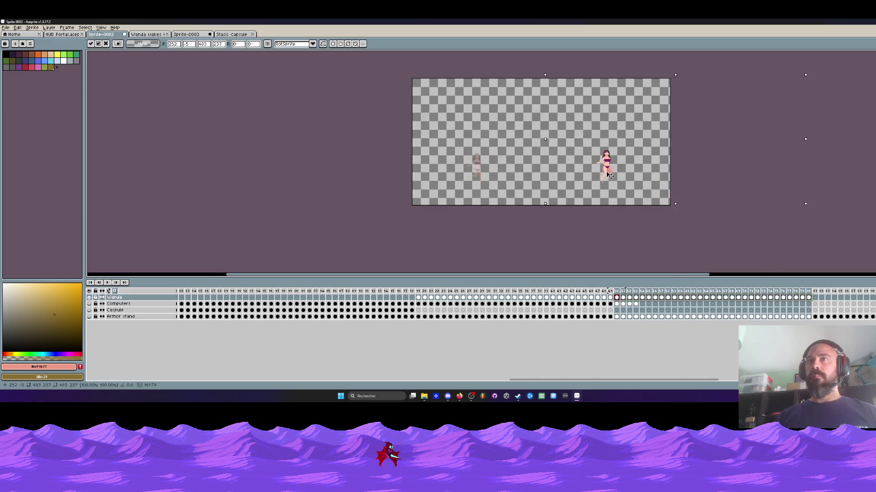
scroll(610, 181, up, 3)
key(Left)
key(Left)
key(Left)
key(Down)
key(Down)
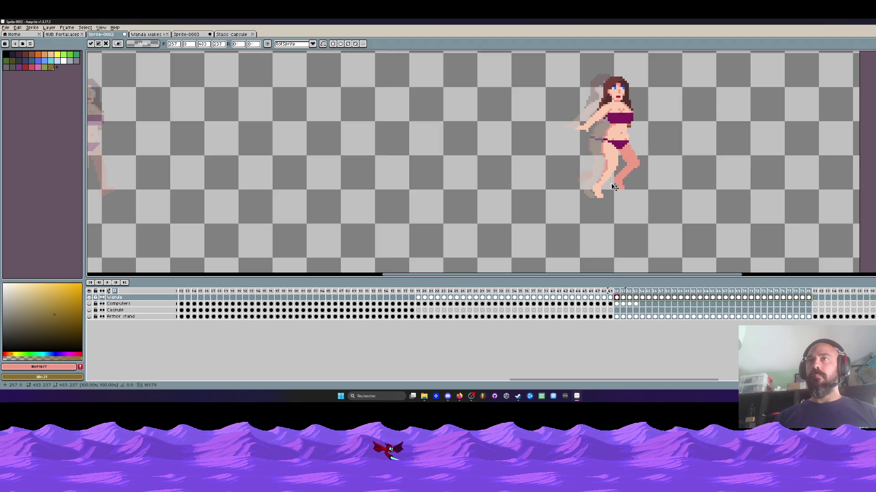
key(Left)
scroll(611, 184, down, 3)
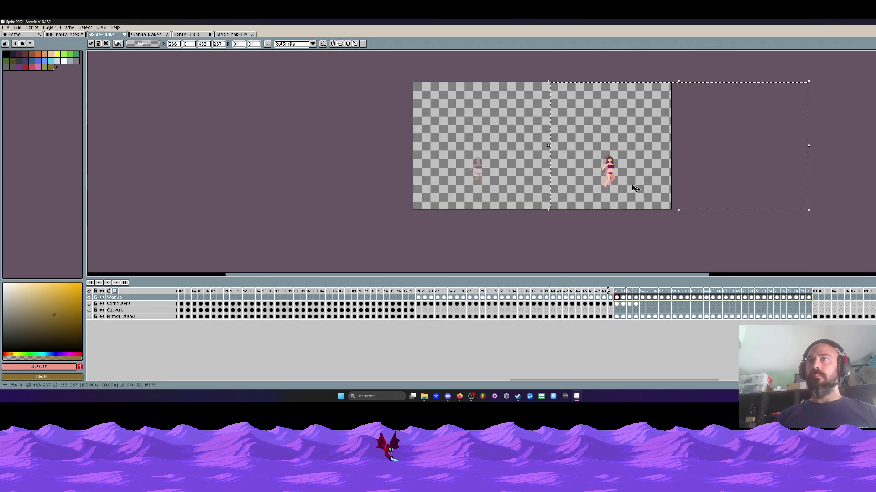
scroll(610, 182, up, 2)
scroll(610, 181, down, 2)
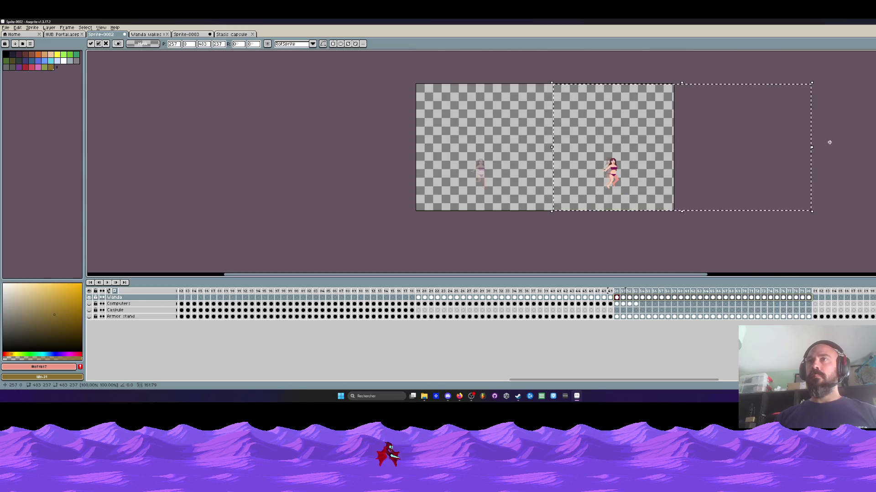
key(ctrl+d)
click(264, 295)
key(Return)
key(Return)
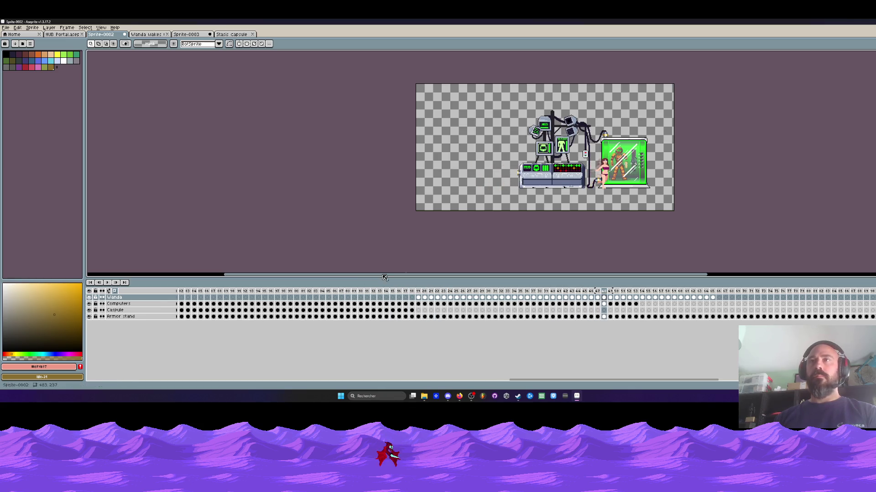
Try canvas widths of 679 and 600 pixels, undoing each resize
scroll(658, 179, up, 3)
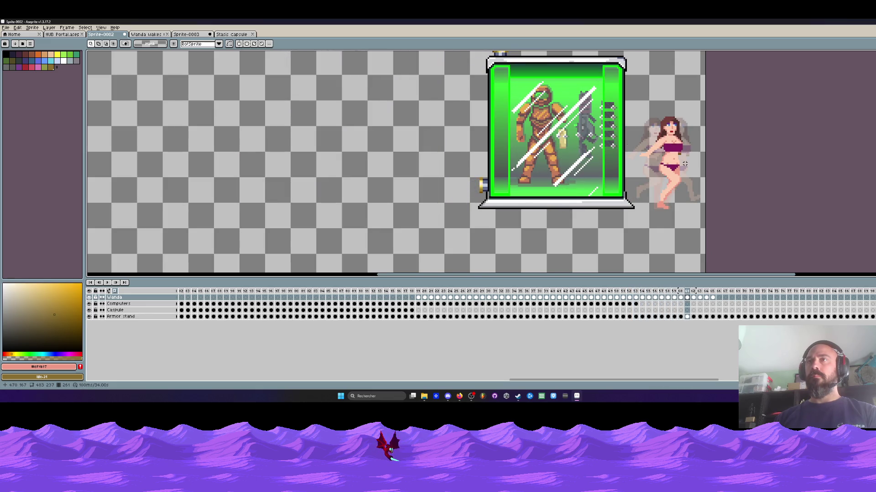
key(Left)
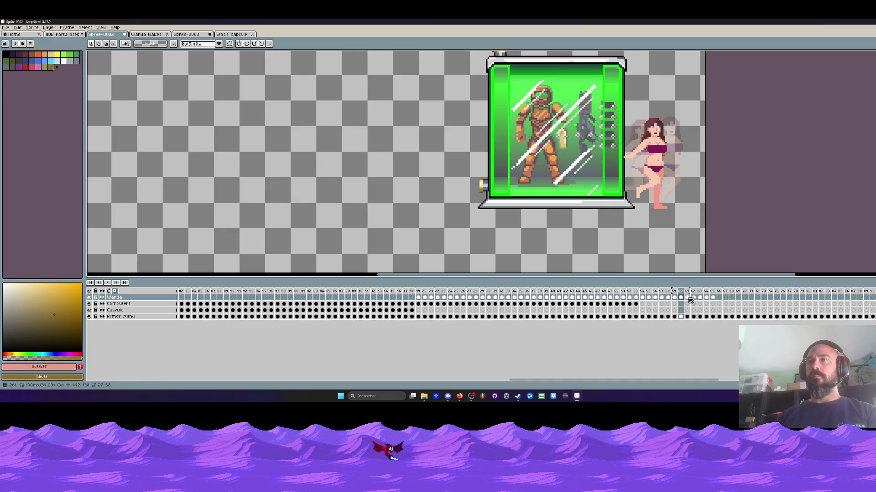
drag(712, 297, 684, 297)
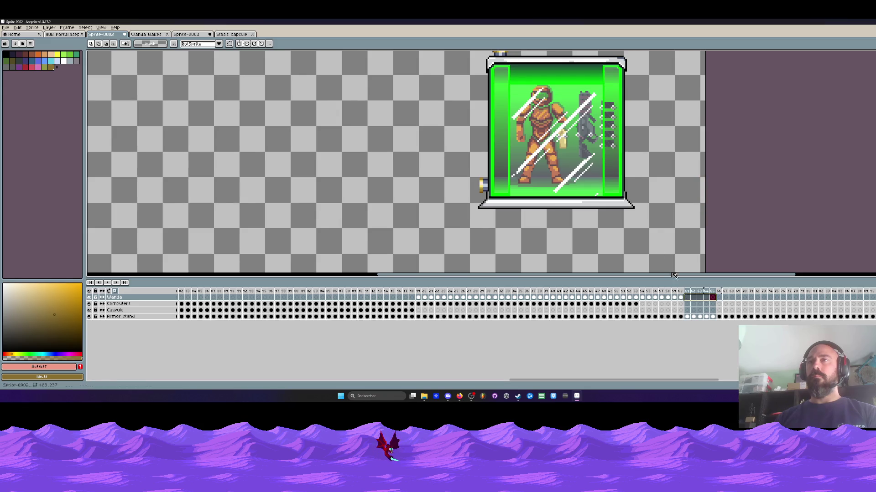
scroll(655, 242, down, 3)
key(ctrl+alt+c)
text(679)
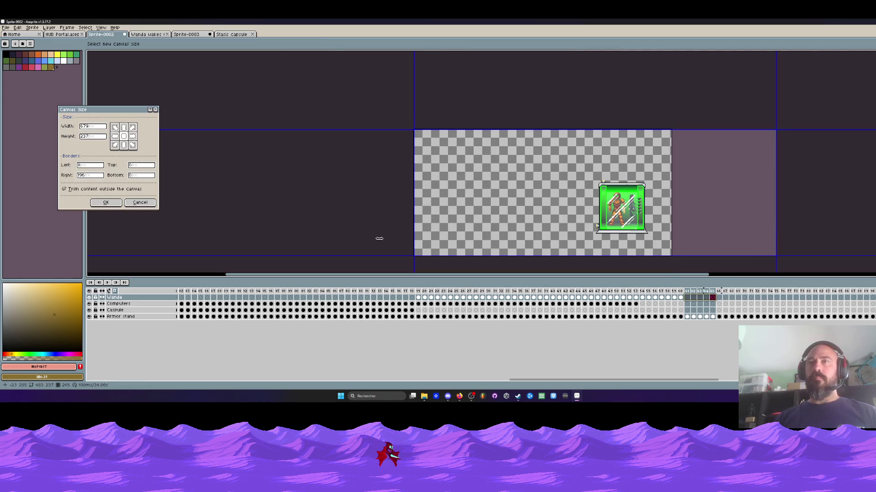
click(106, 206)
key(ctrl+z)
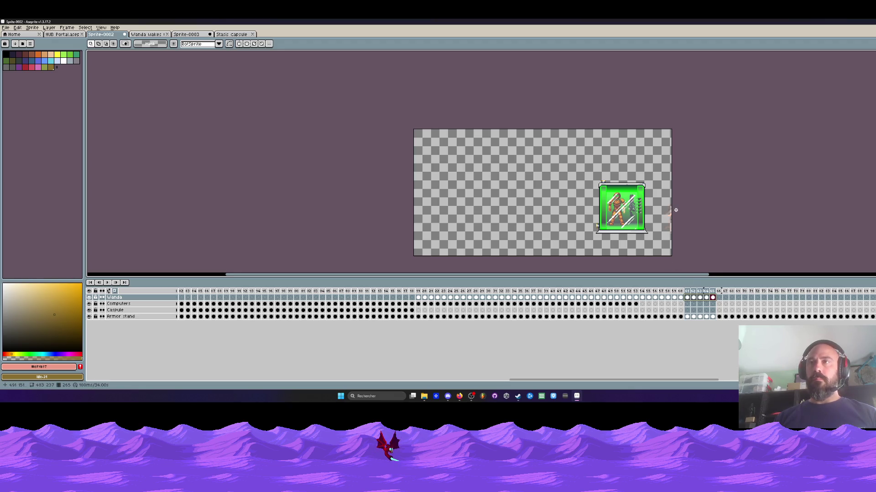
key(ctrl+alt+c)
text(600)
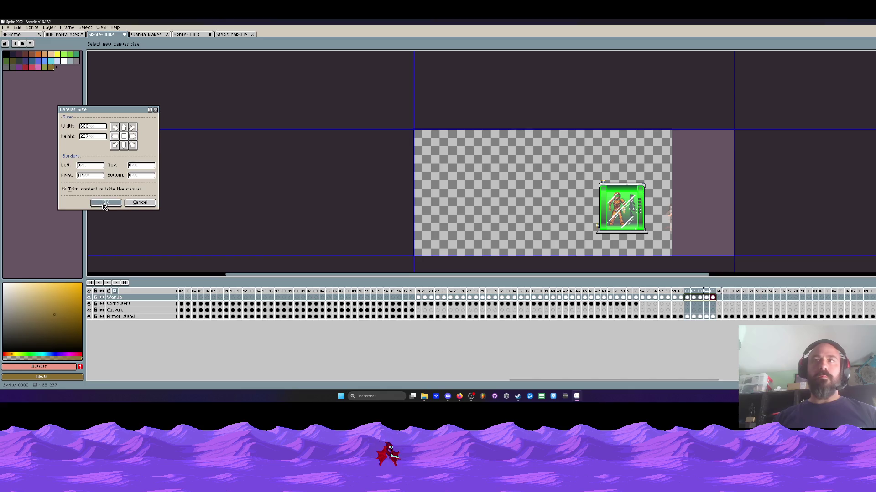
click(105, 206)
key(ctrl+z)
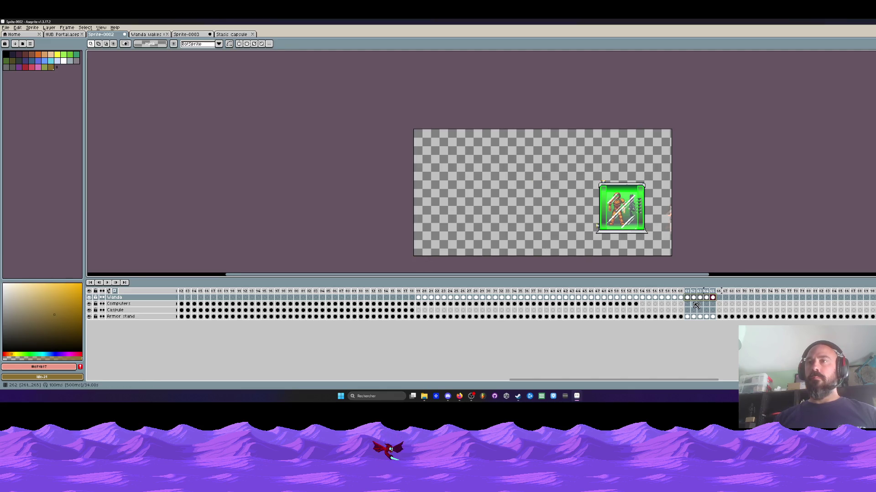
Resize the canvas to 661 pixels wide, then step the scene from frame 20
drag(655, 298, 713, 299)
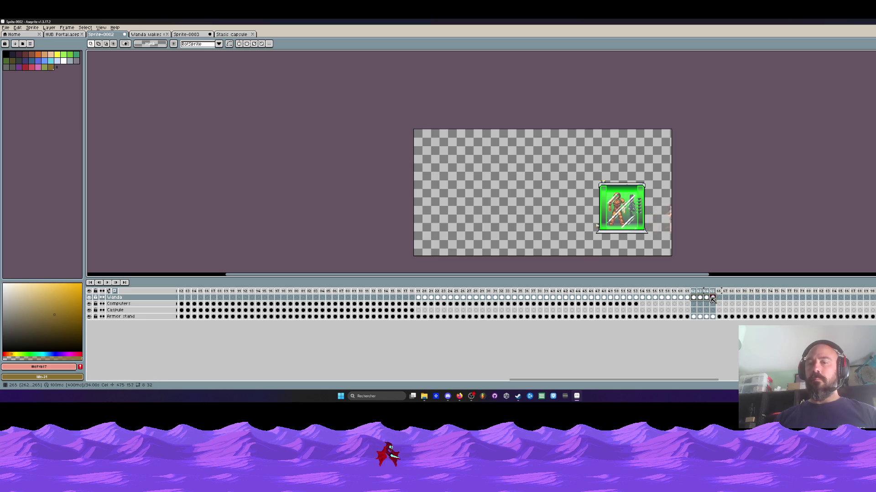
key(ctrl+alt+c)
drag(676, 215, 771, 223)
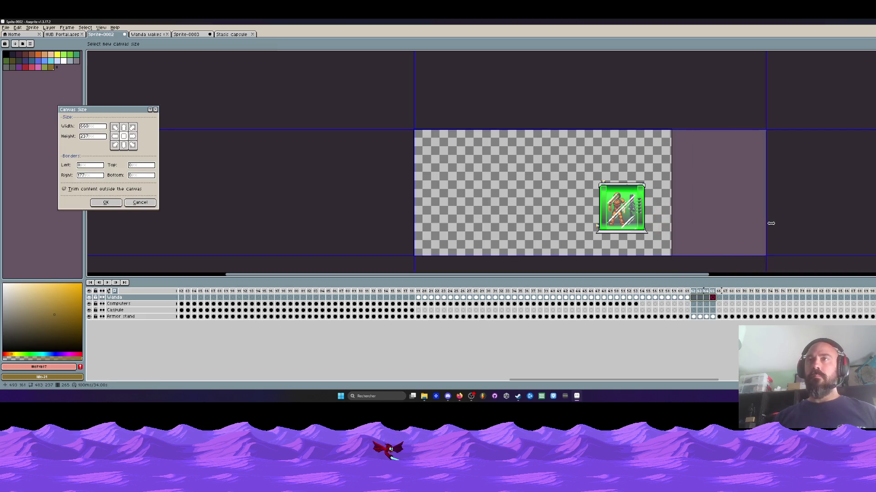
click(106, 202)
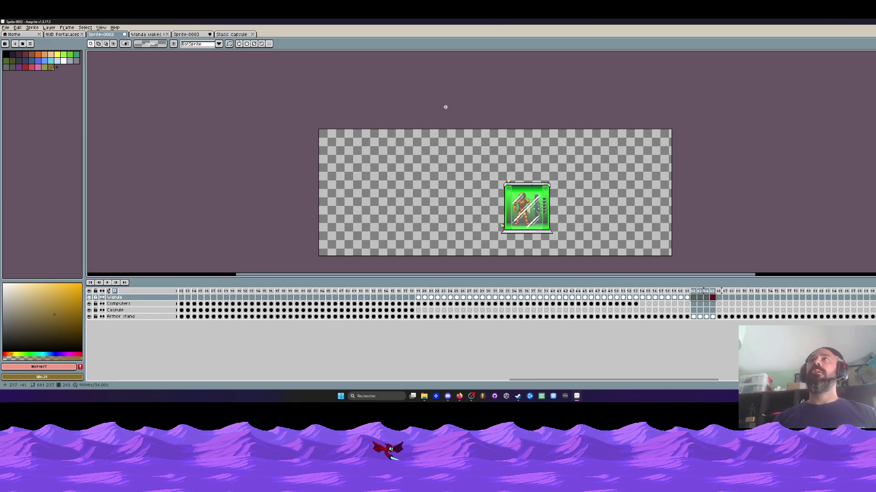
click(424, 297)
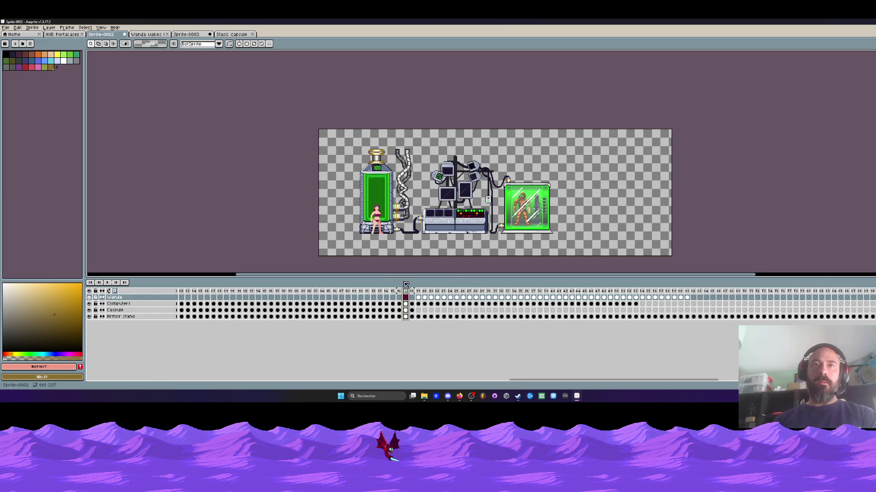
key(Right)
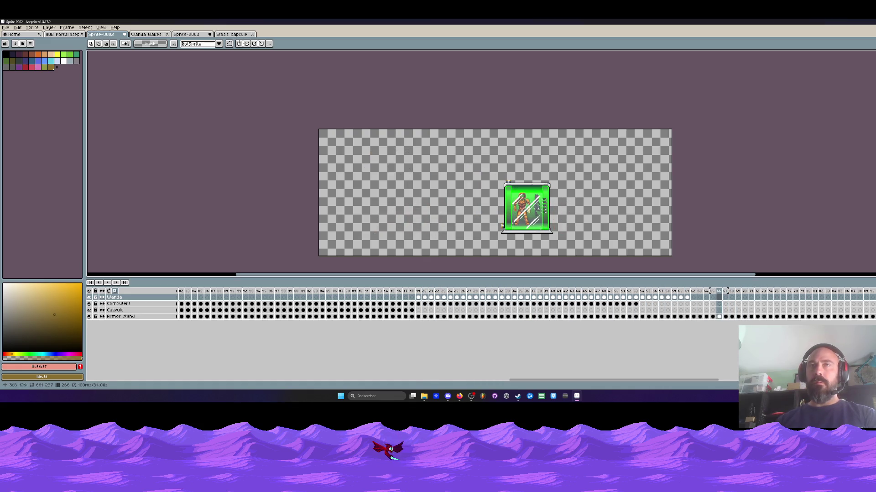
click(229, 35)
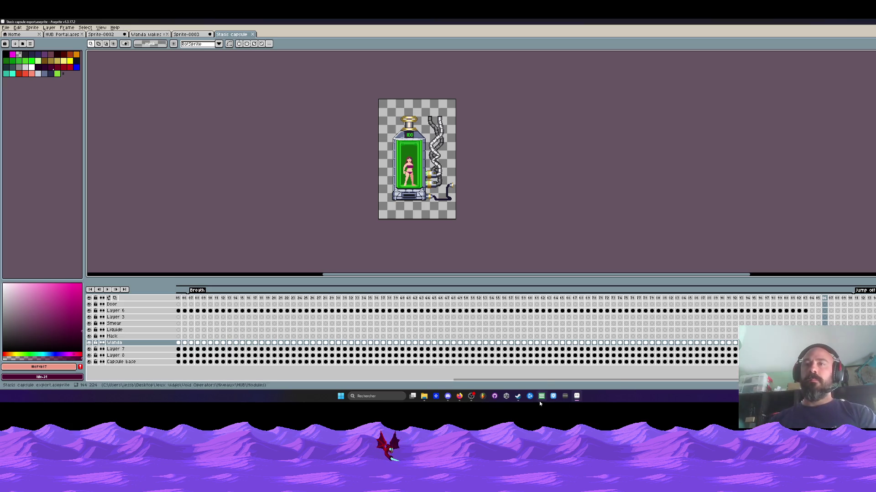
Play the Stasis capsule animation from frame 13, select frame 18, then open Sprite-0003 at frame 1
drag(544, 381, 655, 381)
click(598, 298)
key(Return)
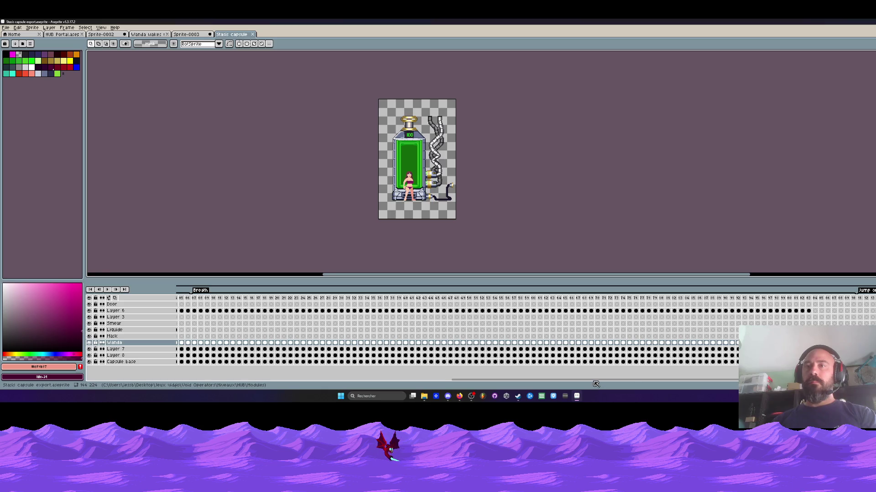
drag(631, 381, 739, 381)
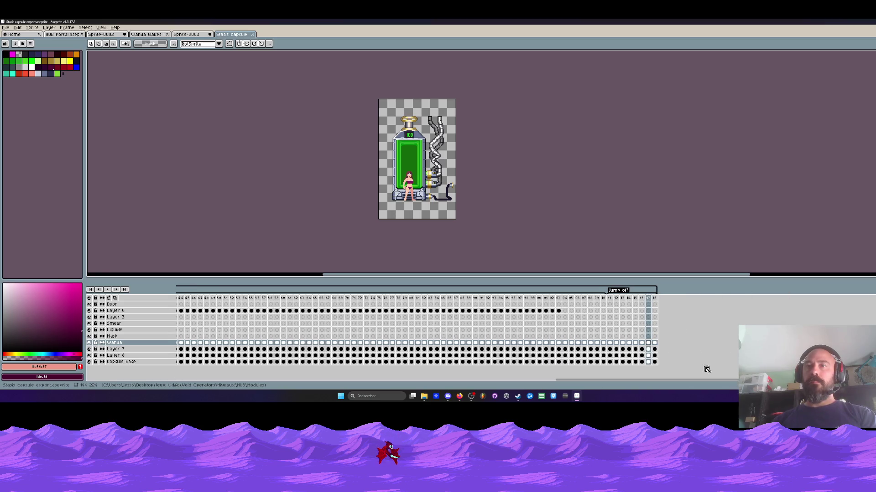
click(654, 343)
click(197, 36)
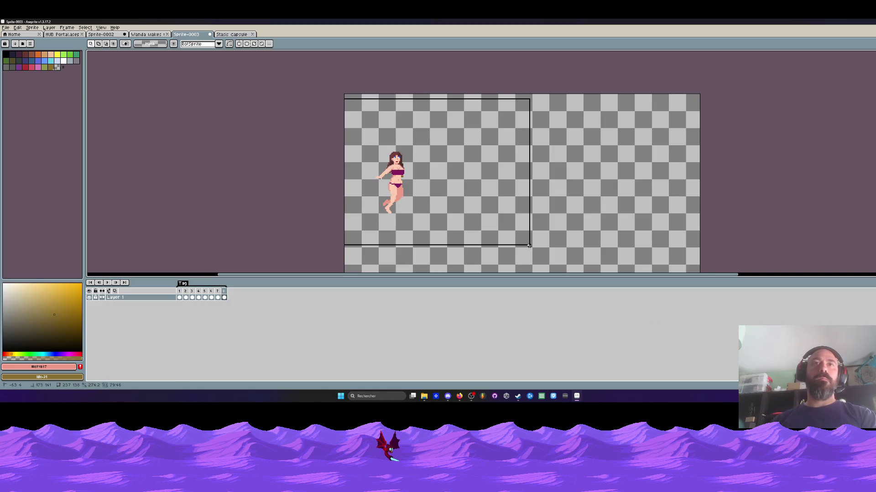
click(179, 298)
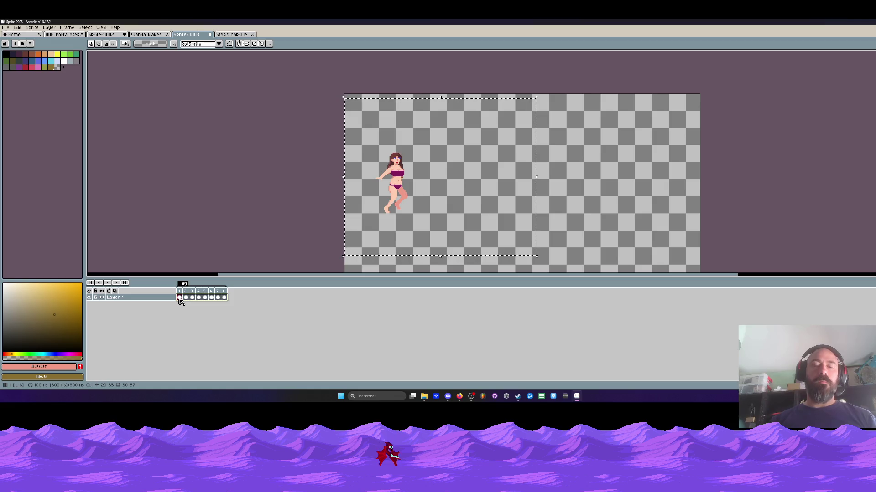
Give Wanda a black outline and set the pencil colour to transparent
key(shift+o)
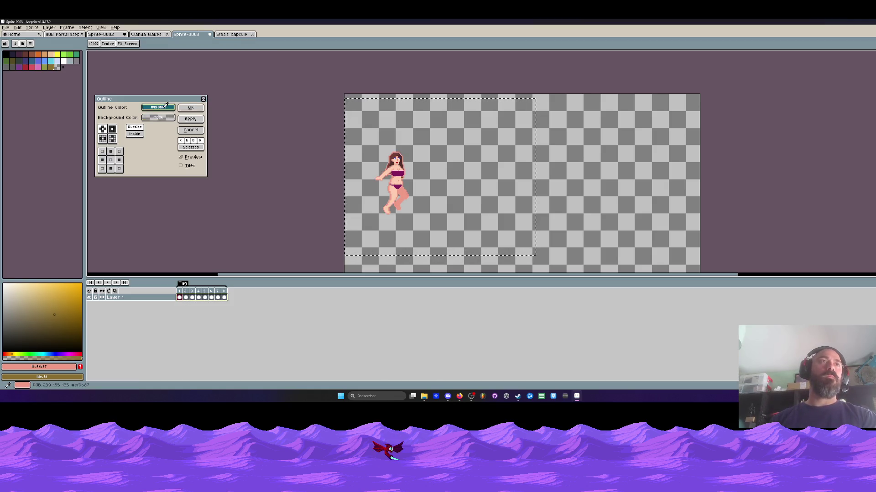
click(158, 107)
click(148, 132)
click(191, 107)
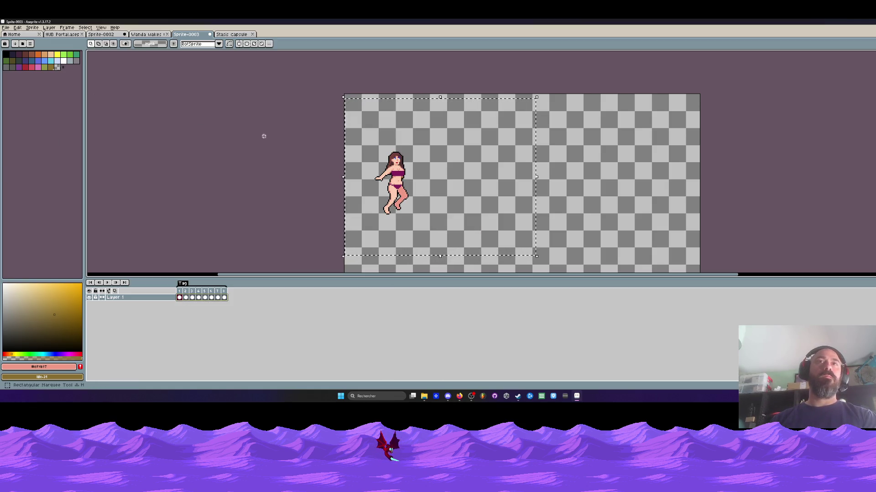
scroll(388, 211, up, 3)
scroll(385, 211, up, 3)
key(b)
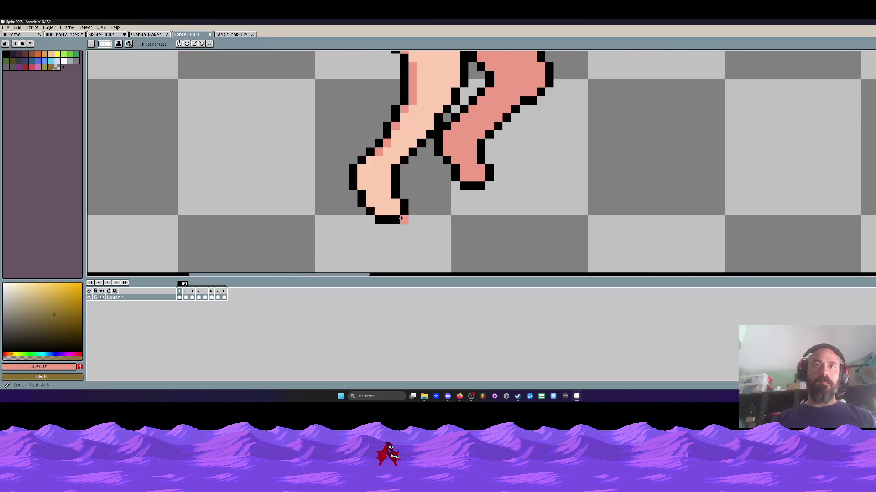
click(59, 67)
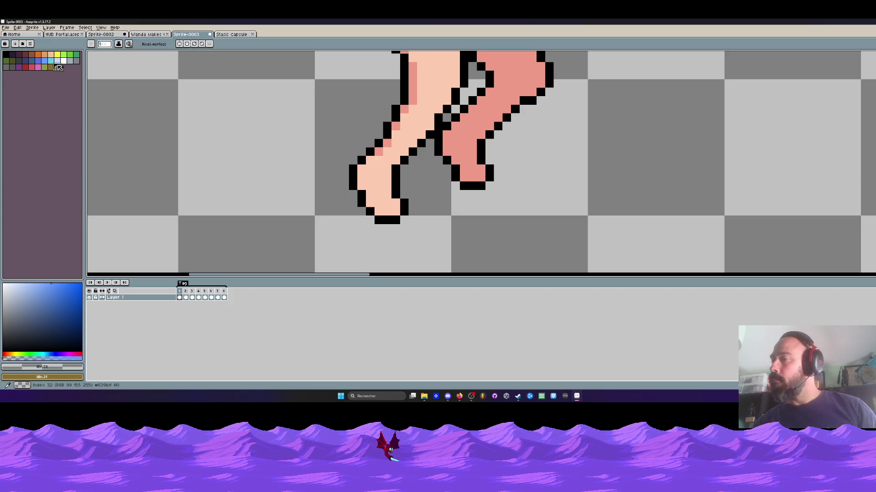
Step through frames 2 to 7 with a size-2 brush, then preview and stop the animation
scroll(415, 206, down, 3)
key(Right)
scroll(415, 206, up, 2)
key(Right)
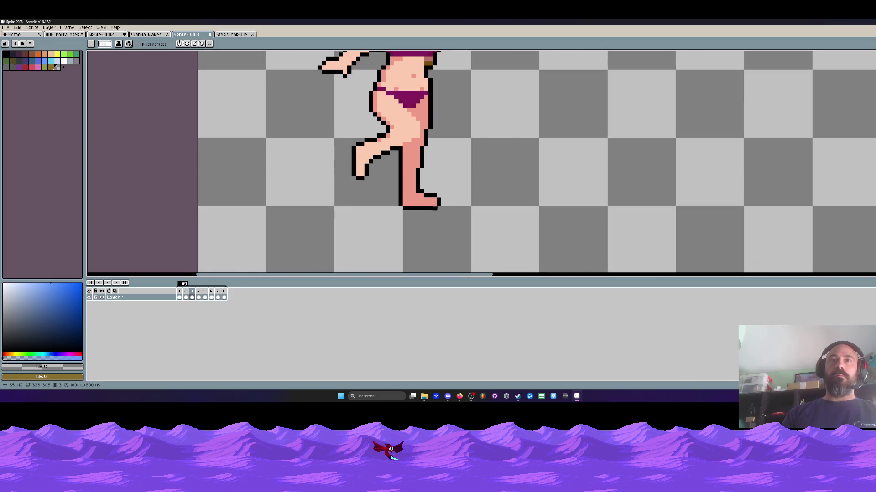
key(Right)
key(Right)
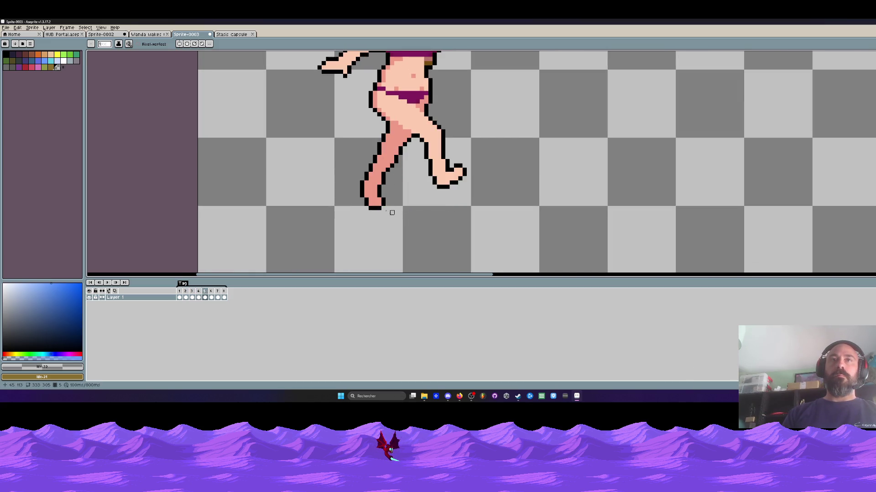
key(plus)
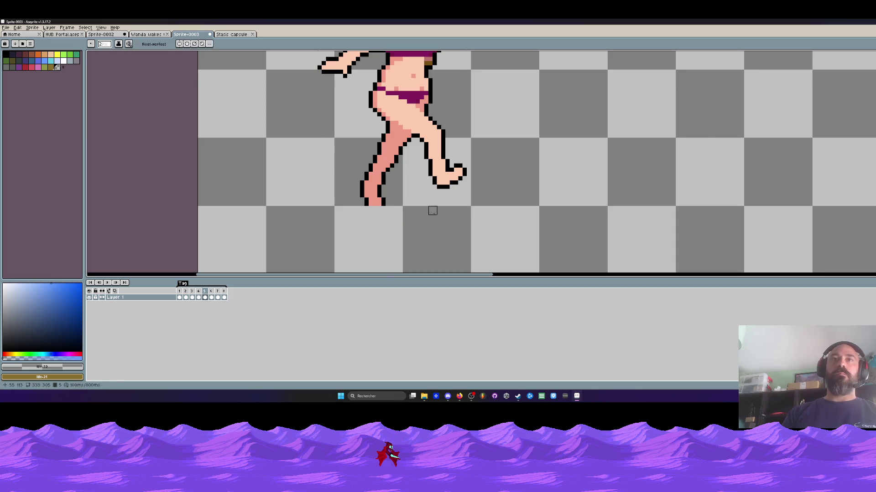
key(Right)
key(Right)
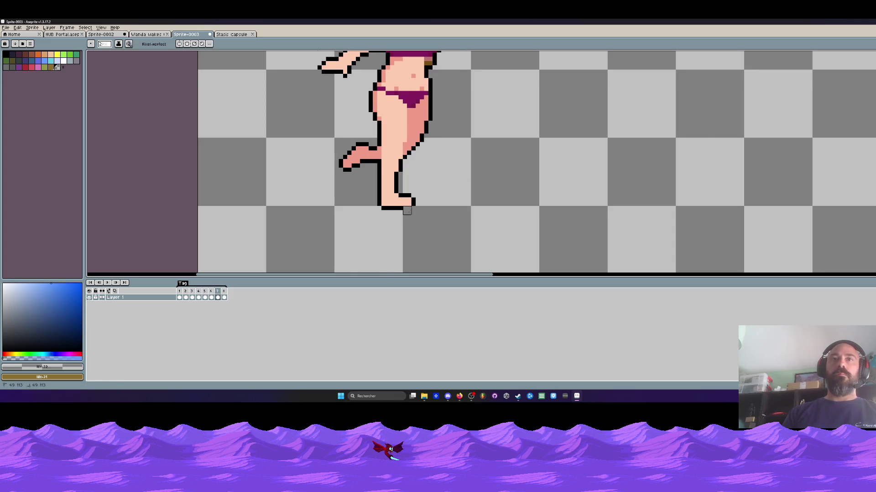
key(Right)
key(Right)
key(Right)
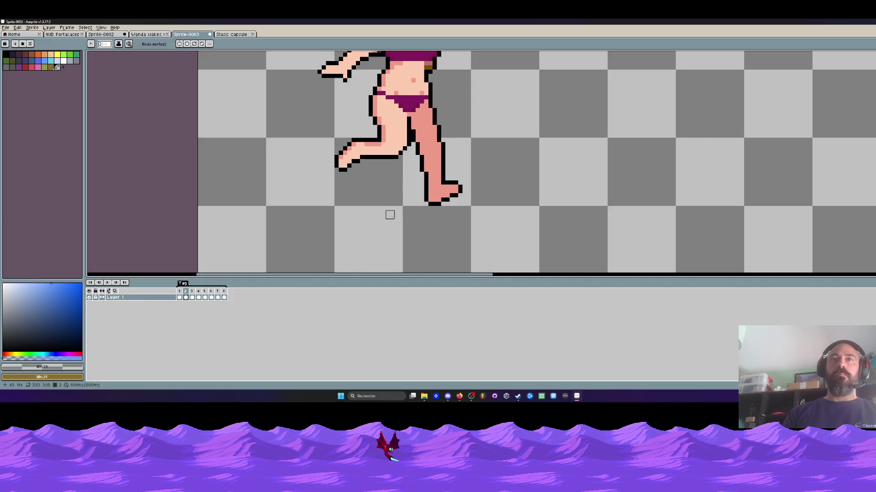
scroll(390, 210, down, 5)
key(Return)
scroll(470, 203, down, 2)
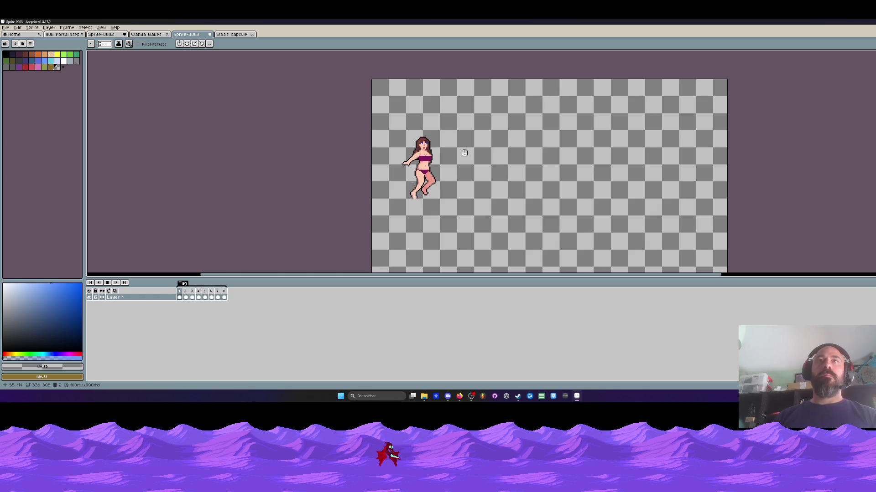
key(Return)
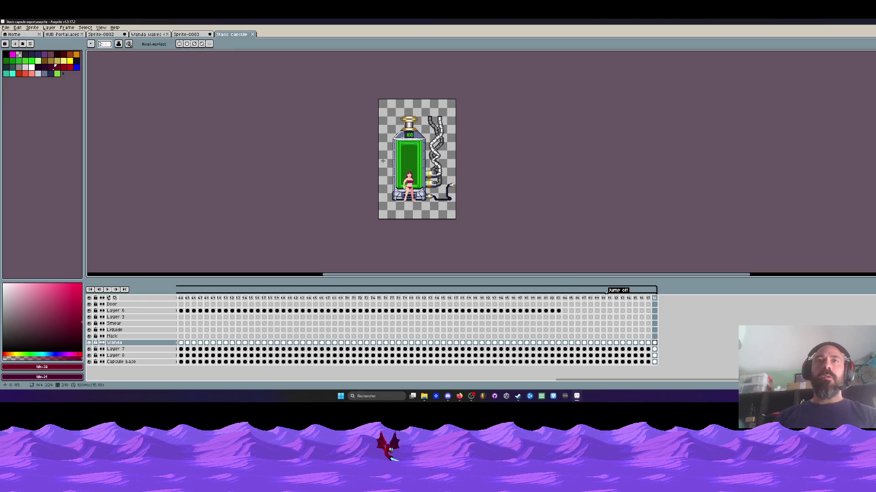
Toggle the Wanda layer to compare, then step to an earlier frame of the capsule scene
click(90, 343)
click(90, 343)
scroll(419, 172, up, 1)
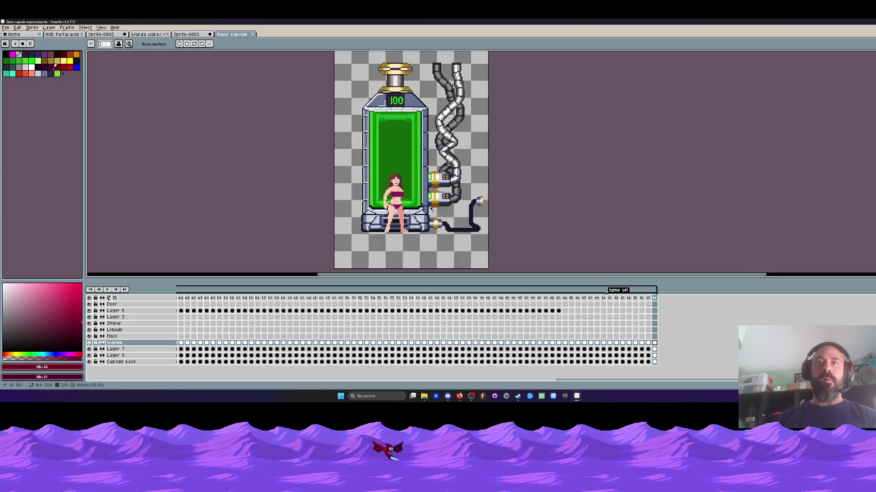
click(610, 343)
key(Right)
key(Right)
key(Right)
key(Right)
key(Right)
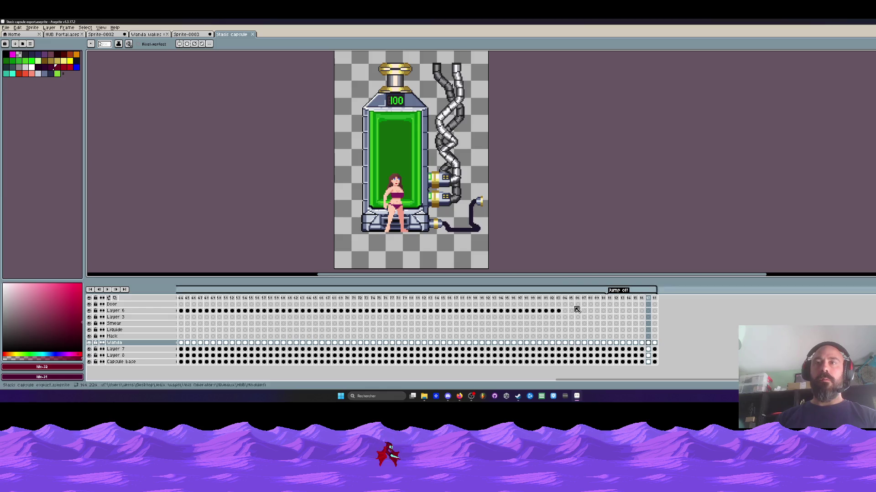
click(610, 300)
Outline Wanda in black inside a rectangle selection across her final frames
key(m)
drag(336, 120, 489, 246)
click(648, 343)
shift+click(611, 345)
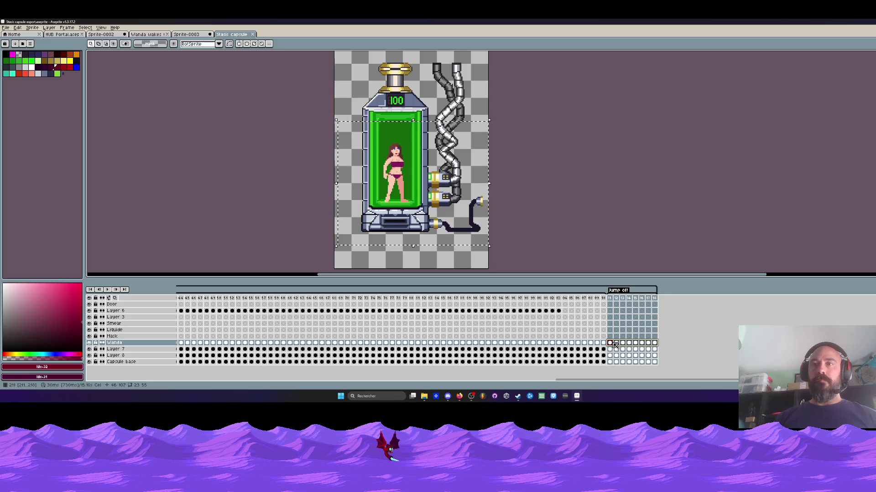
key(shift+o)
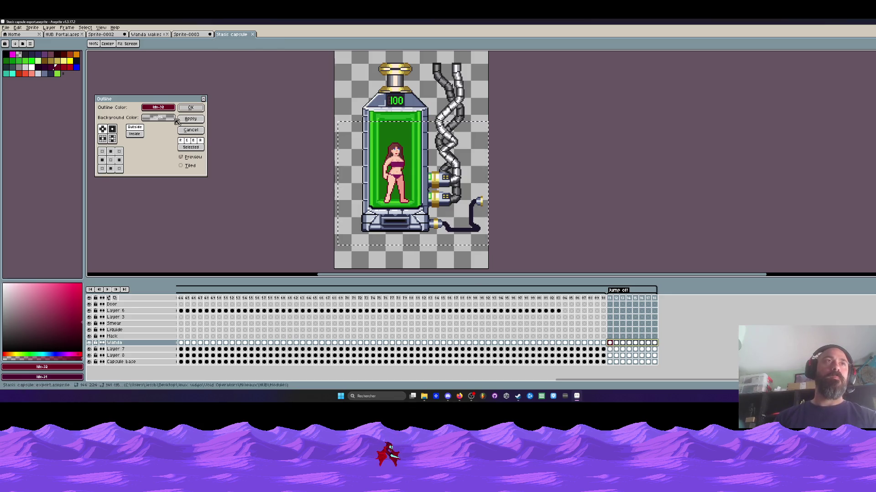
click(158, 107)
click(148, 131)
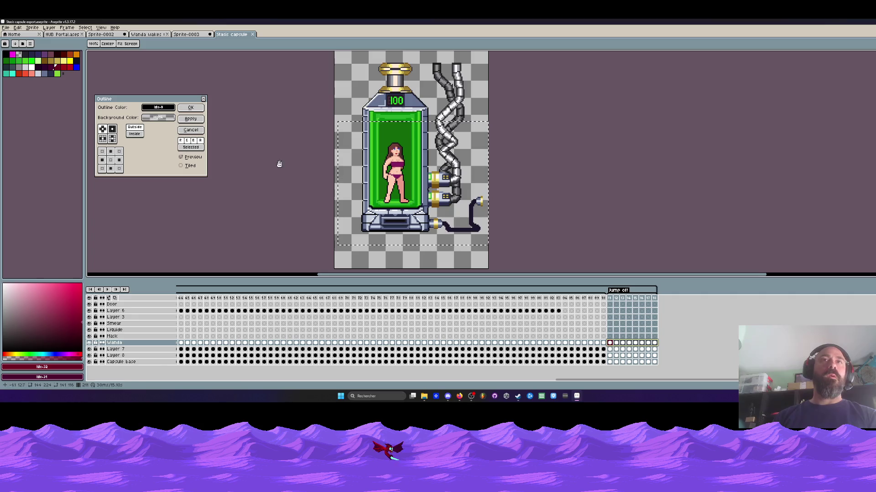
click(190, 107)
Clear the selection, switch to the pencil, and pick a new drawing colour
click(382, 175)
scroll(380, 173, up, 1)
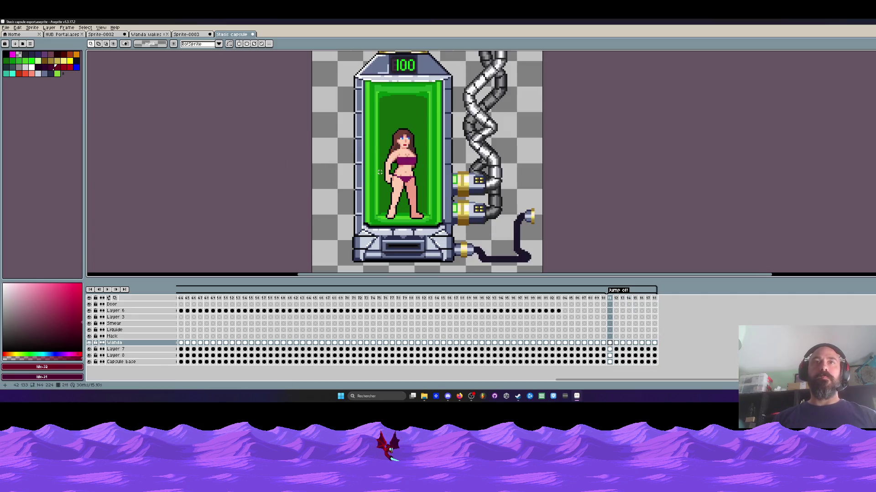
scroll(399, 217, up, 2)
key(v)
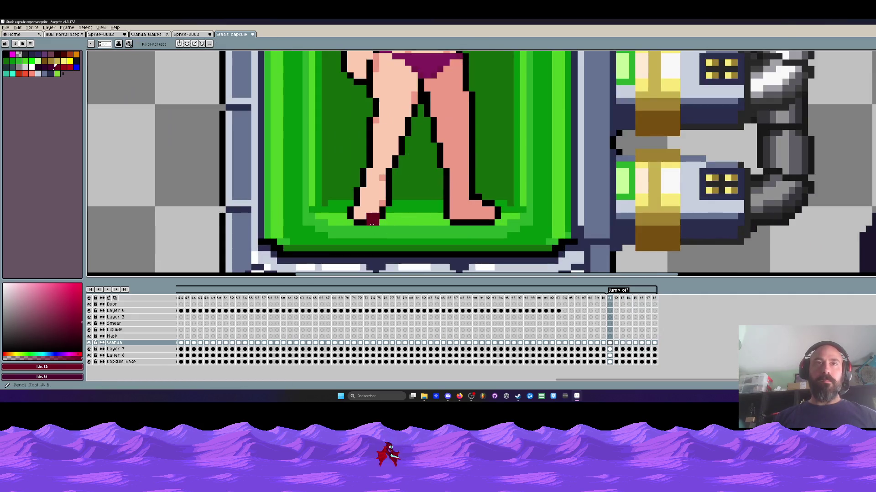
key(b)
alt+click(378, 235)
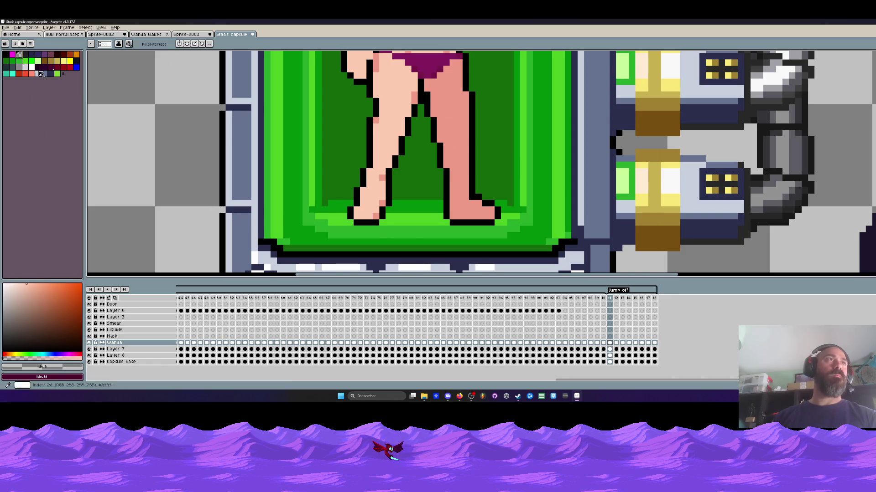
scroll(381, 230, up, 1)
scroll(456, 221, down, 3)
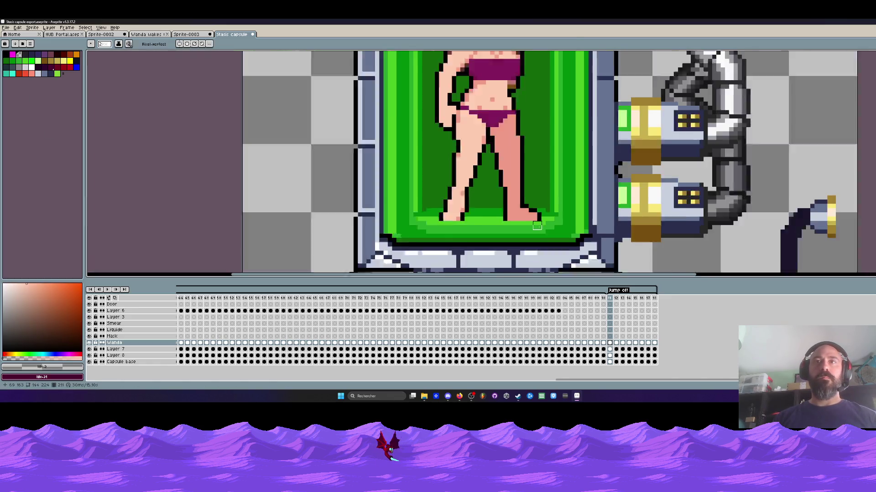
scroll(465, 219, up, 1)
Step through the outlined frames to check the result, ending on Wanda's final frame
key(Right)
scroll(468, 219, up, 1)
key(Right)
scroll(472, 221, down, 5)
key(Right)
key(Right)
key(Right)
scroll(514, 266, up, 2)
scroll(502, 267, down, 1)
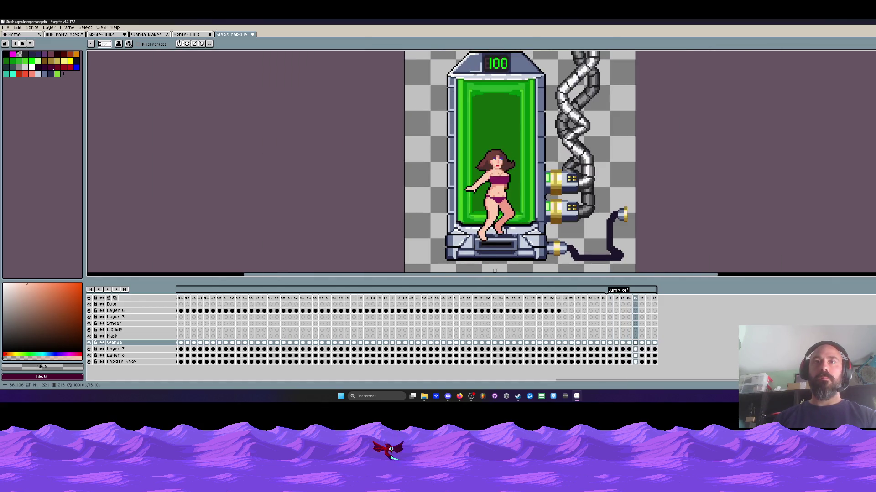
scroll(488, 269, up, 2)
key(Right)
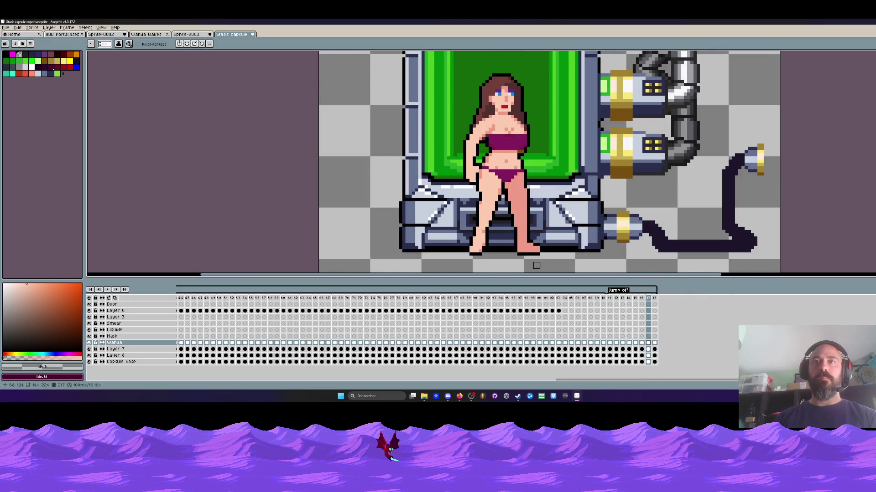
key(Right)
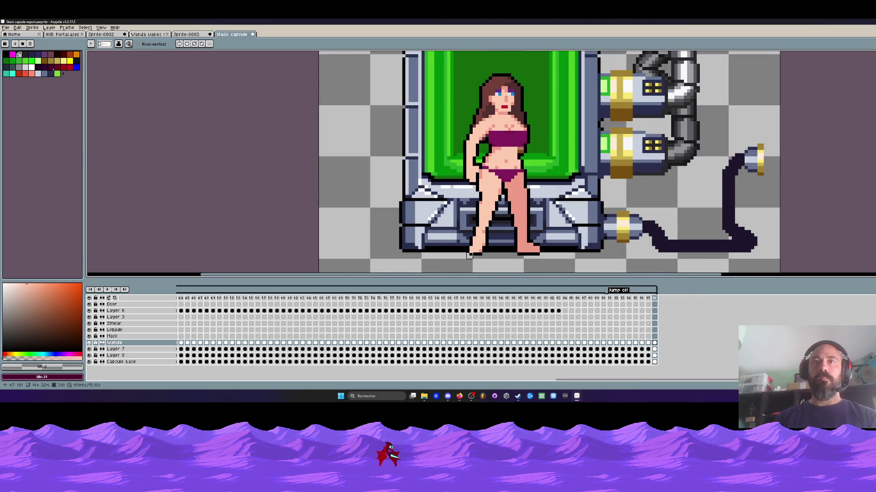
key(Right)
key(Left)
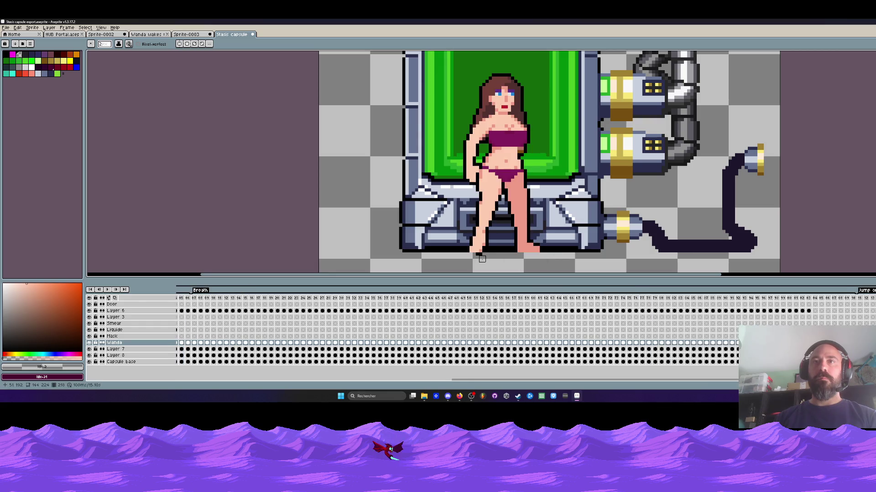
scroll(461, 262, down, 2)
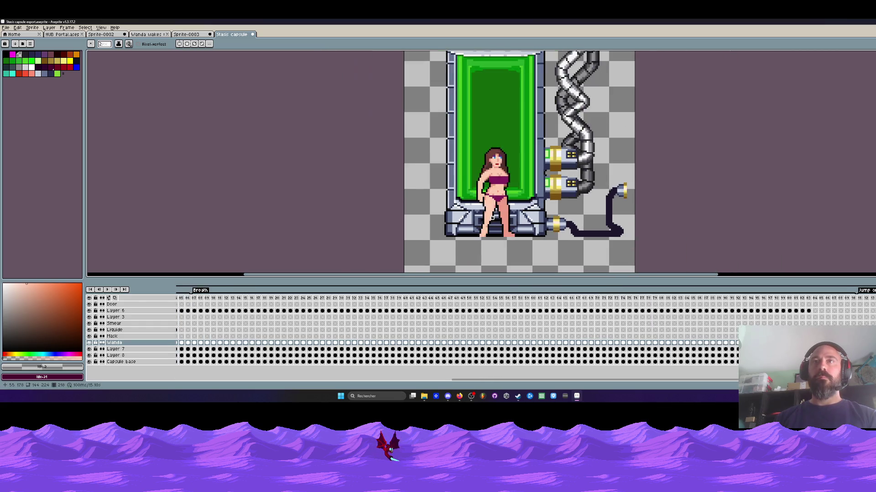
scroll(483, 188, down, 1)
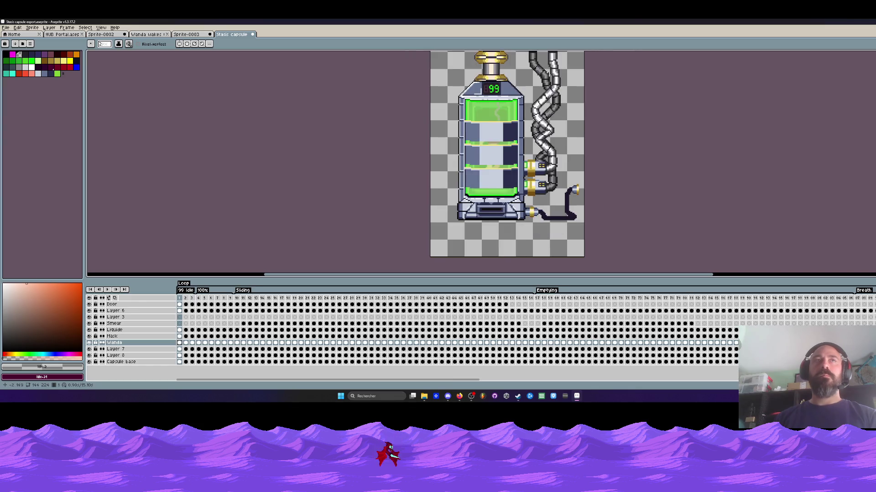
key(ctrl+shift+Tab)
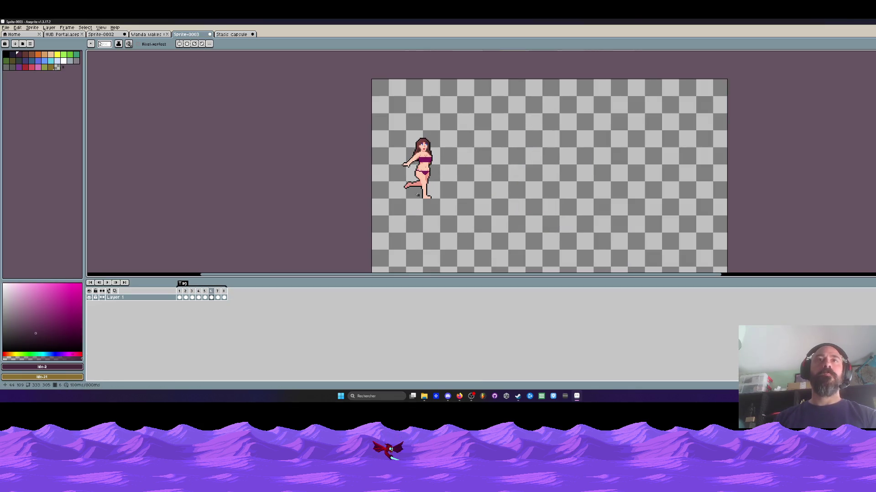
In the Sprite-0002 scene, select frames 19 onward and preview the walking animation
key(ctrl+shift+Tab)
scroll(135, 69, down, 1)
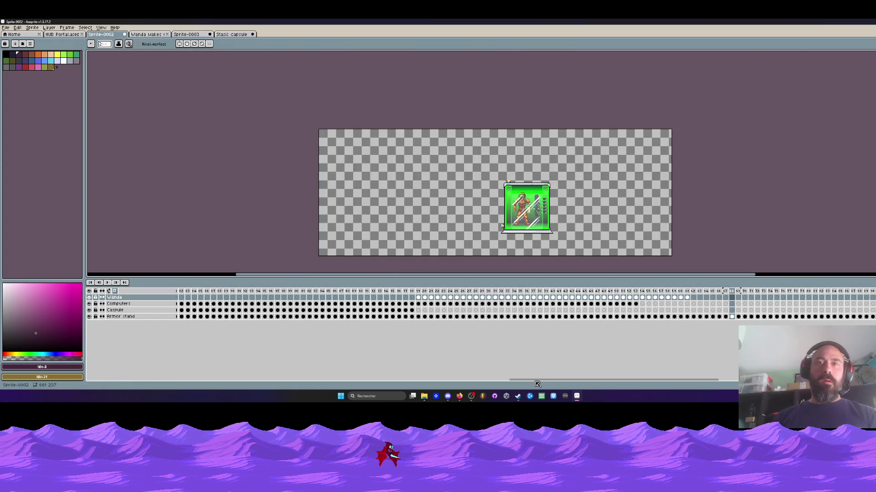
mouse_move(418, 291)
mouse_down()
mouse_move(726, 296)
mouse_move(677, 299)
mouse_move(688, 301)
mouse_up()
click(687, 301)
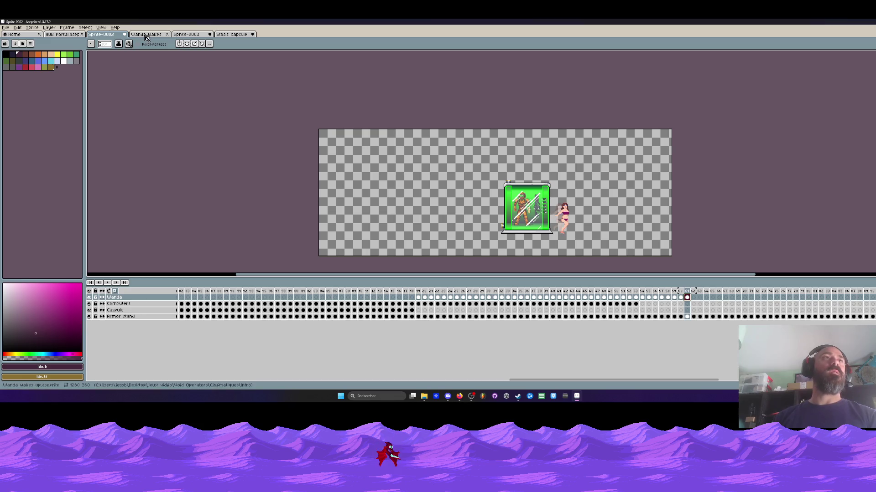
click(418, 304)
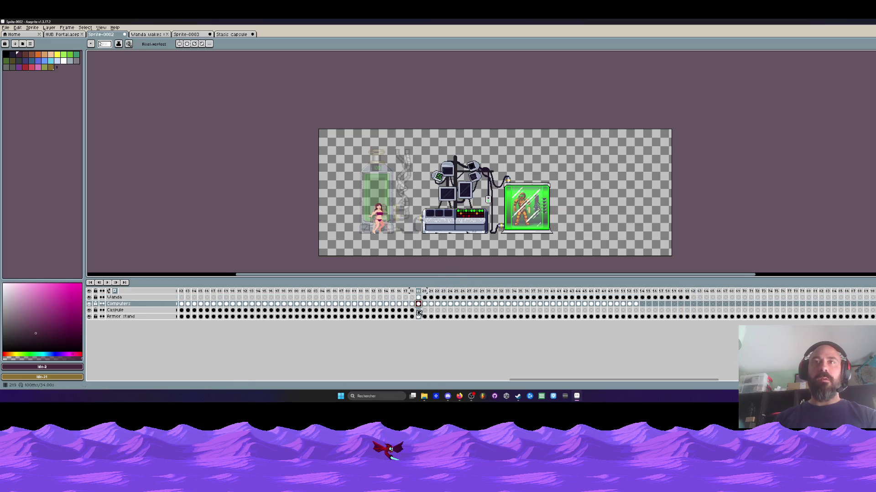
key(Return)
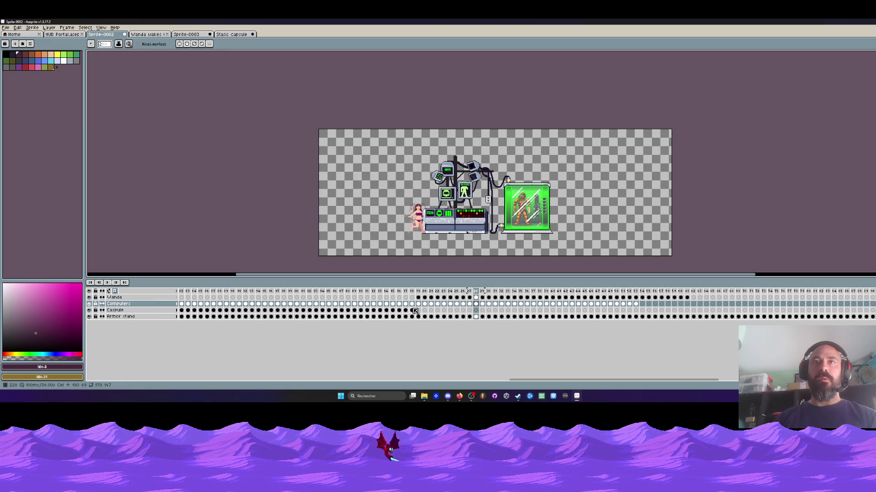
key(Return)
key(Right)
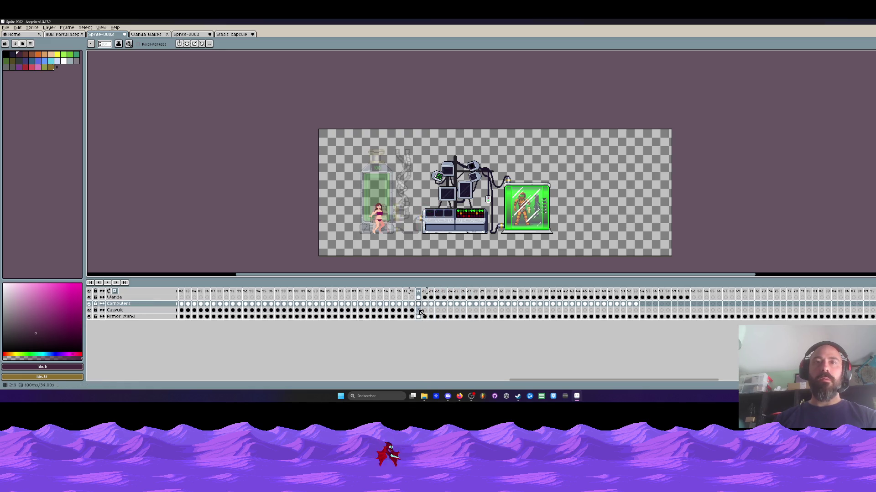
key(shift+Right)
key(shift+Right)
key(shift+Right)
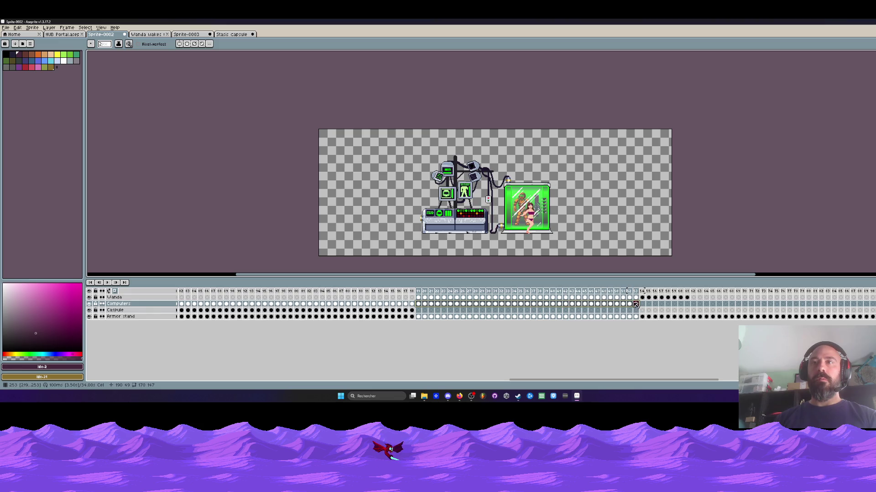
Move the Computers cels later, preview the result, then undo that move
mouse_move(421, 306)
mouse_down()
mouse_move(735, 309)
mouse_move(726, 308)
mouse_up()
click(367, 292)
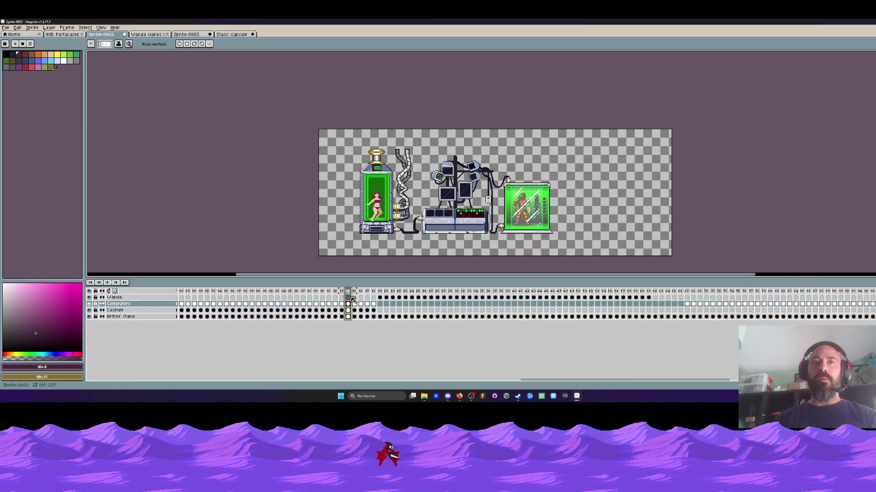
key(Return)
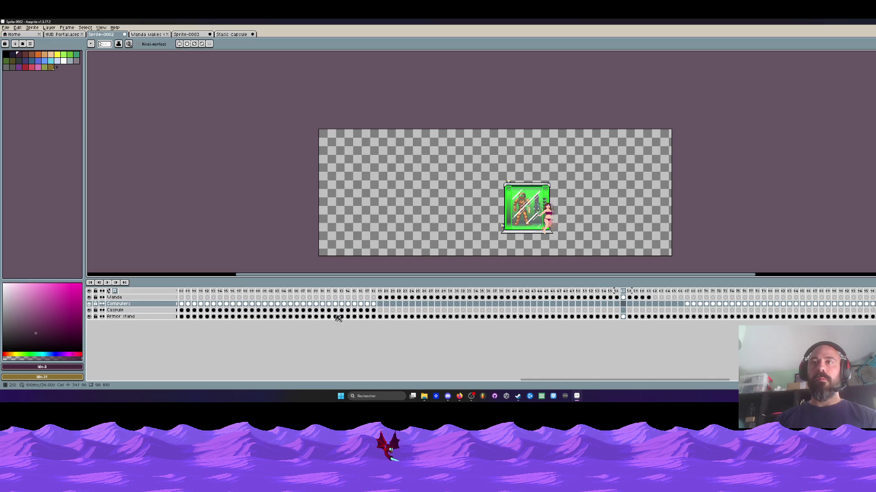
click(656, 292)
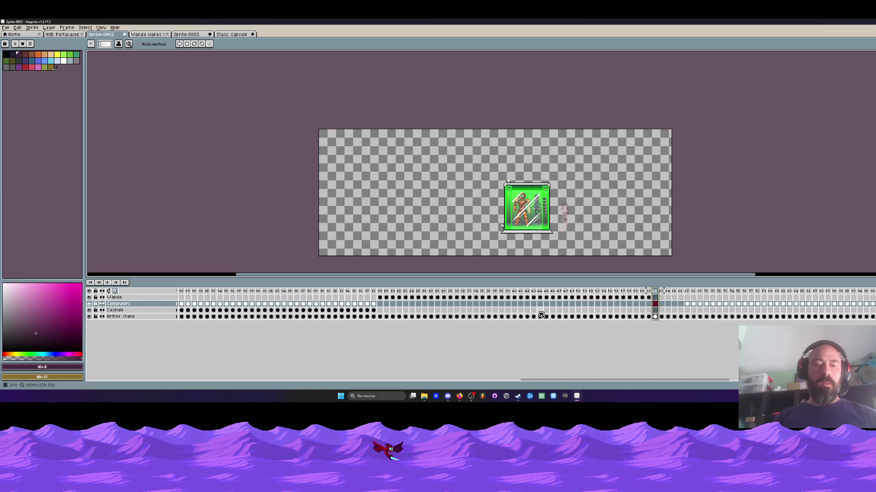
key(ctrl+z)
key(Return)
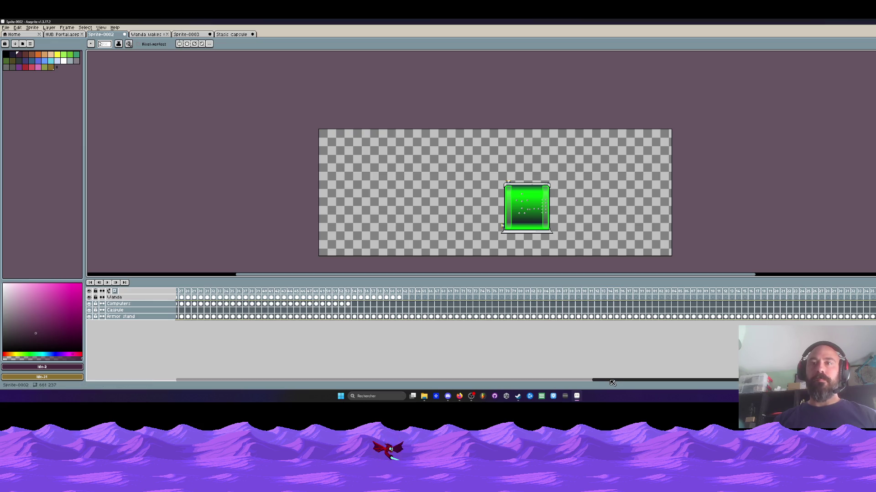
Drag the Computers-to-Armor stand cels from frame 19 far later and check frame 20
drag(612, 383, 504, 378)
drag(492, 304, 793, 315)
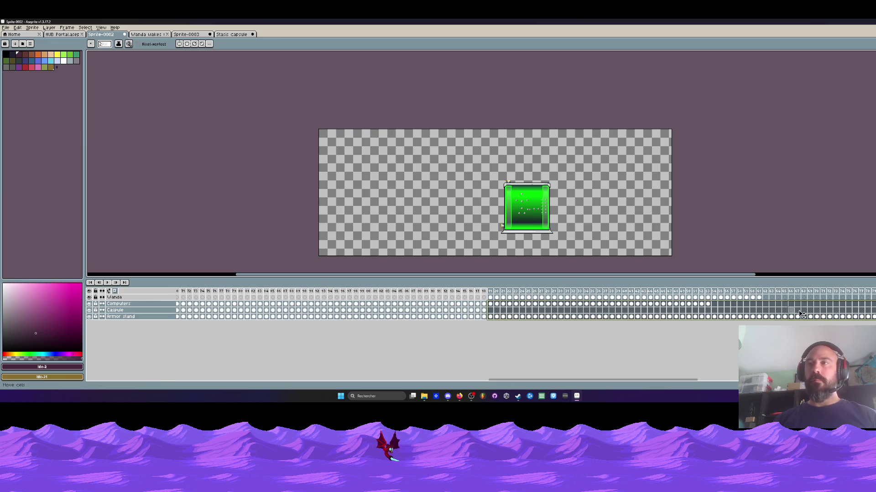
drag(863, 309, 863, 308)
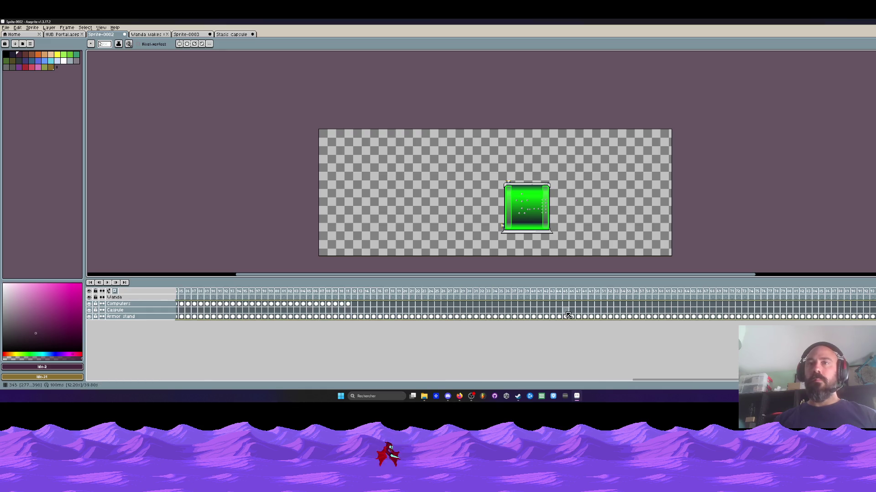
drag(662, 379, 538, 380)
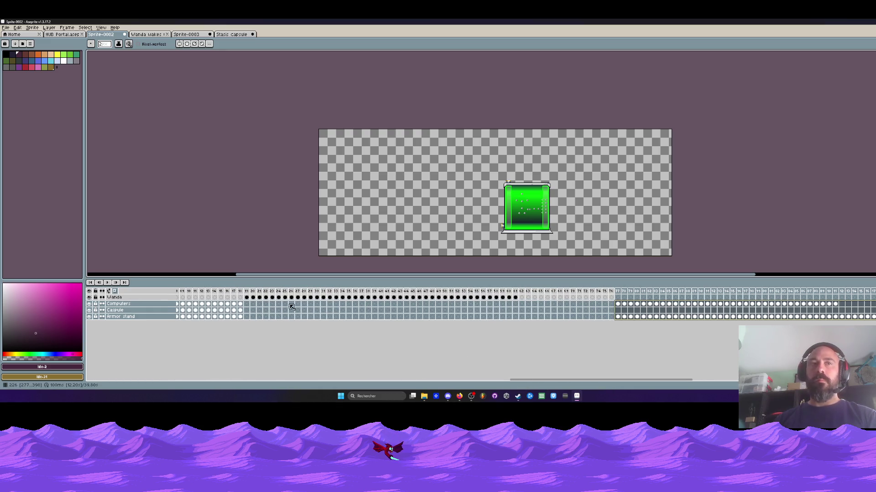
click(240, 292)
click(253, 292)
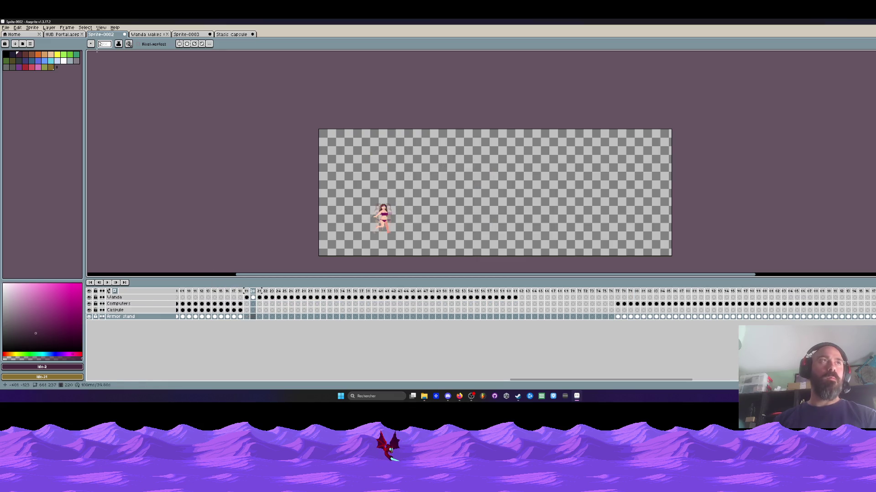
click(6, 28)
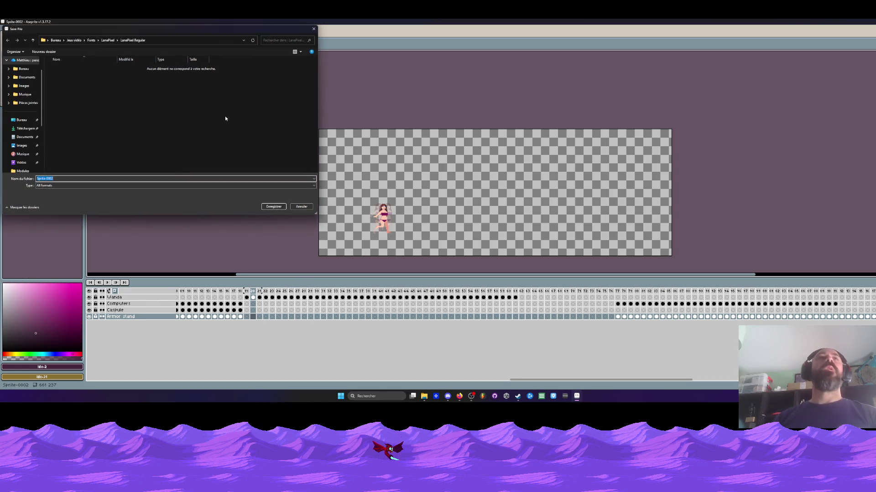
Save the scene to Bureau as 'Maquette cinématique' in aseprite format
click(21, 120)
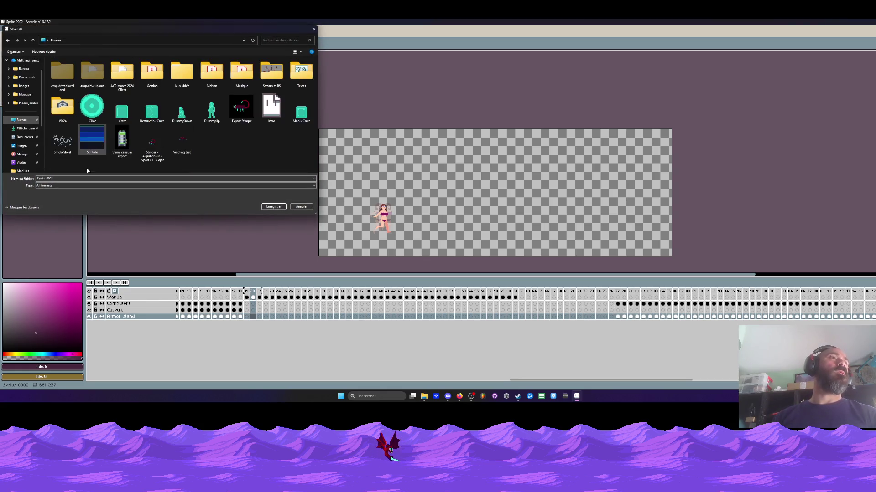
click(12, 178)
text(Maquette cinématique)
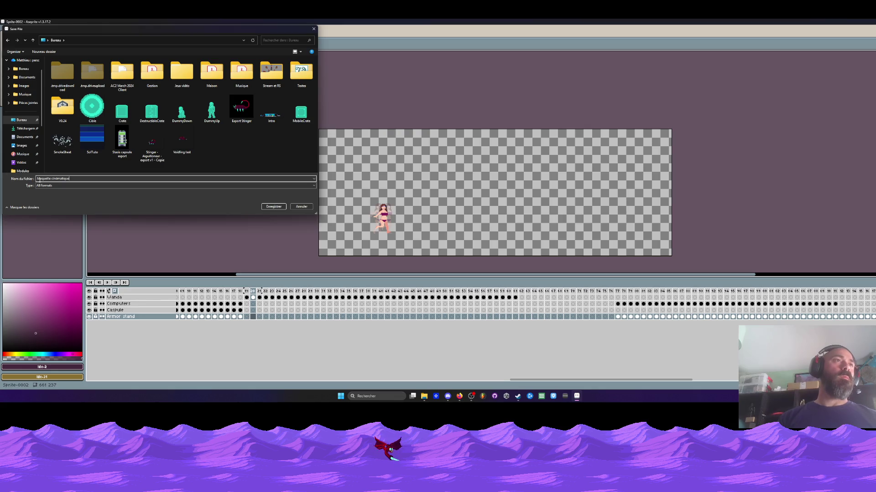
click(46, 185)
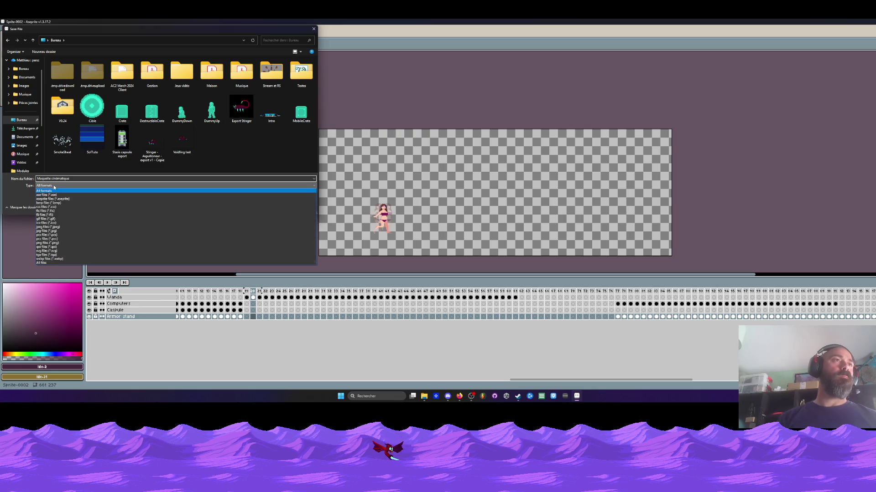
click(53, 199)
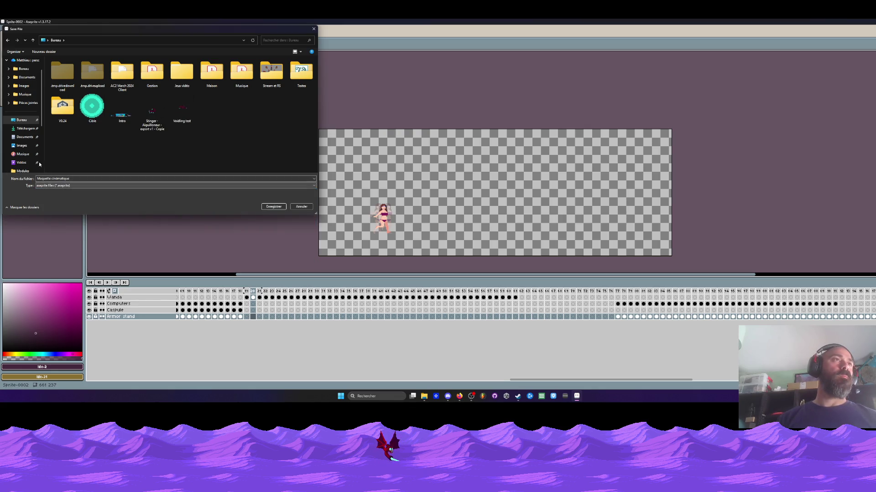
click(273, 207)
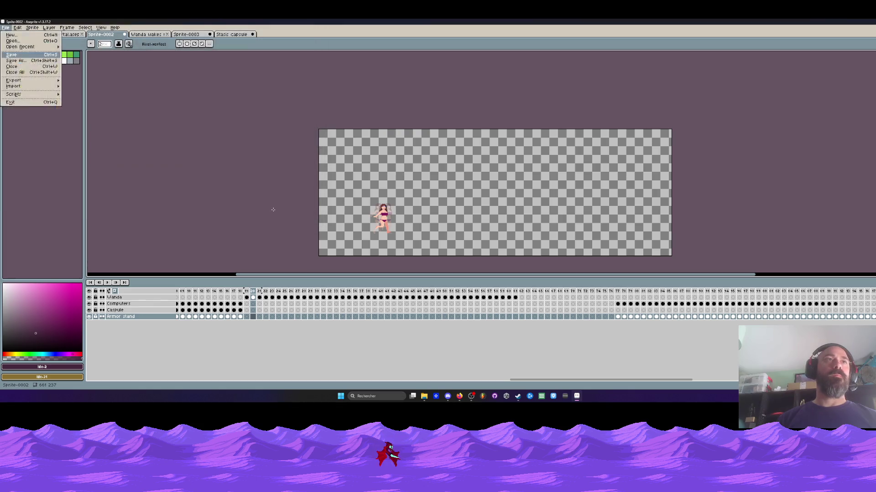
Select frames 1–68, recentre the canvas, and switch to the Sprite-0003 character sprite
drag(517, 379, 184, 380)
drag(181, 295, 608, 291)
scroll(424, 213, down, 1)
scroll(423, 212, up, 1)
drag(423, 213, 385, 172)
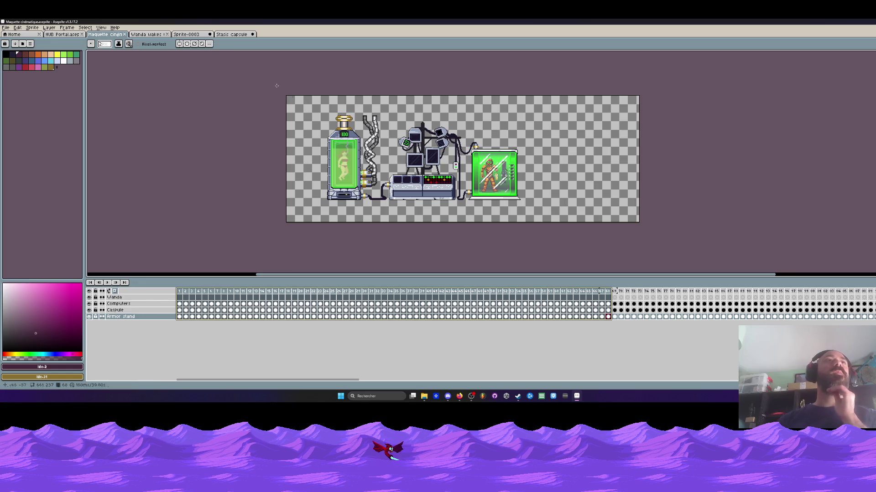
click(146, 35)
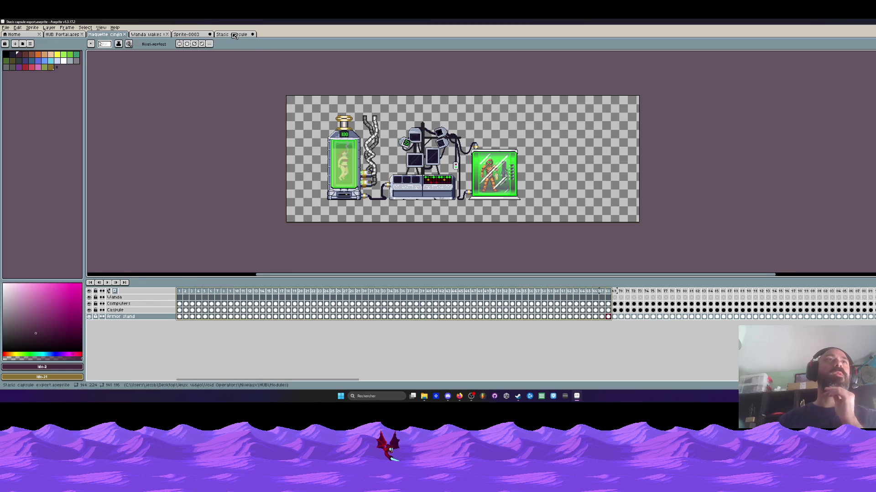
click(191, 35)
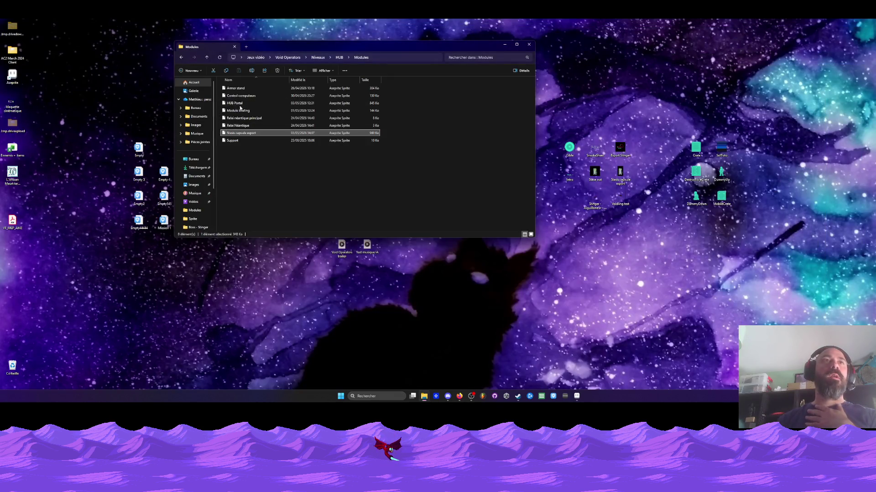
click(237, 104)
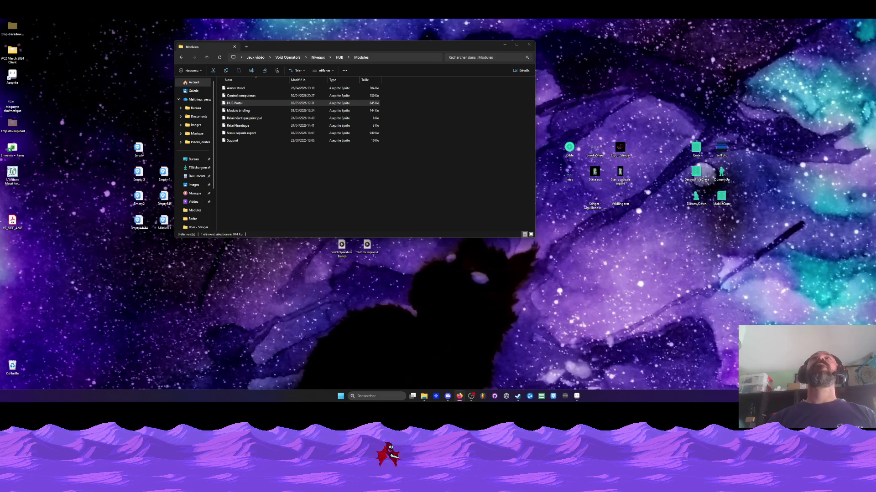
mouse_move(354, 47)
mouse_down()
mouse_move(442, 56)
mouse_move(366, 58)
mouse_up()
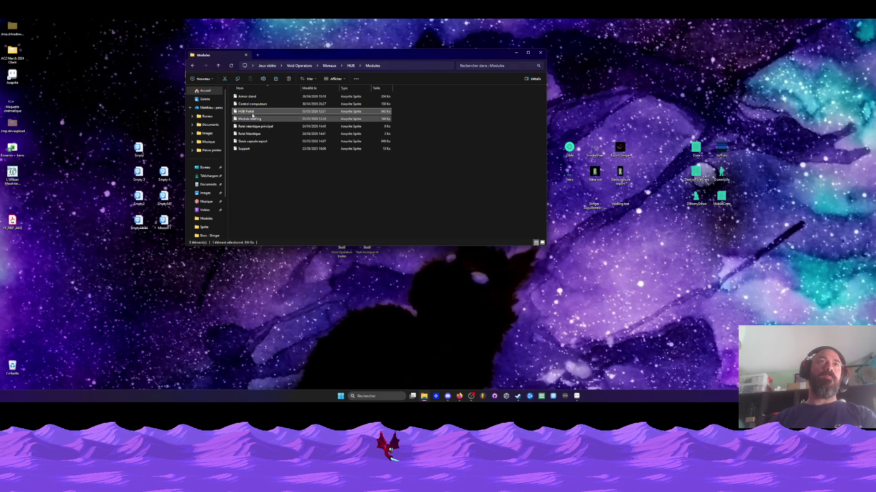
click(577, 396)
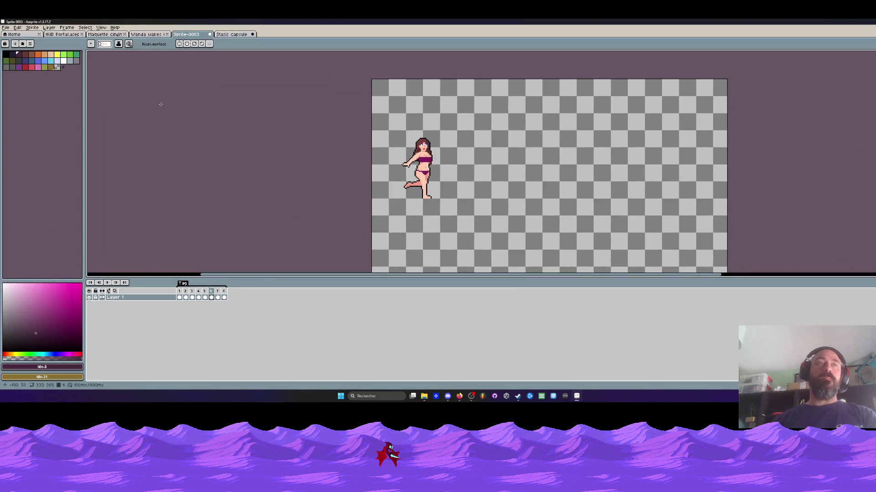
In Maquette cinématique, preview the animation from frame 97 and Wanda's walk from frame 220
key(ctrl+shift+Tab)
key(ctrl+shift+Tab)
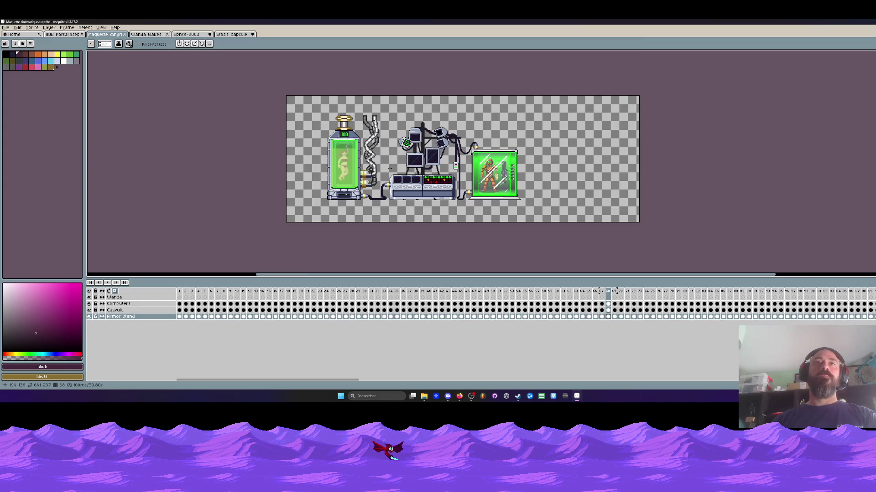
scroll(390, 168, down, 1)
scroll(383, 164, up, 1)
key(Left)
key(Left)
drag(183, 291, 622, 291)
drag(356, 383, 483, 383)
click(287, 291)
key(Return)
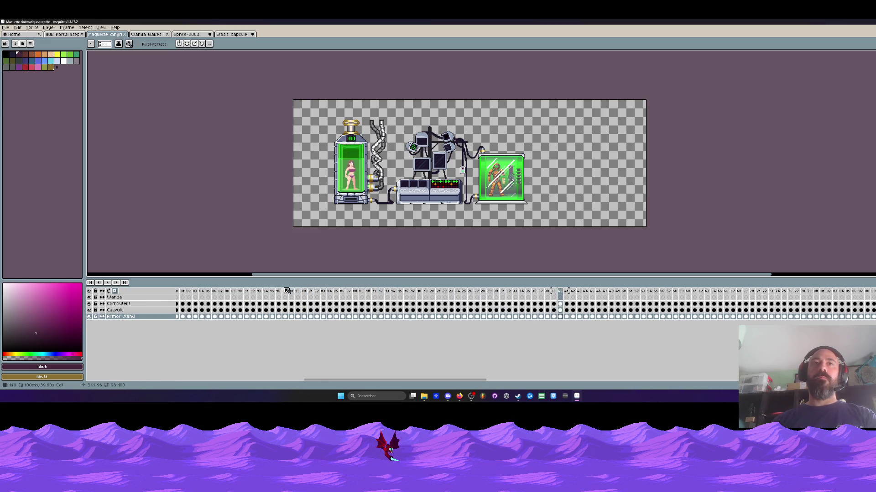
key(Return)
mouse_move(464, 386)
mouse_down()
mouse_move(511, 386)
mouse_move(549, 357)
mouse_up()
click(472, 292)
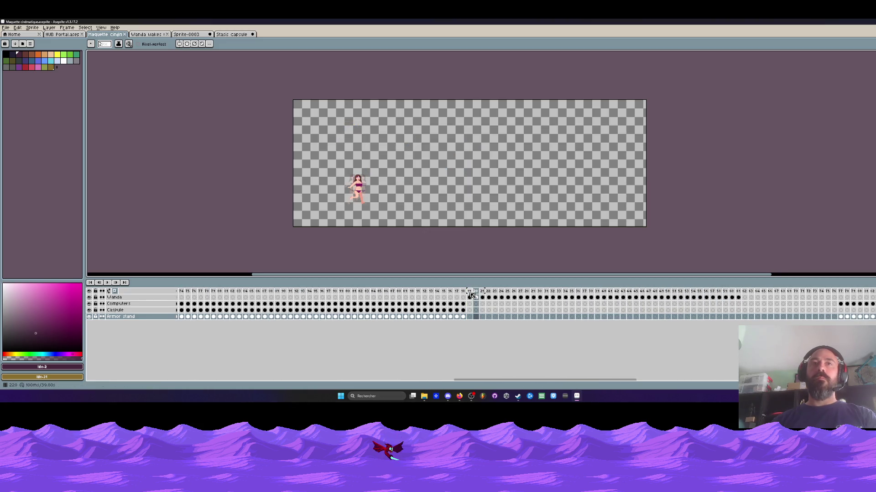
key(Return)
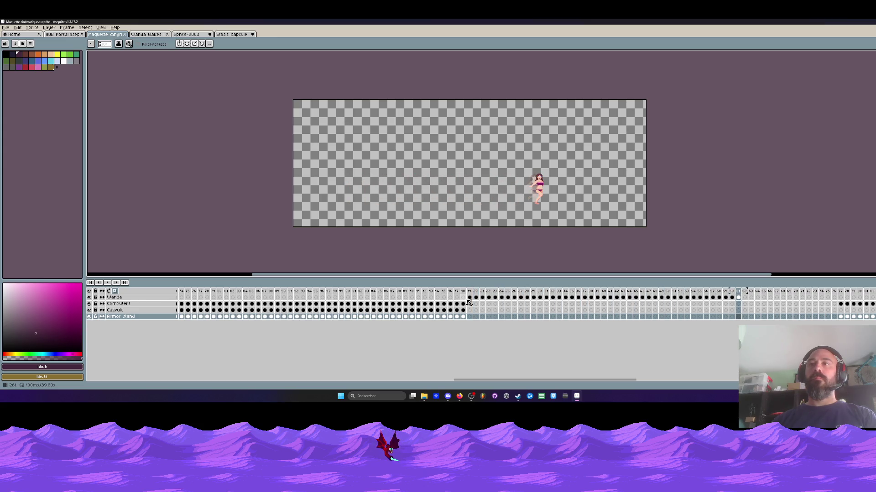
Check frame 34 of the Wanda wakes up scene, then move on to the Stasis capsule sprite
click(154, 35)
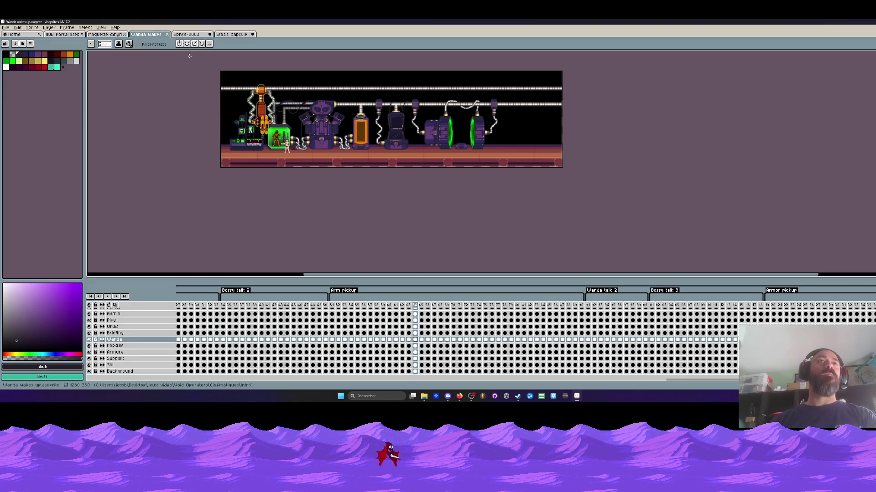
scroll(287, 130, up, 1)
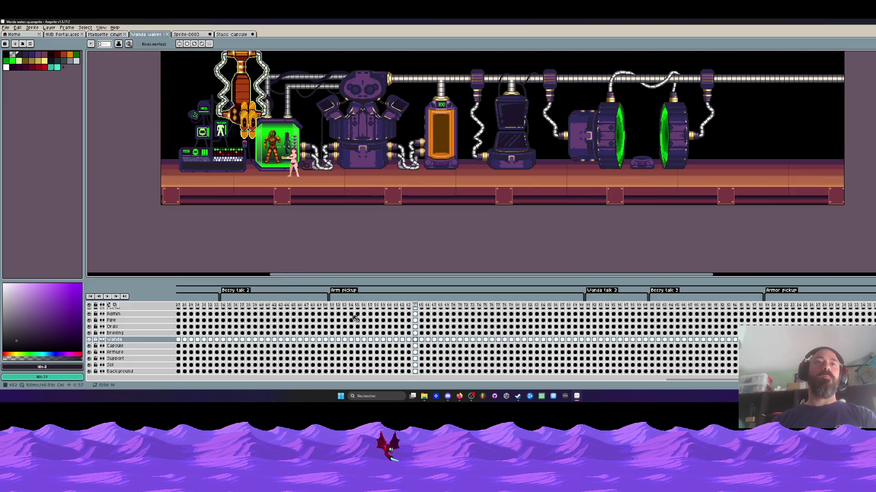
click(224, 305)
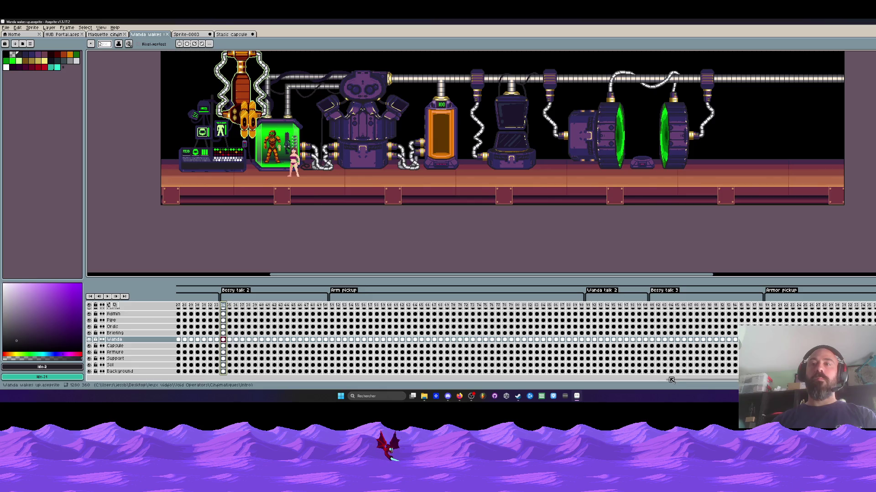
drag(673, 385, 591, 386)
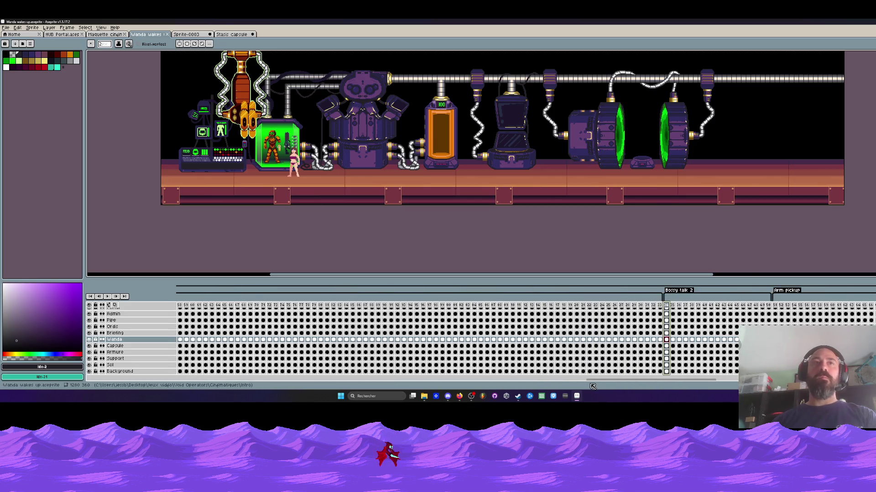
click(235, 34)
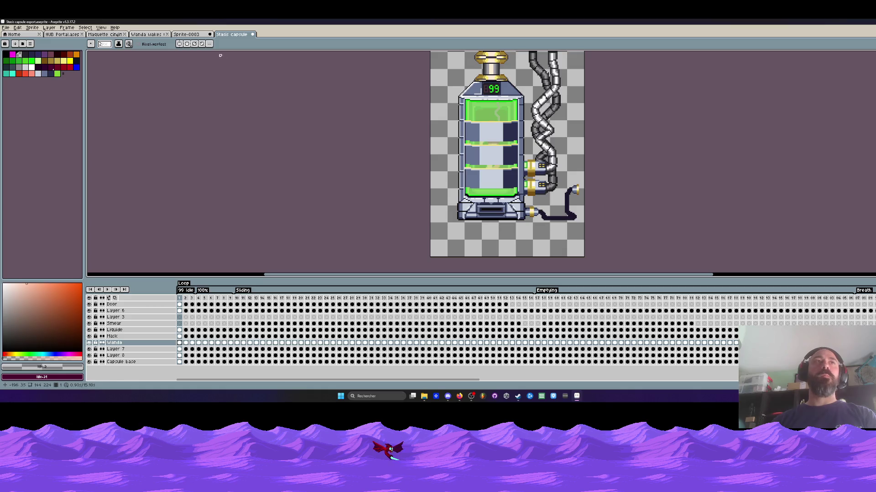
click(196, 36)
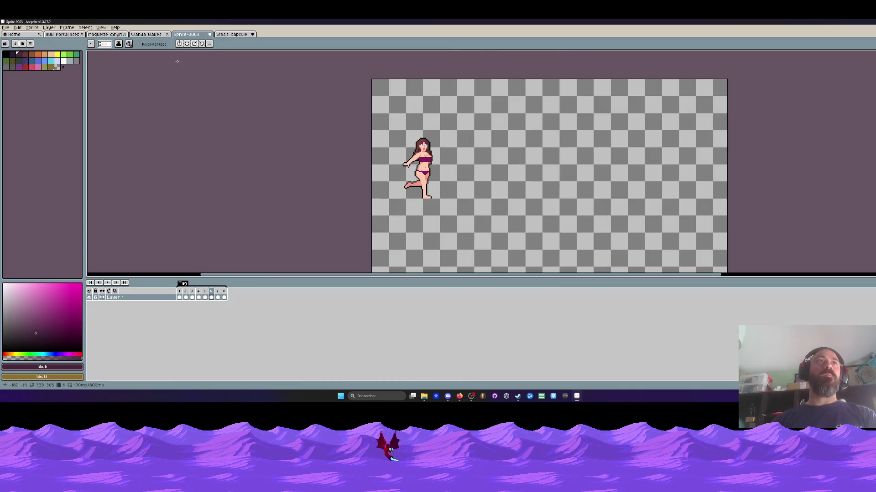
click(149, 35)
click(233, 35)
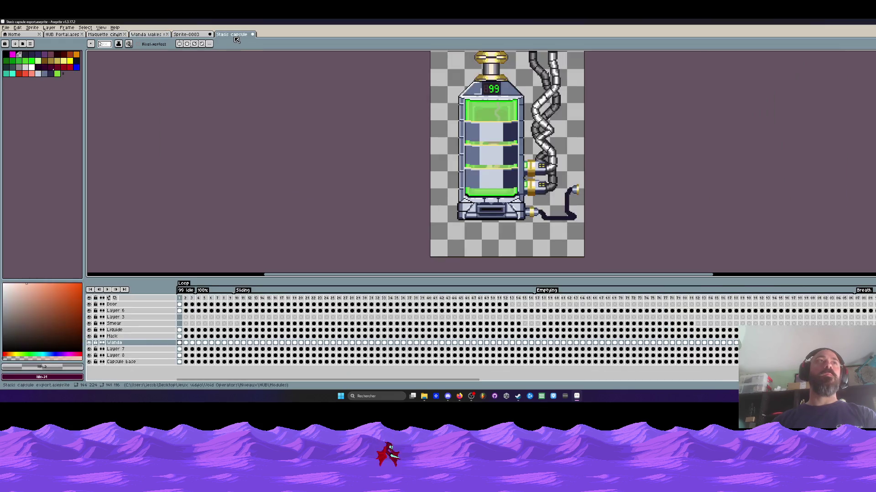
Select Wanda's cels at frames 111–118 in Stasis capsule, then go to frame 8 of Sprite-0003
drag(468, 381, 720, 381)
click(668, 344)
drag(671, 346, 714, 345)
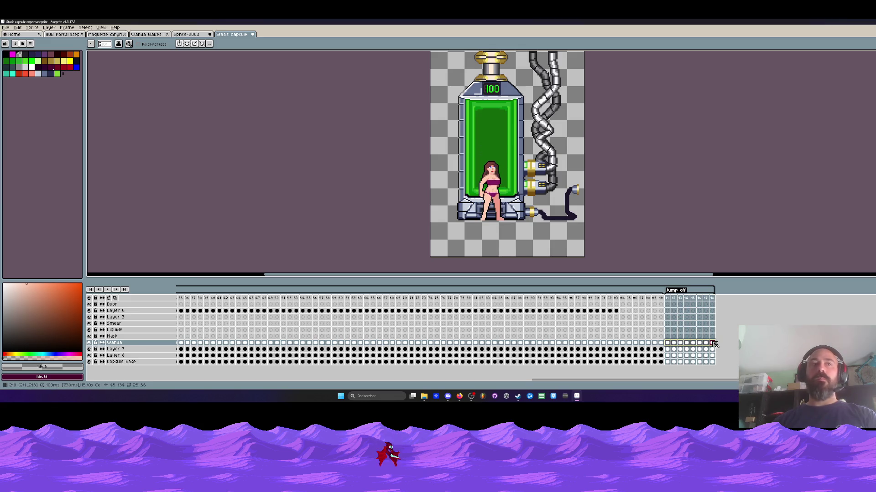
click(713, 343)
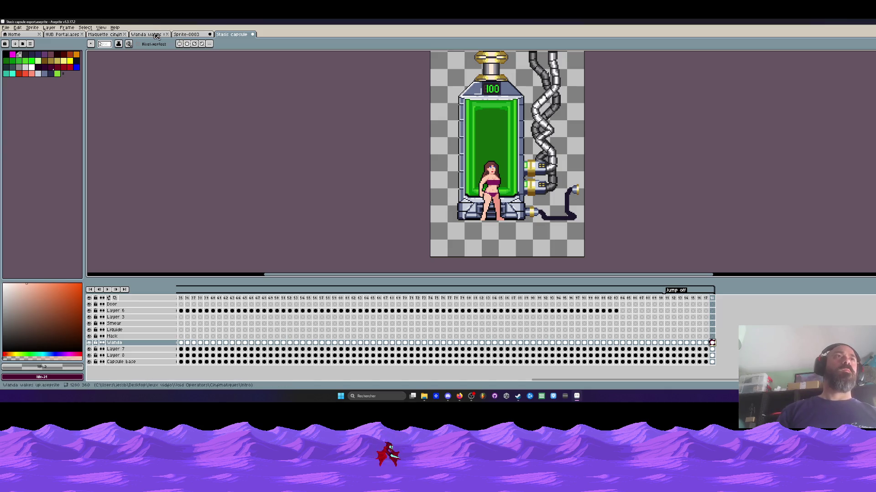
click(185, 35)
click(224, 293)
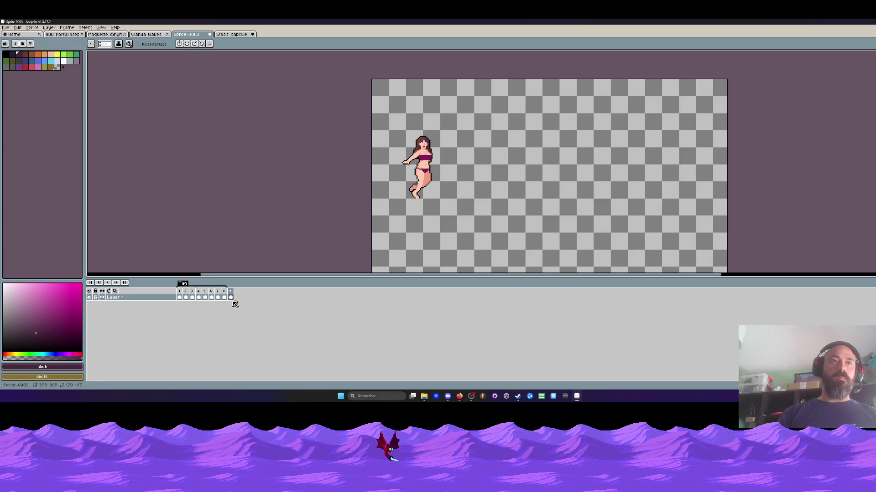
Create a tag named Idle on frame 9 of the Sprite-0003 timeline
key(minus)
key(minus)
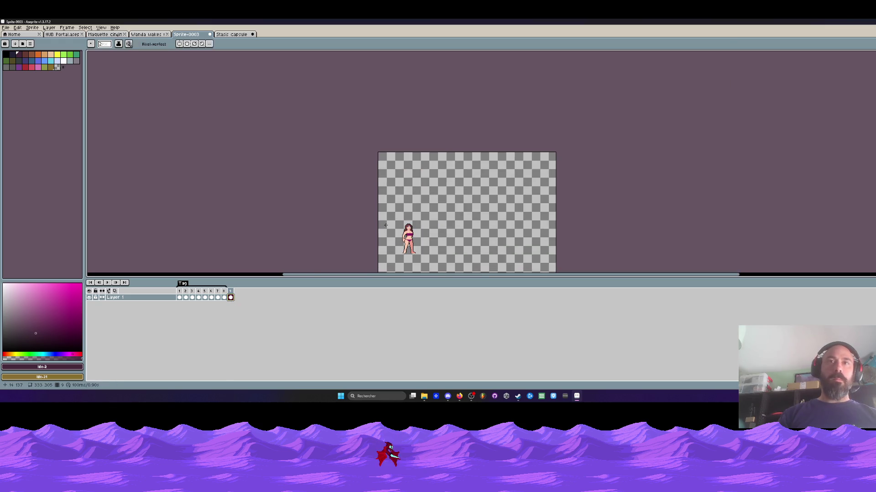
right_click(230, 292)
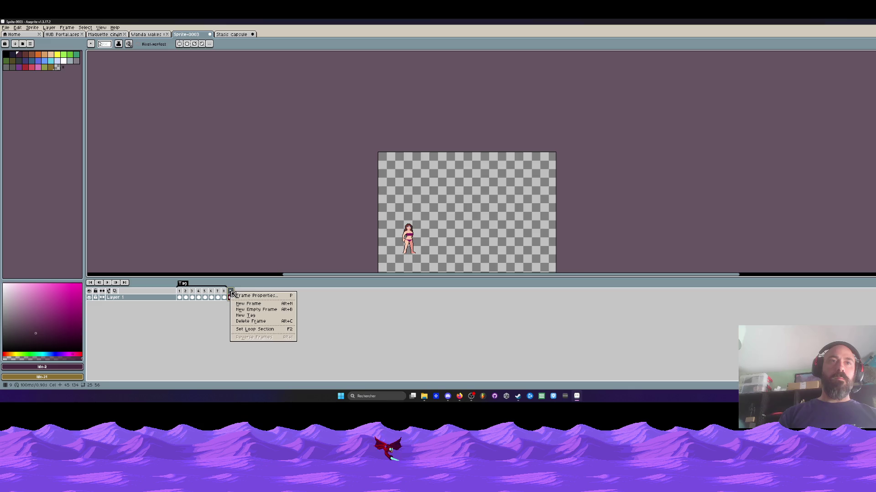
click(248, 317)
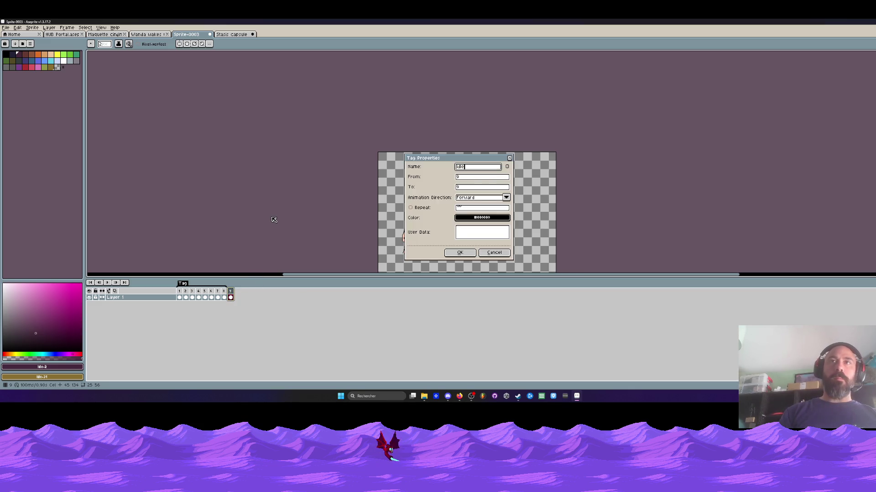
click(460, 253)
scroll(398, 195, up, 3)
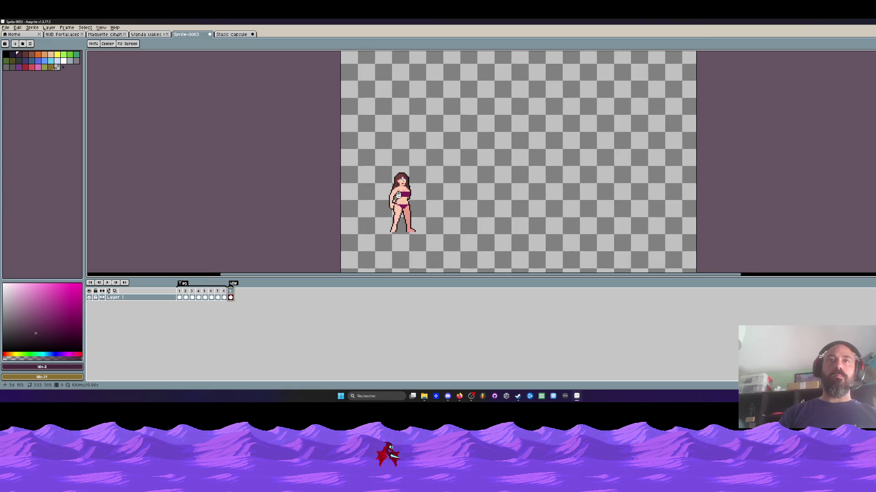
scroll(398, 194, up, 1)
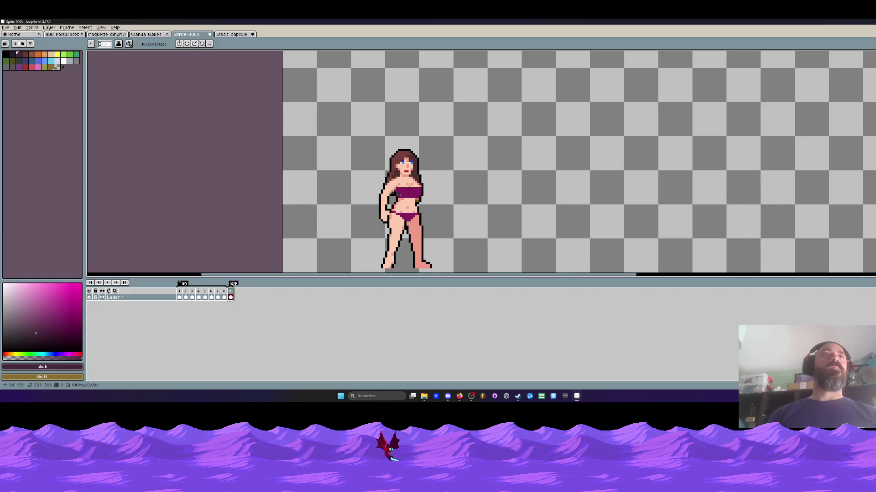
Review the other documents, selecting Wanda's cels 51–88 and the capsule's last frame
key(ctrl+Tab)
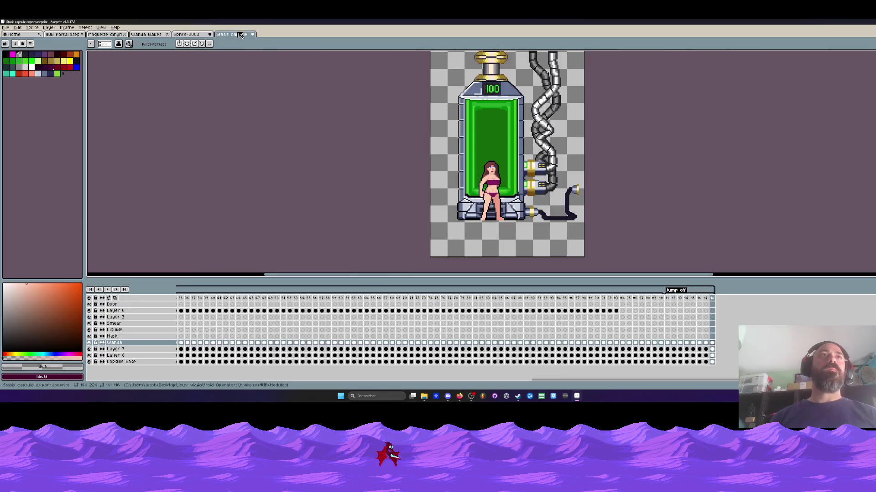
click(105, 35)
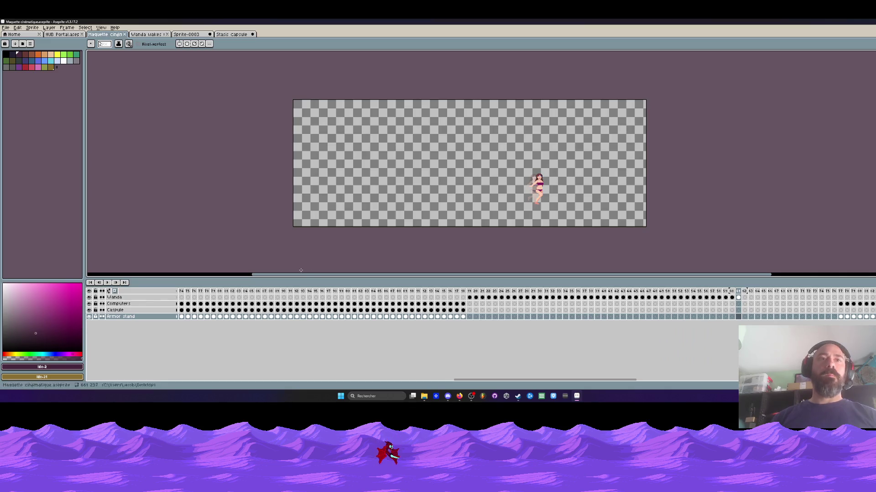
click(146, 37)
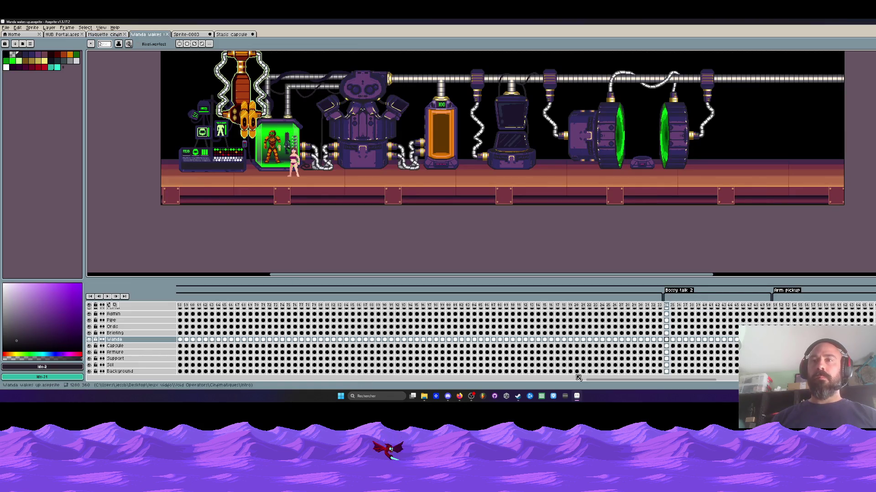
drag(595, 380, 661, 383)
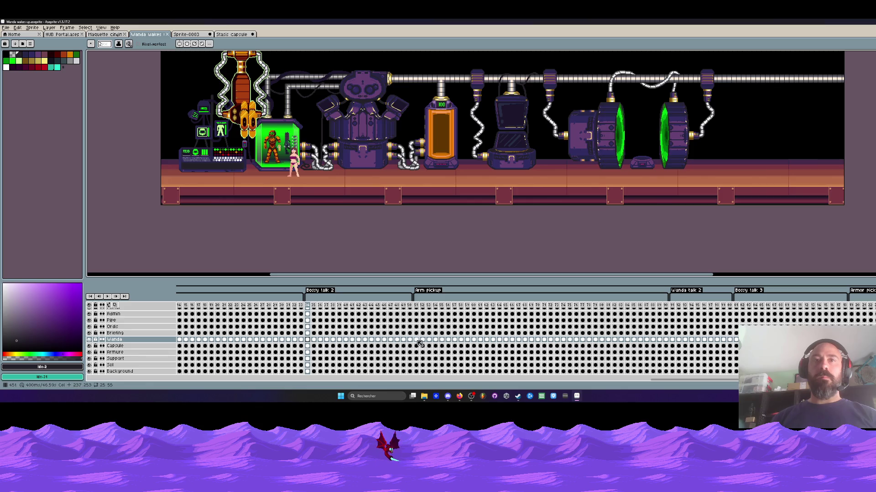
drag(416, 342, 667, 342)
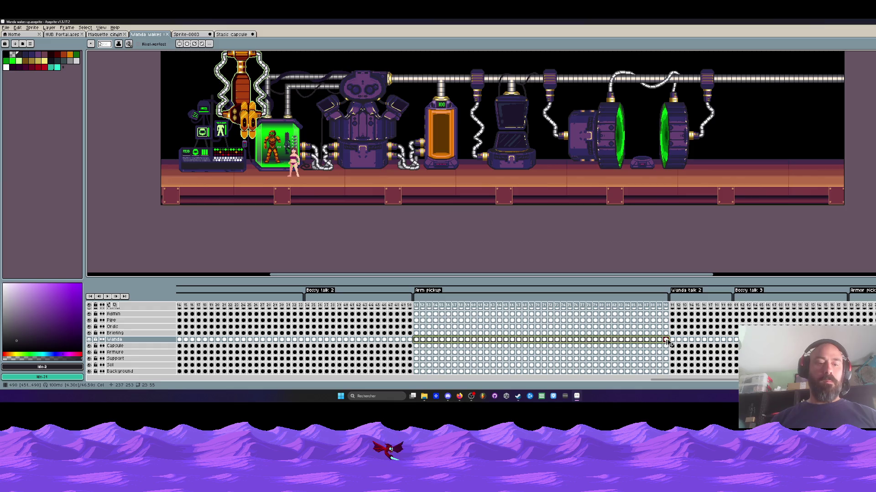
click(231, 34)
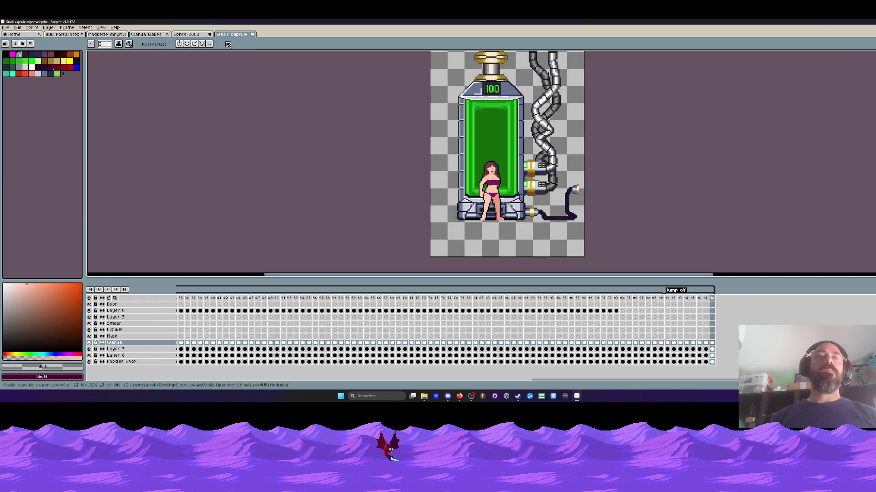
click(713, 299)
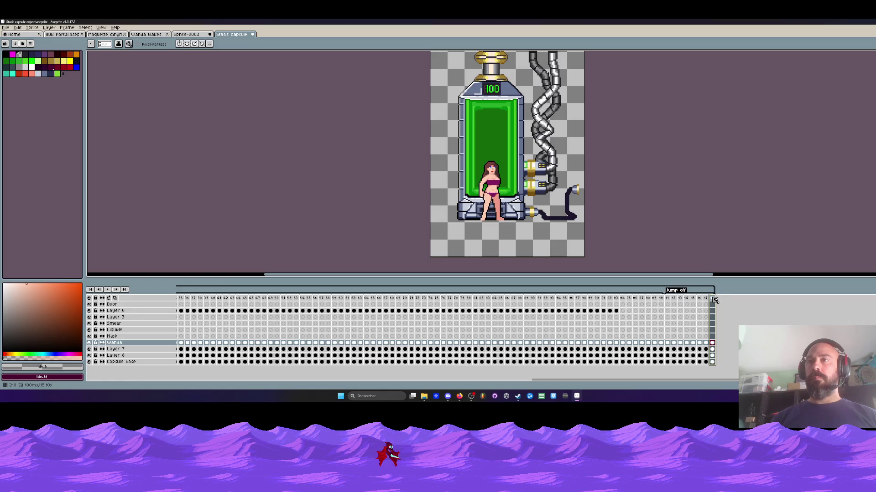
click(188, 35)
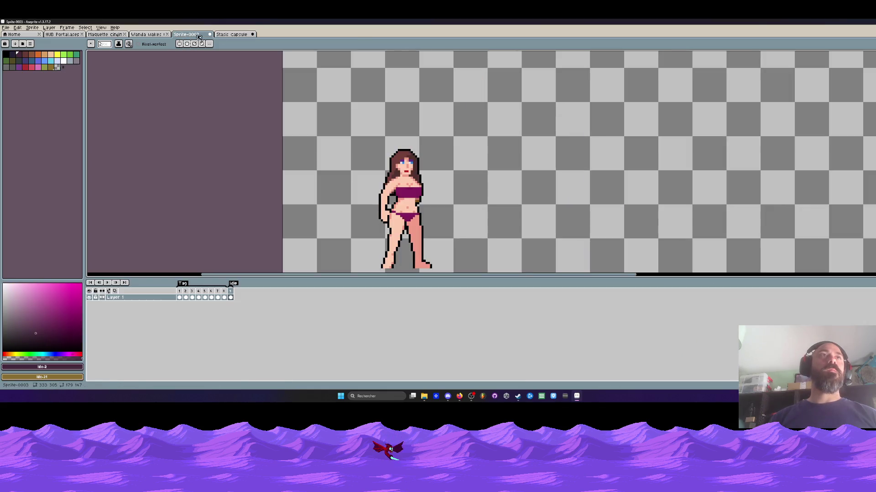
click(228, 34)
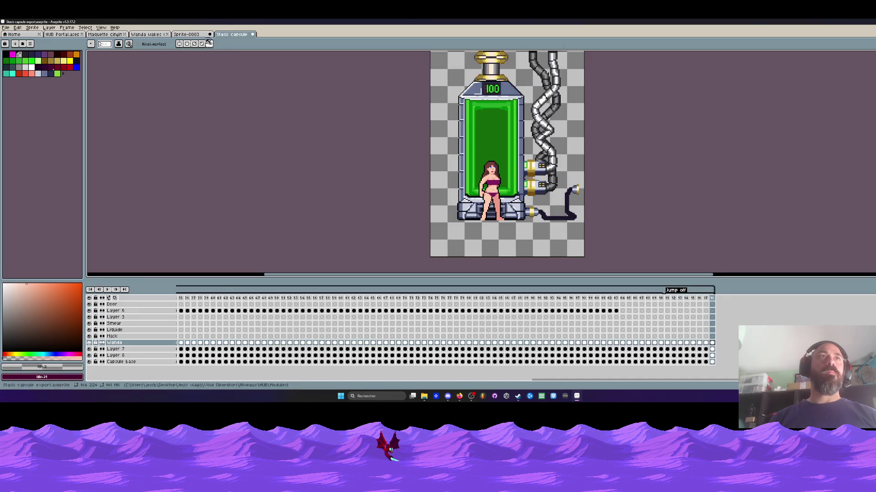
key(ctrl+shift+Tab)
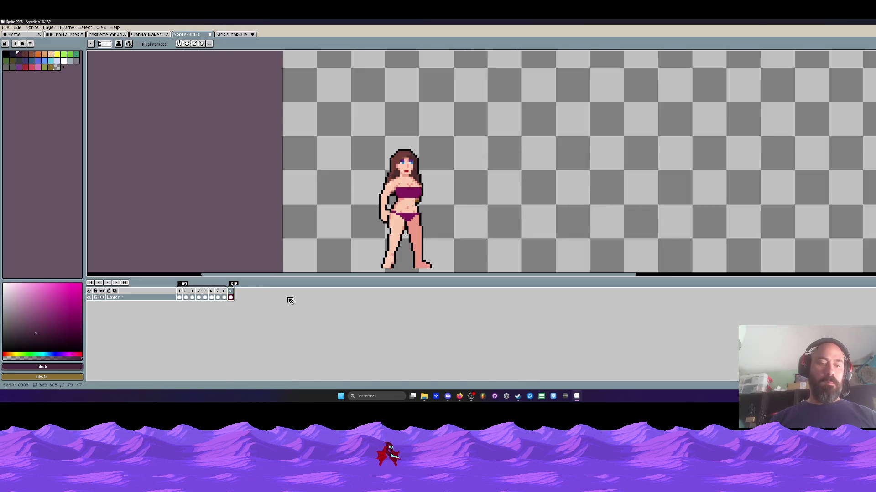
Add new frames after the Idle frame and make the canvas 372 px tall
key(alt+n)
key(alt+n)
key(alt+n)
key(alt+n)
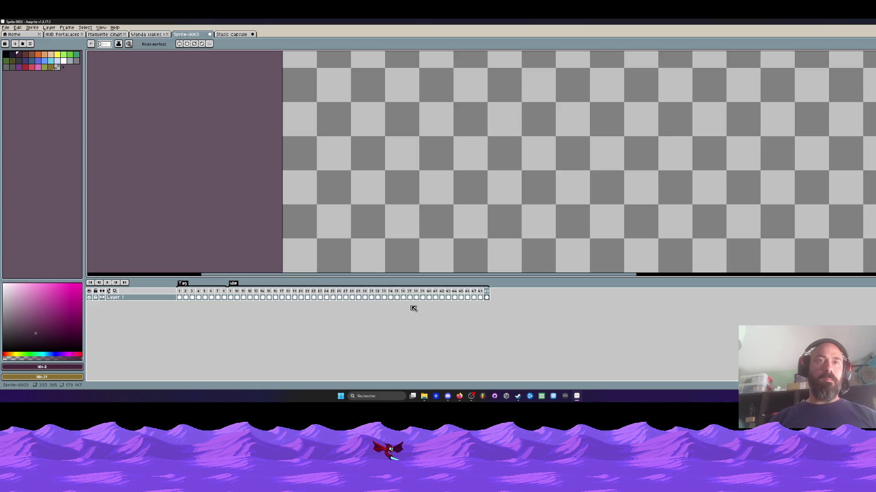
scroll(479, 182, down, 3)
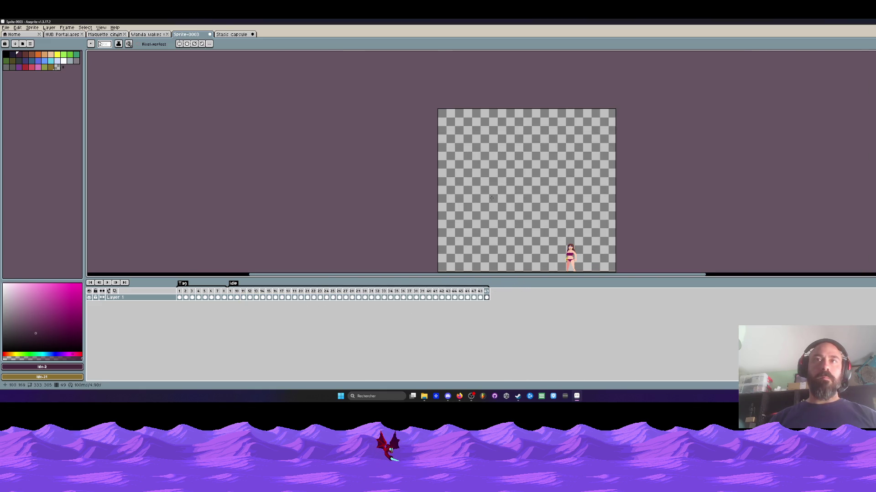
scroll(479, 182, up, 2)
drag(481, 182, 479, 165)
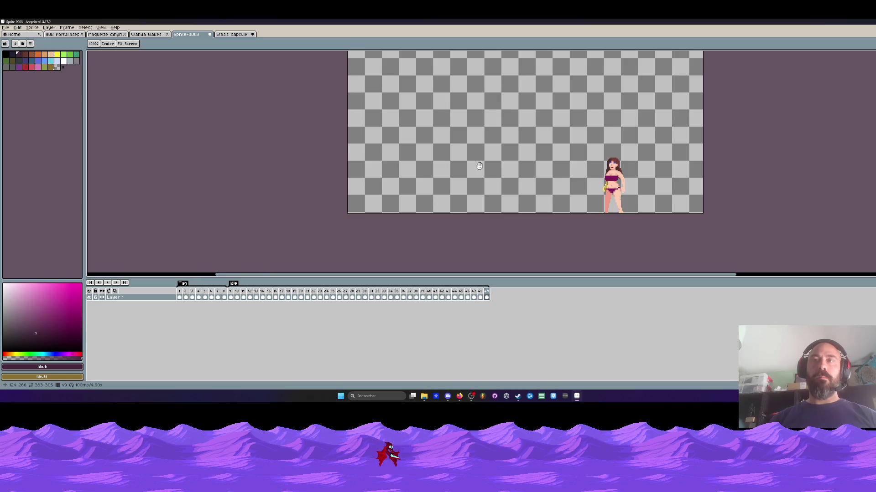
scroll(480, 165, down, 1)
key(ctrl+alt+c)
text(372)
key(Return)
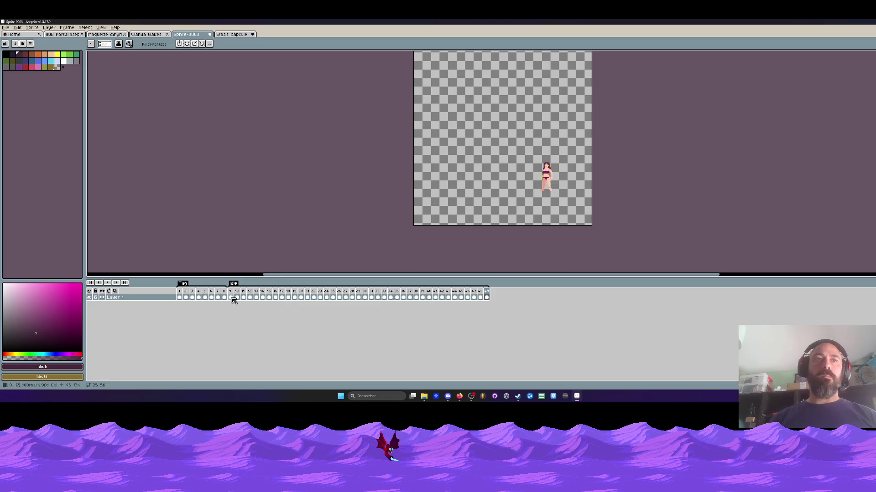
Select frames 10–49 and marquee the lower part of the canvas
click(230, 297)
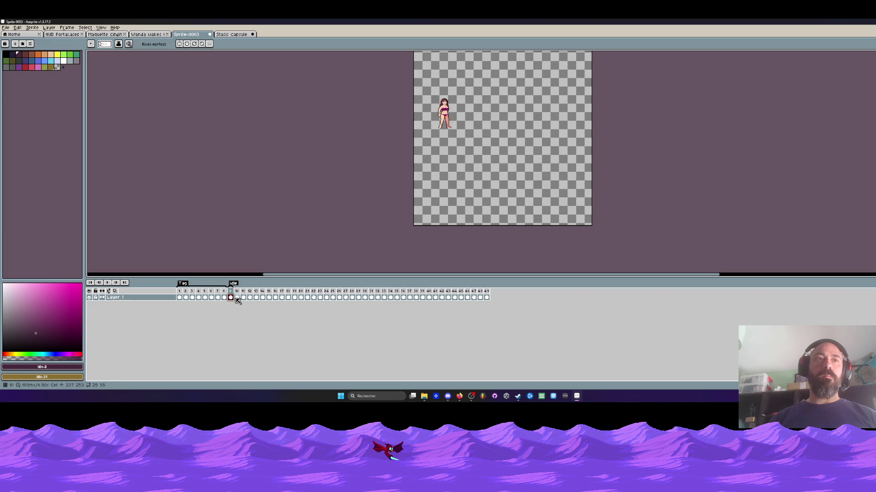
drag(236, 300, 491, 298)
key(m)
drag(388, 87, 635, 250)
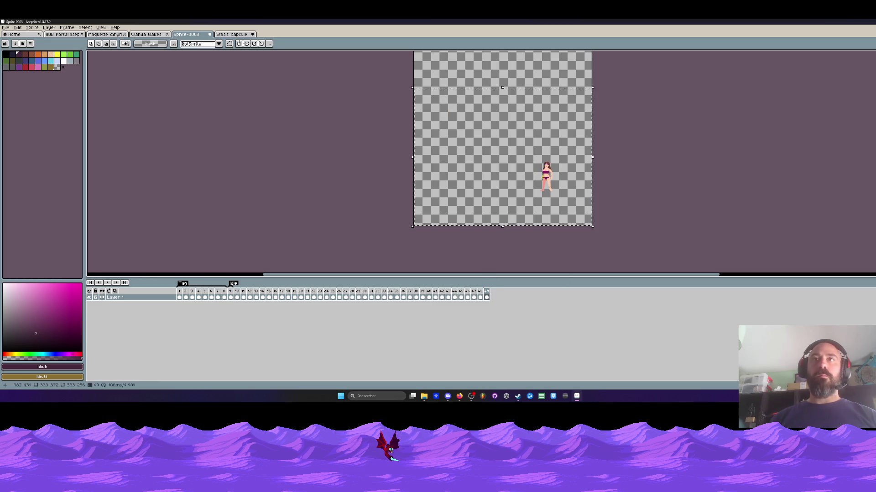
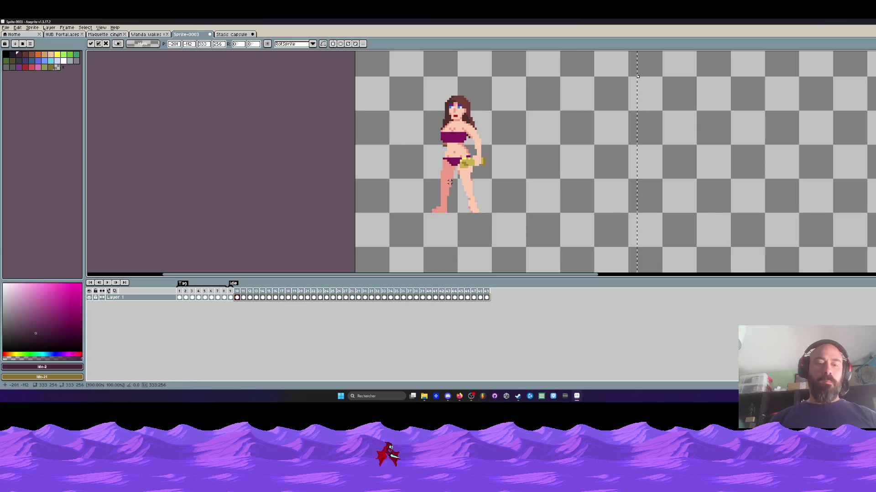
Move the selected sprite pixels up and left, then select frames 1 through 7
scroll(476, 178, down, 3)
scroll(495, 188, down, 2)
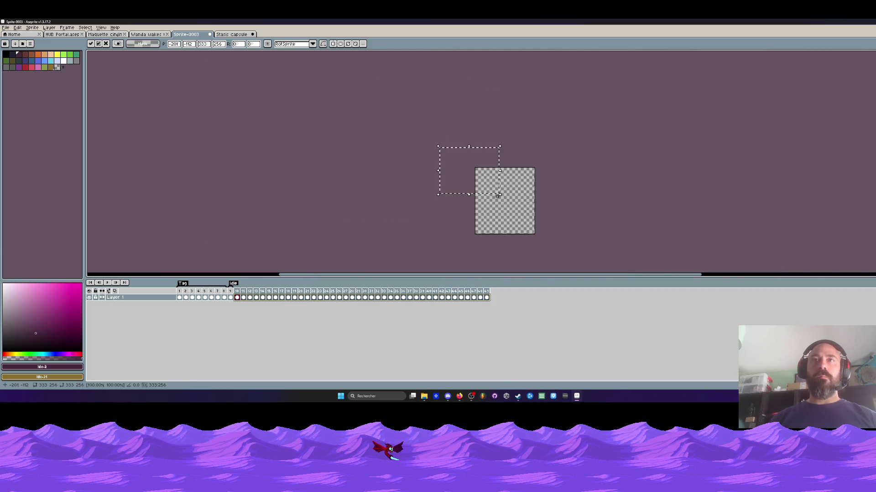
key(Escape)
drag(523, 223, 479, 182)
scroll(488, 182, up, 3)
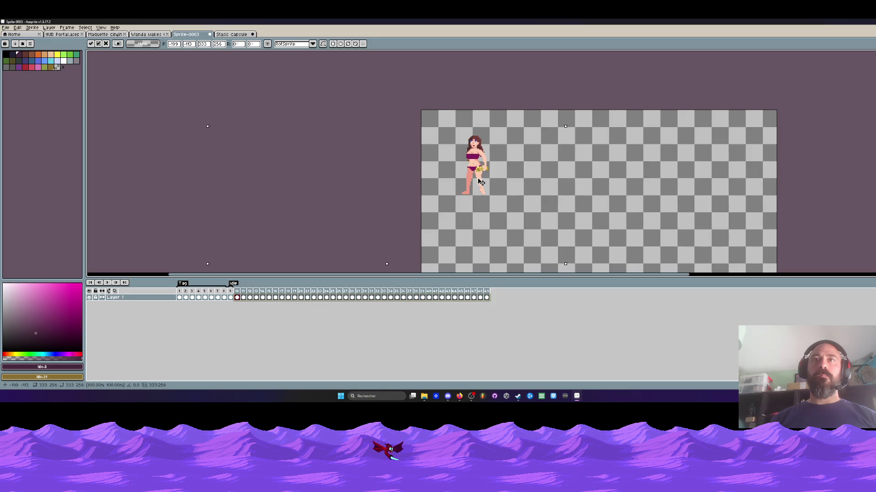
click(294, 303)
drag(179, 298, 217, 298)
scroll(388, 222, down, 2)
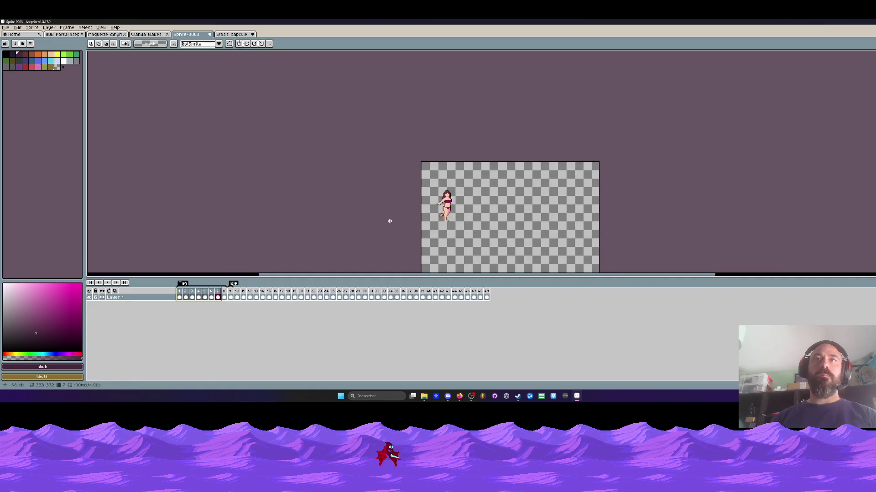
scroll(438, 214, up, 2)
key(Right)
key(Right)
scroll(437, 214, down, 2)
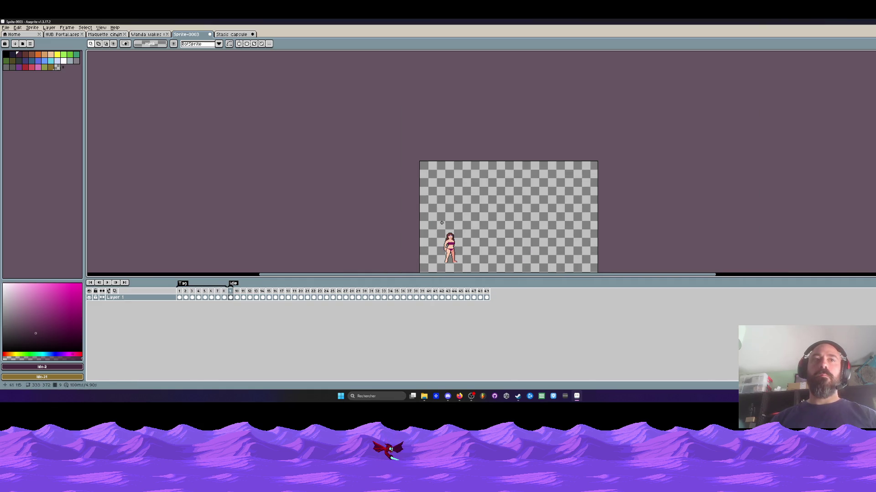
scroll(441, 223, up, 1)
scroll(438, 128, down, 1)
Reposition the sprite in frame 9 by moving it up and nudging it into place
drag(399, 145, 498, 243)
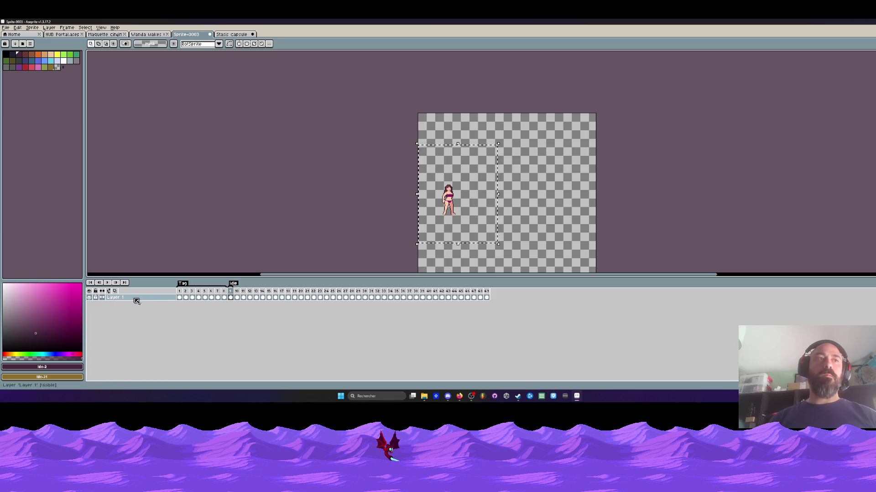
drag(479, 203, 470, 143)
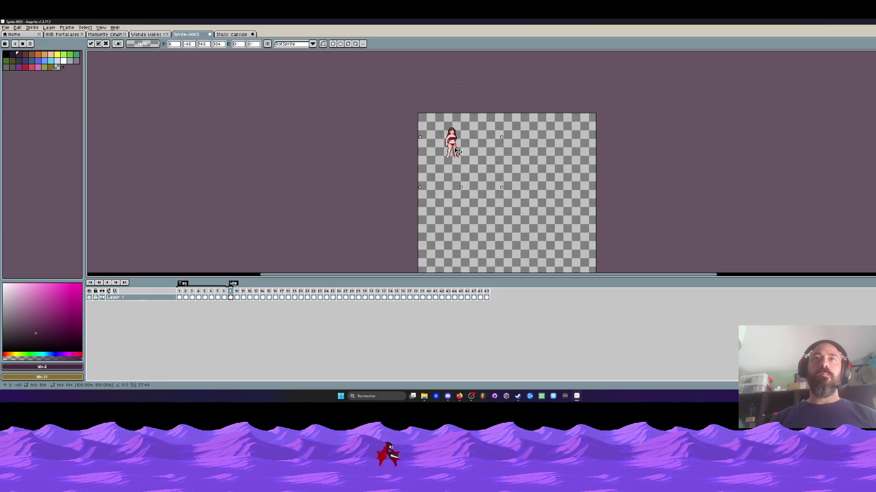
scroll(438, 168, up, 3)
drag(437, 168, 442, 173)
scroll(442, 174, down, 3)
click(292, 170)
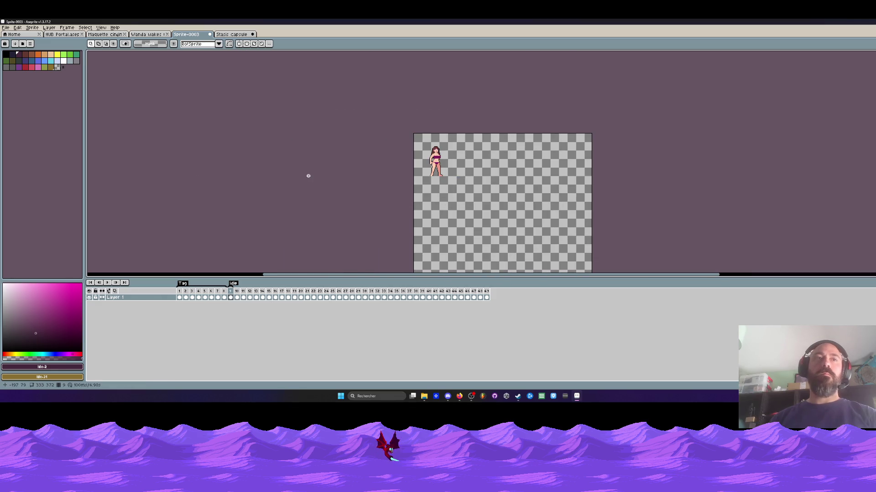
key(Left)
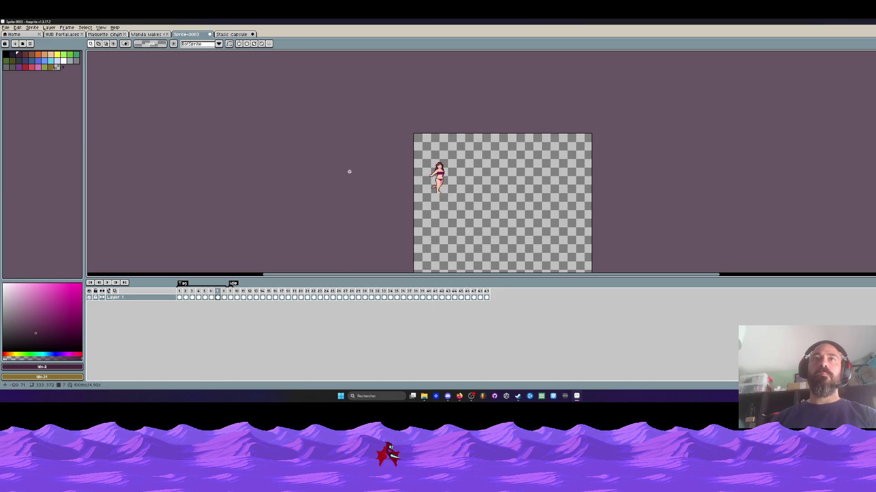
key(Right)
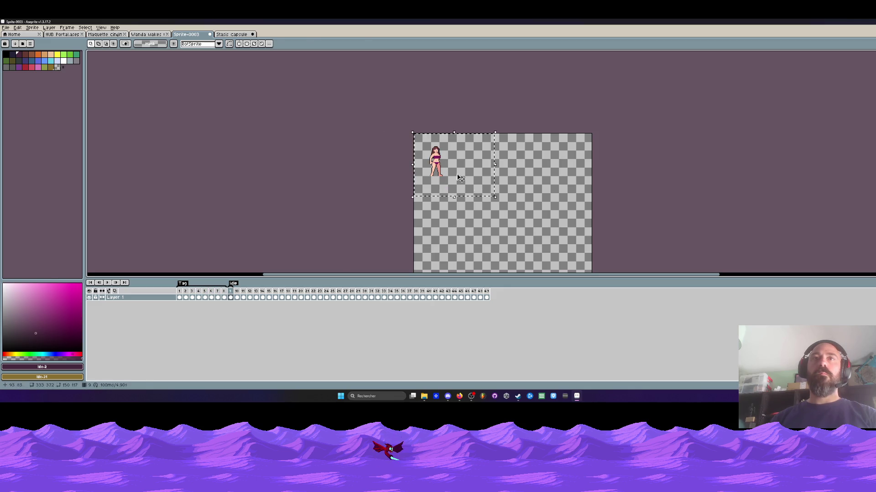
click(447, 187)
scroll(439, 195, up, 3)
scroll(408, 184, down, 3)
click(348, 182)
Move the sprite into position across frames 10 to 49
key(Right)
drag(390, 125, 483, 215)
drag(486, 297, 238, 303)
scroll(459, 156, up, 1)
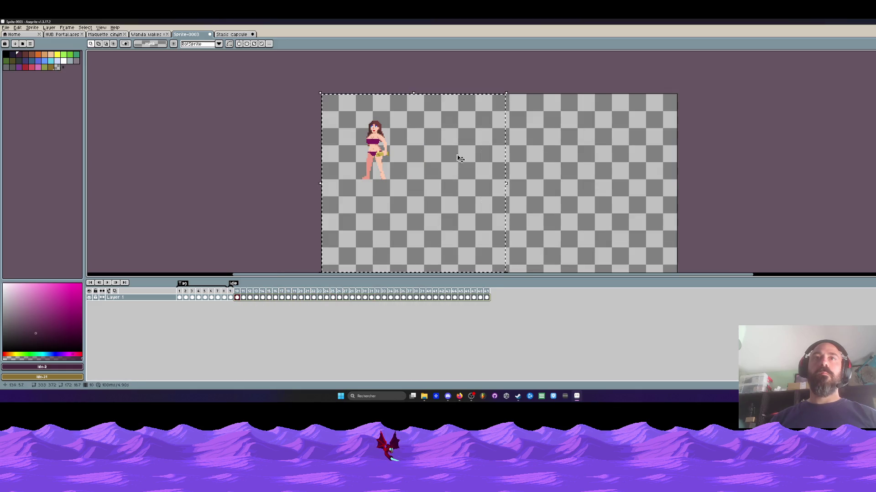
click(378, 197)
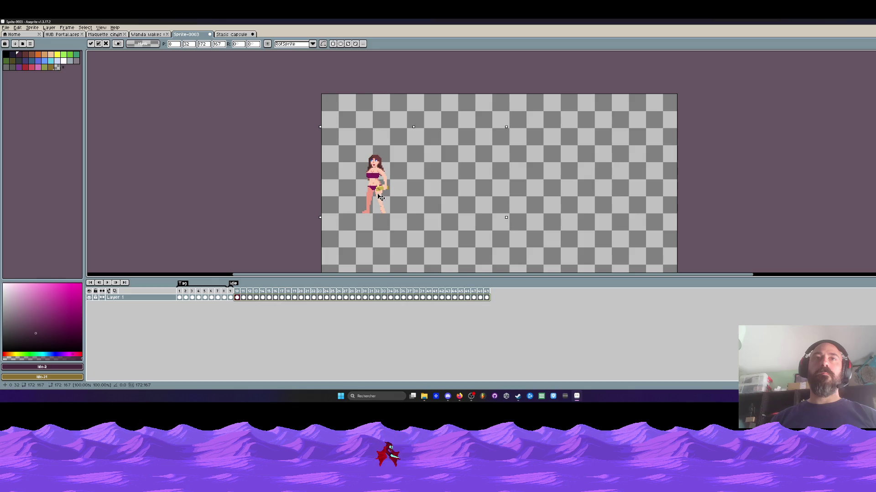
click(284, 169)
scroll(284, 169, down, 2)
Crop the canvas to a tight 109x166 frame around the character
key(ctrl+alt+c)
mouse_move(410, 247)
mouse_down()
mouse_move(388, 207)
mouse_move(351, 189)
mouse_up()
click(106, 204)
scroll(284, 122, up, 3)
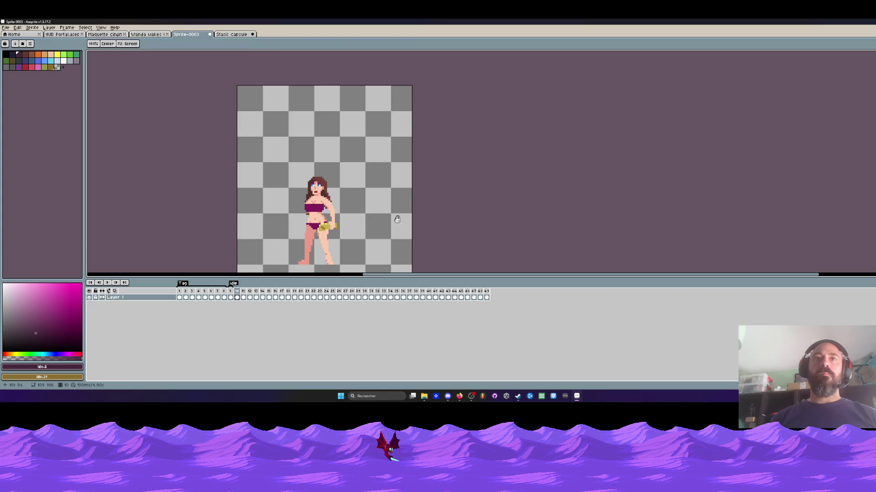
scroll(284, 122, down, 1)
Flip frames 10–49 horizontally and shift the mirrored sprite left into place
key(ctrl+a)
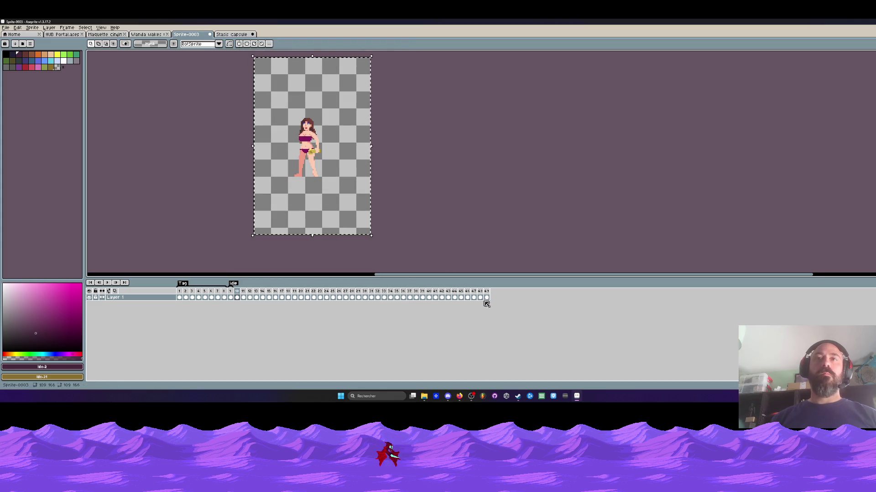
drag(489, 297, 238, 298)
key(shift+h)
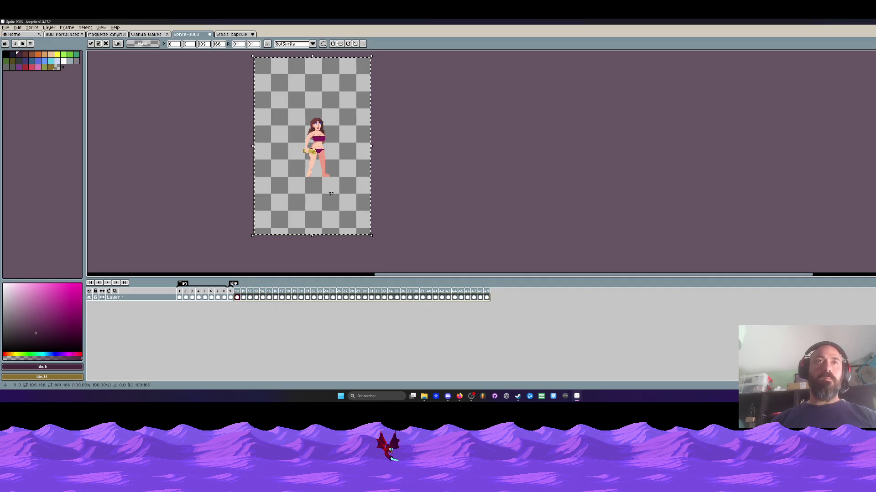
scroll(324, 214, up, 2)
drag(321, 176, 295, 177)
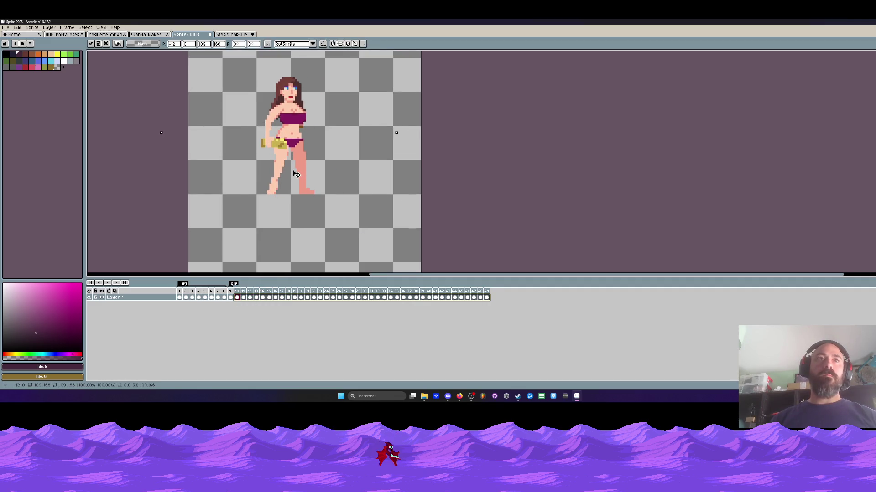
scroll(296, 177, down, 1)
key(Return)
key(Return)
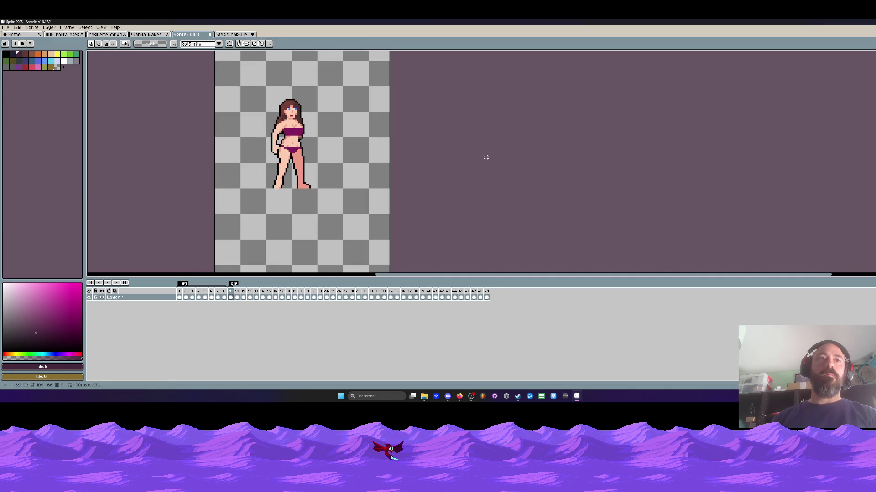
scroll(277, 128, down, 1)
drag(218, 80, 395, 193)
Apply a black outline to frame 10, then undo the blacked-out left foot
key(shift+o)
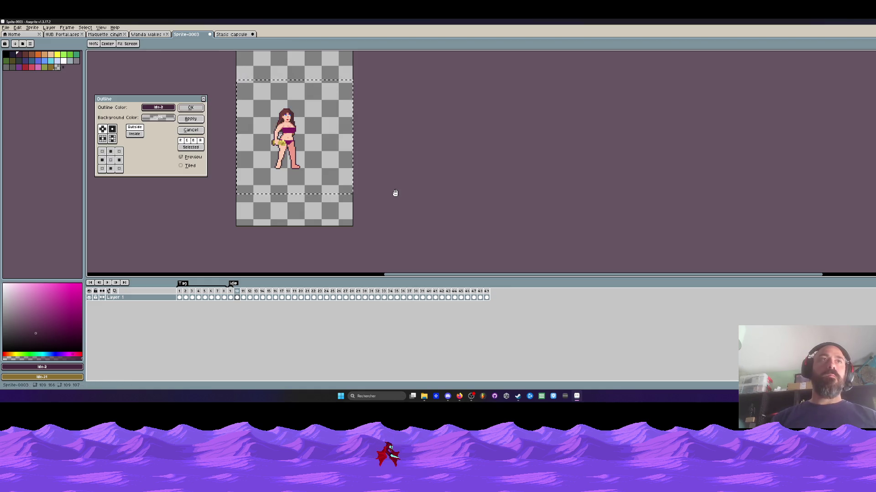
click(157, 107)
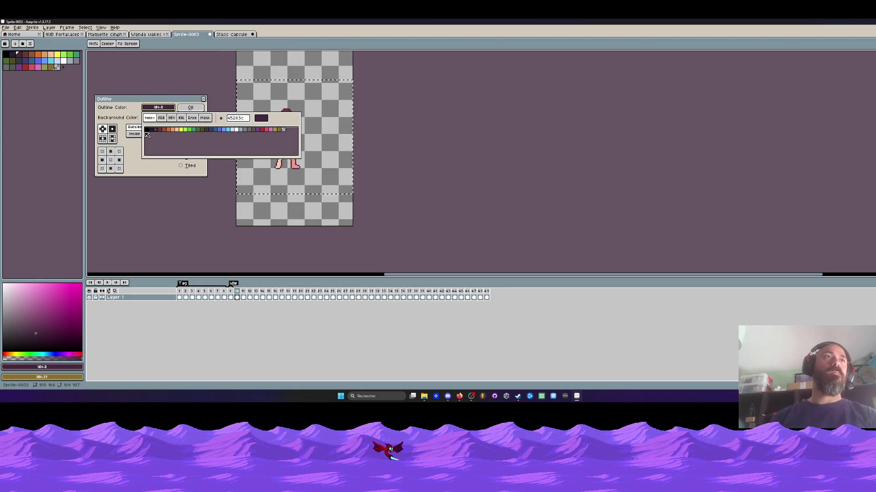
click(147, 130)
click(190, 107)
click(462, 138)
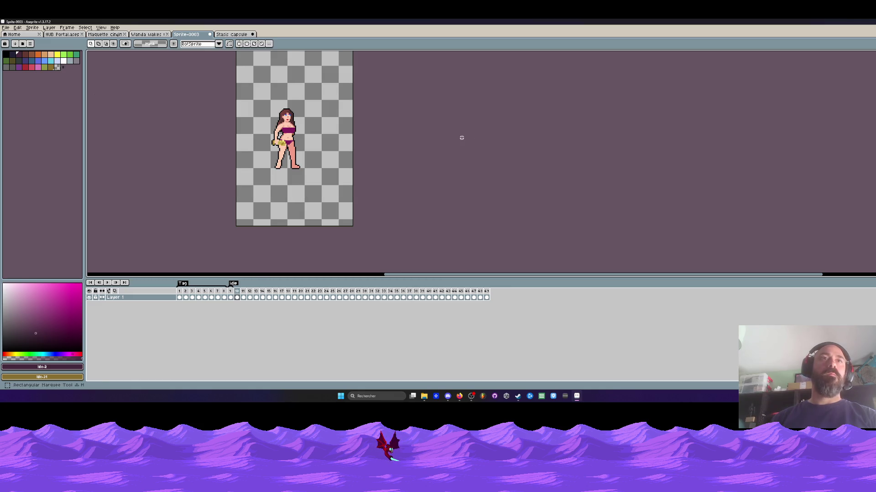
scroll(282, 135, up, 3)
key(ctrl+z)
key(ctrl+d)
Mark an area below the feet across frames 10–49, then clear the selection
drag(265, 138, 408, 187)
drag(486, 298, 236, 300)
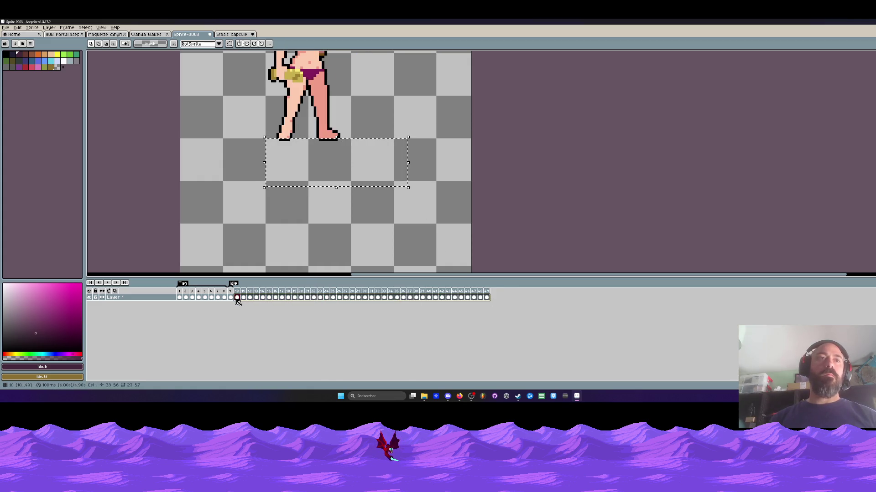
scroll(281, 207, down, 3)
click(281, 207)
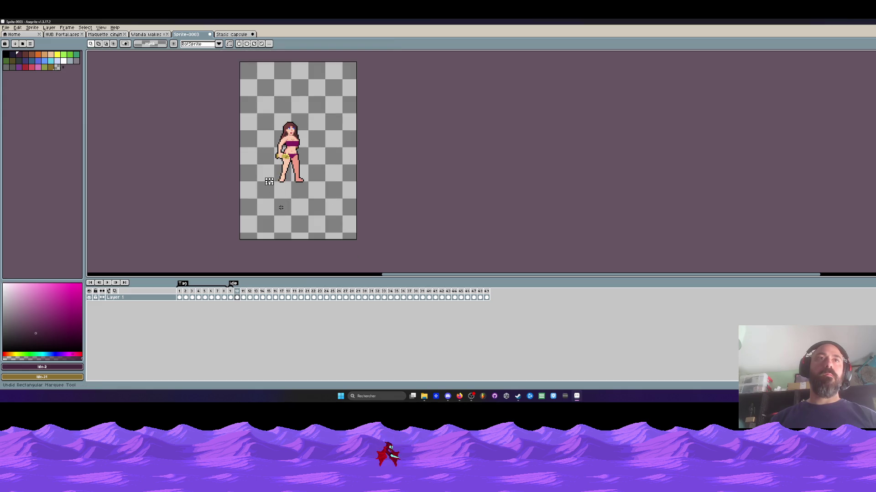
scroll(281, 207, down, 1)
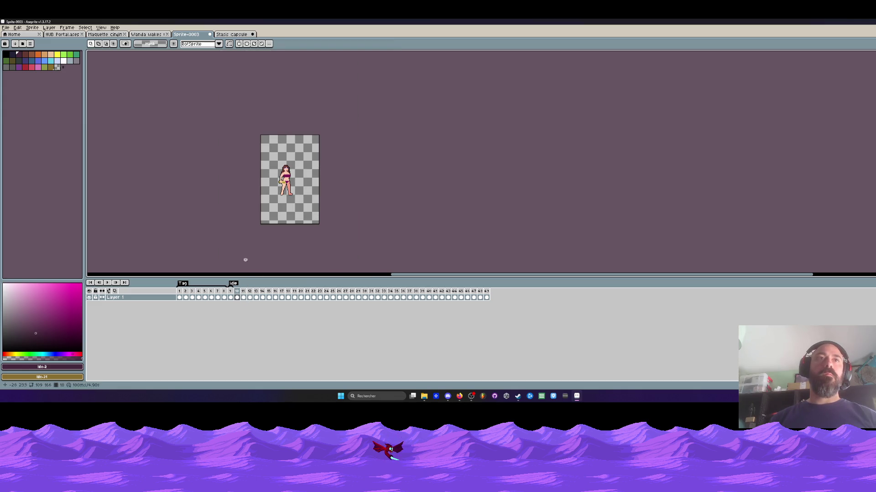
Apply a black outline to frames 11 through 49
drag(486, 297, 246, 301)
key(shift+o)
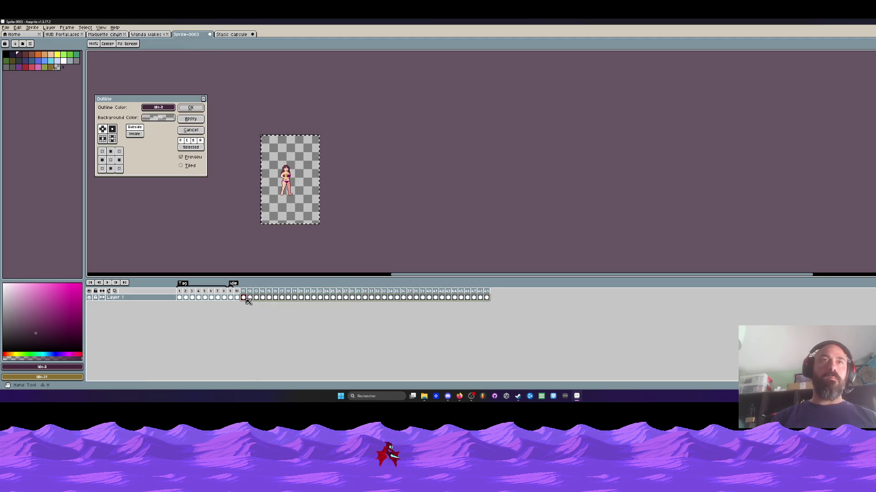
click(153, 108)
click(150, 130)
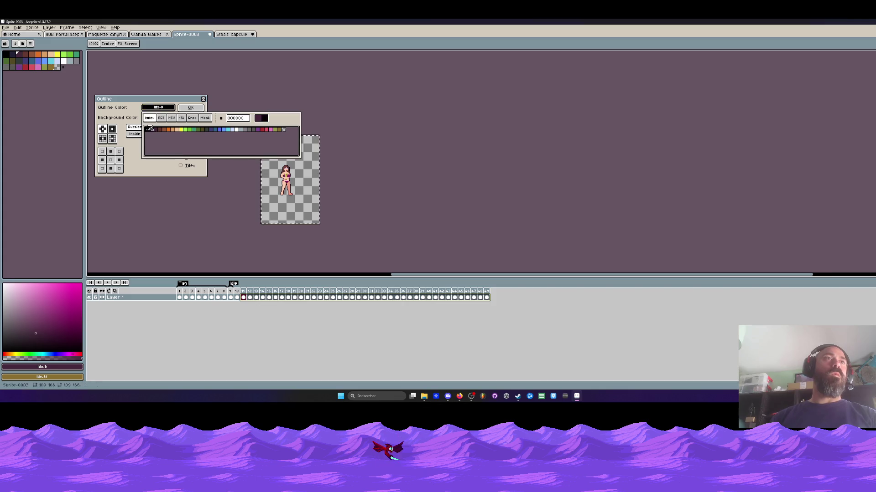
click(260, 160)
click(191, 107)
scroll(261, 173, up, 2)
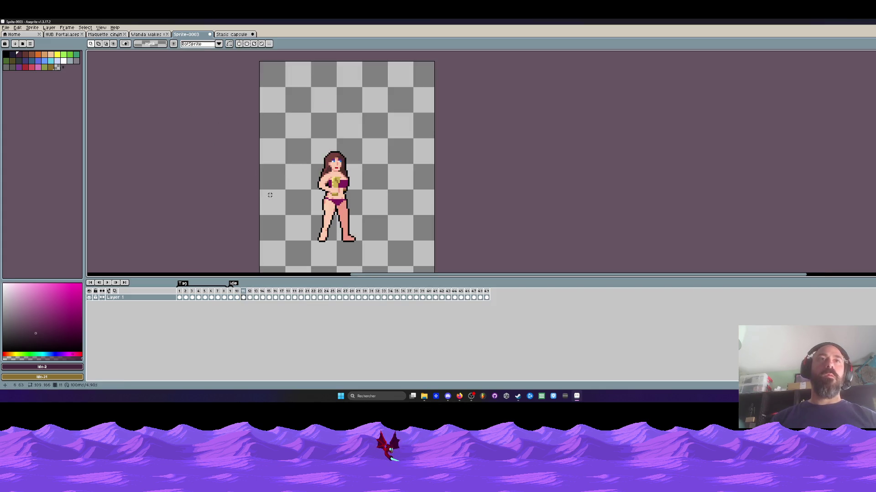
mouse_move(256, 298)
mouse_down()
mouse_move(411, 299)
mouse_move(288, 299)
mouse_up()
Select frame ranges, pan down to the character, and play the outlined animation
key(m)
scroll(322, 210, up, 1)
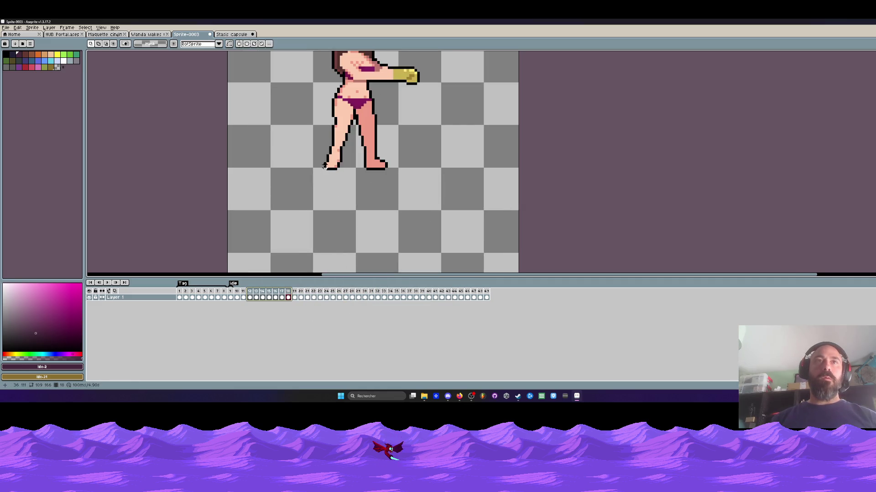
drag(314, 168, 498, 214)
drag(486, 297, 231, 301)
click(236, 298)
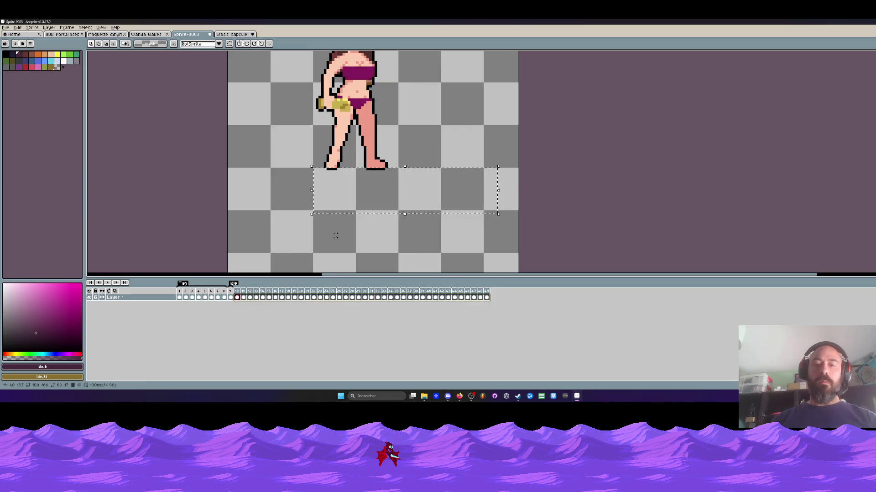
key(ctrl+d)
scroll(341, 191, down, 1)
drag(342, 160, 341, 202)
click(245, 327)
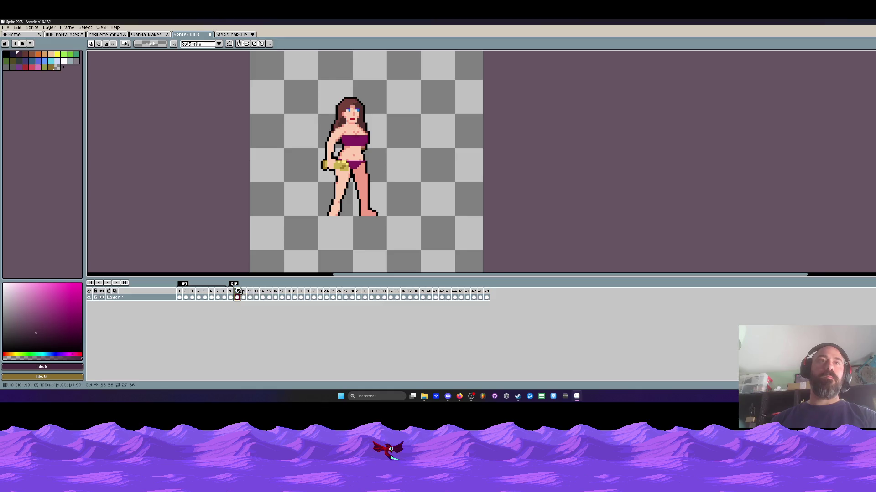
key(Return)
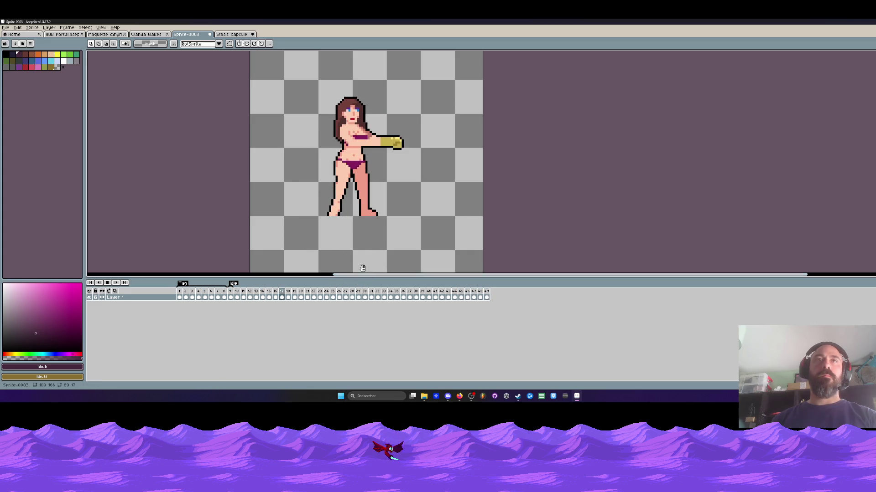
scroll(367, 136, up, 1)
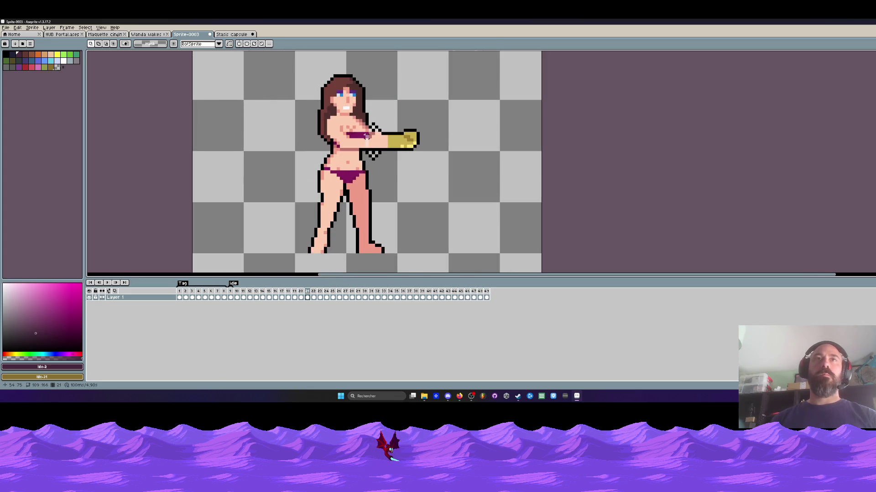
Recolour two light pixels near the mouth, one to bikini purple and one to skin colour
scroll(367, 136, up, 2)
scroll(378, 122, up, 2)
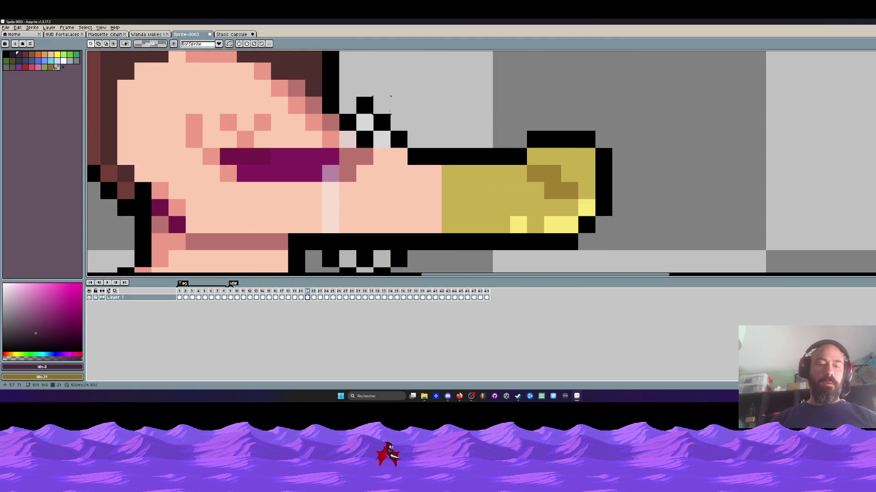
key(b)
scroll(387, 110, up, 1)
click(58, 68)
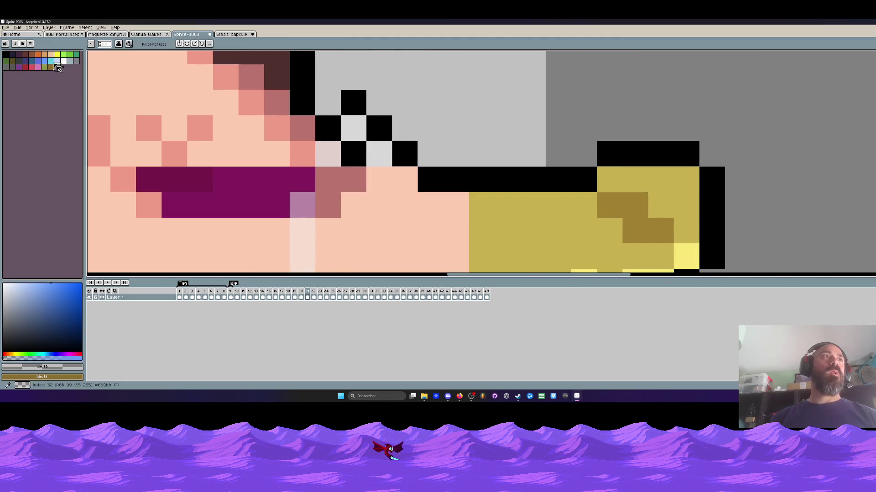
scroll(391, 137, down, 3)
scroll(406, 162, up, 1)
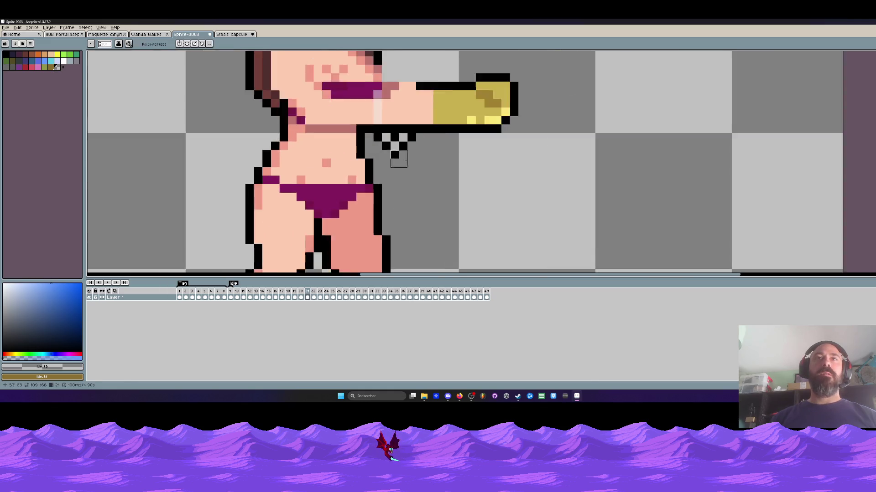
scroll(406, 161, up, 1)
scroll(407, 168, up, 1)
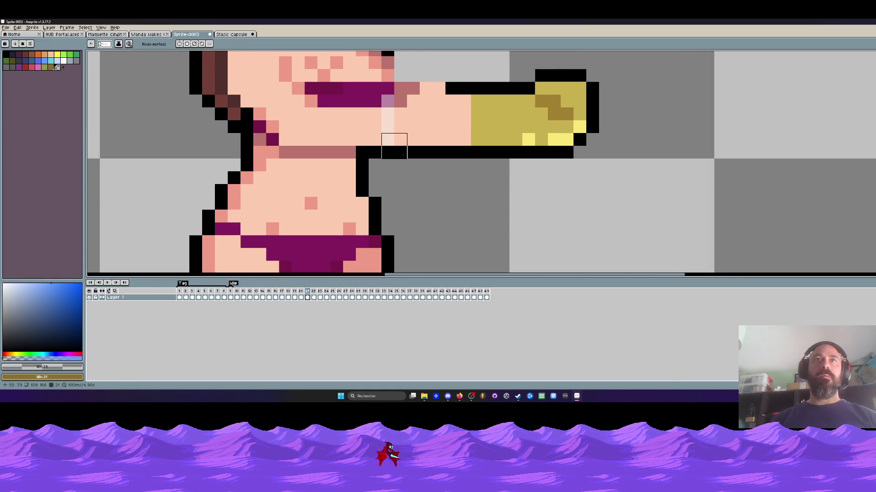
key(i)
click(387, 85)
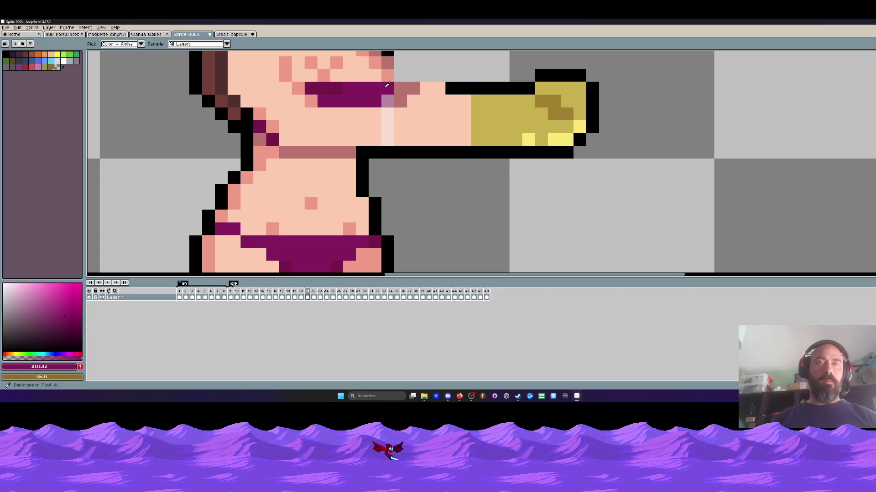
key(b)
click(385, 104)
key(i)
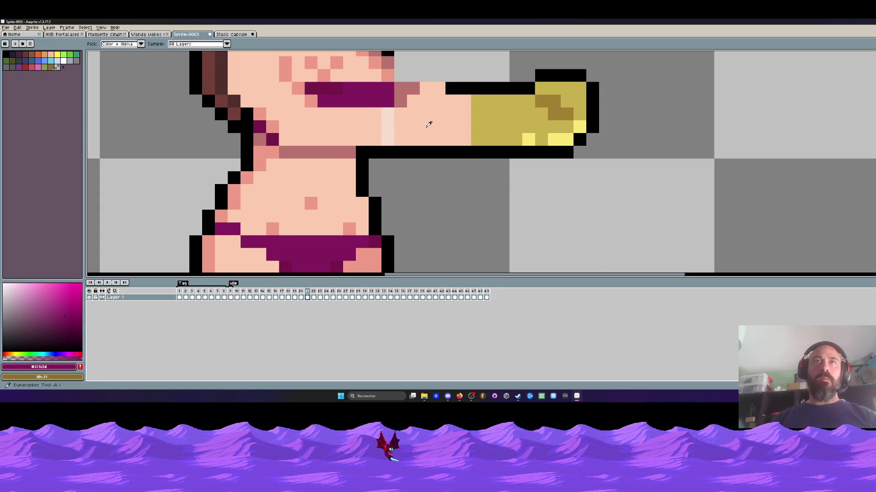
click(428, 123)
key(b)
click(380, 121)
Undo the olive and misplaced skin pixels, then paint a skin pixel beside the hair outline
scroll(383, 124, down, 6)
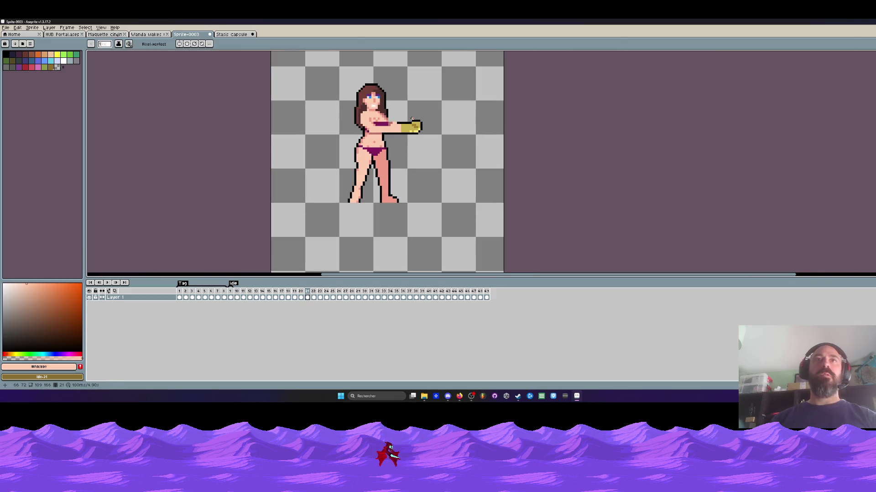
scroll(385, 124, up, 6)
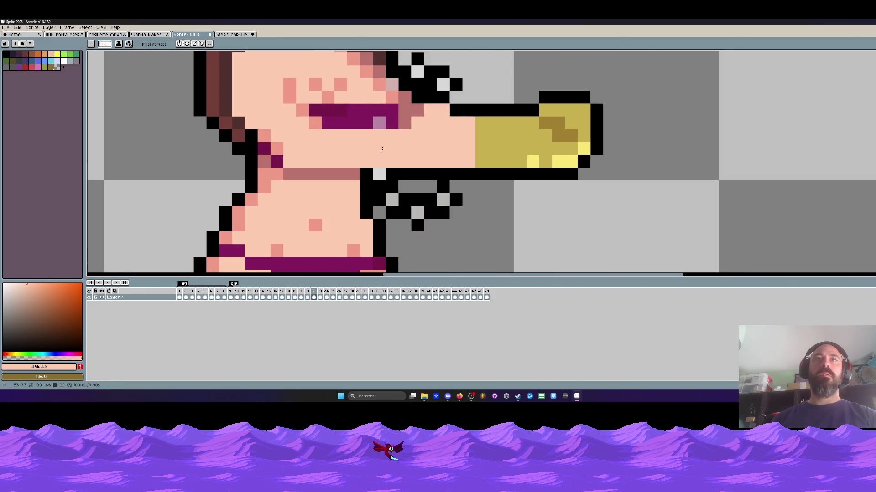
key(Right)
key(Right)
scroll(380, 147, down, 5)
key(Left)
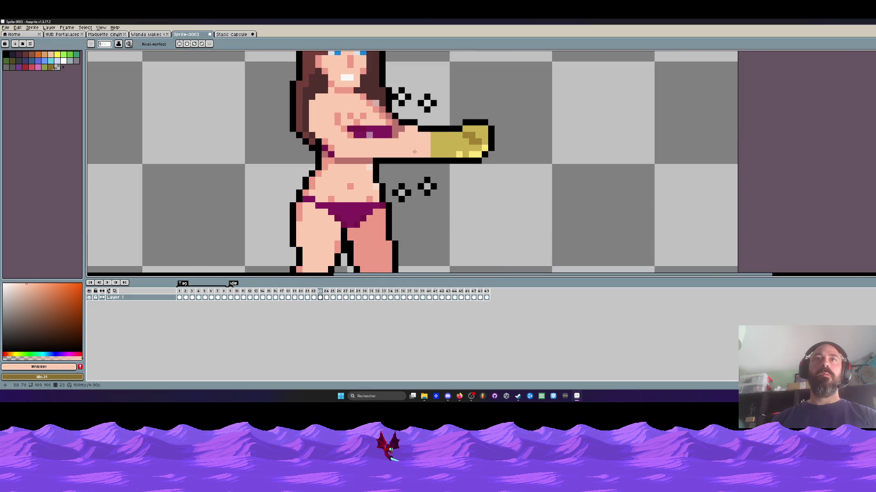
scroll(470, 109, up, 6)
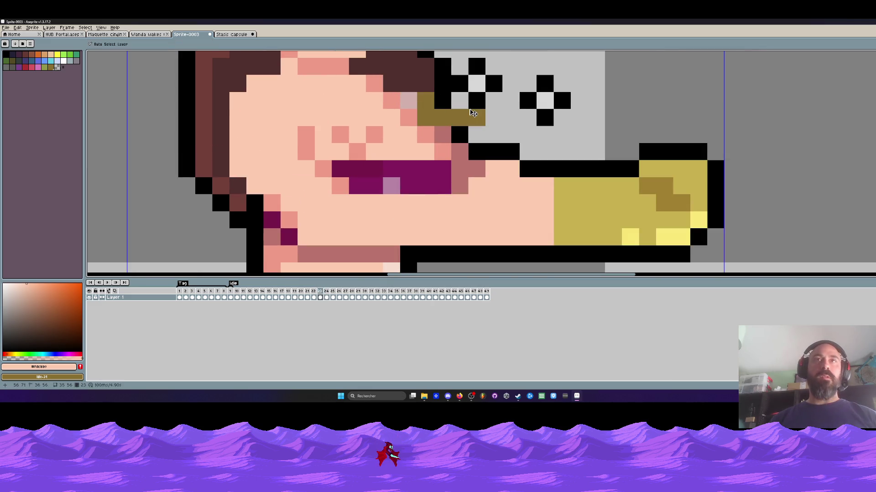
key(ctrl+z)
scroll(470, 110, down, 4)
scroll(429, 118, up, 4)
key(ctrl+z)
click(420, 104)
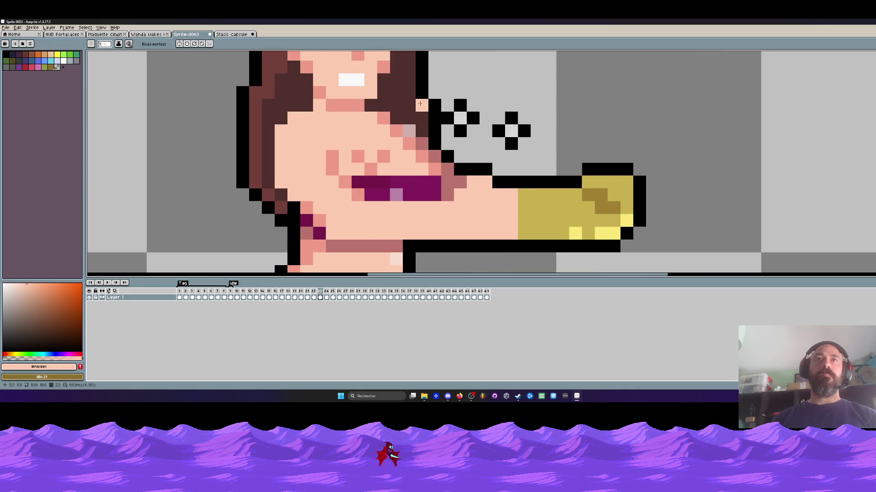
On frame 22, erase the claw pixels below the arm and the lone black pixel above it
alt+click(418, 144)
scroll(416, 145, down, 4)
scroll(416, 145, up, 4)
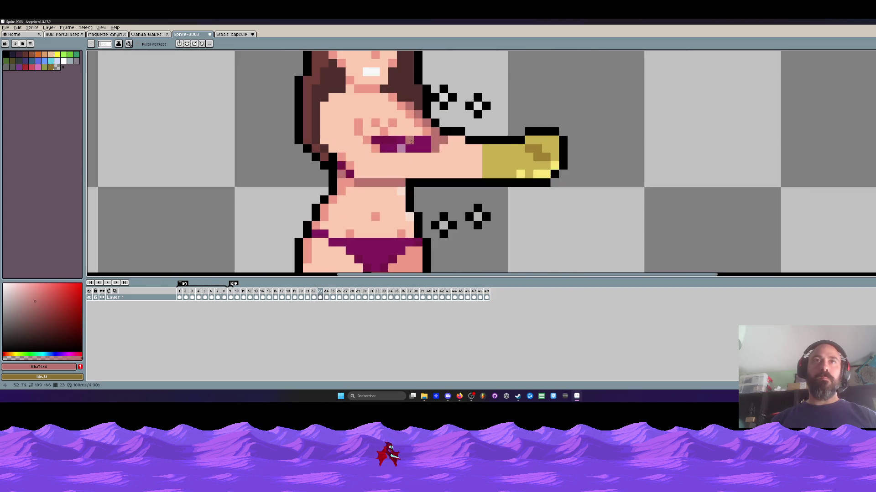
alt+click(410, 141)
scroll(411, 142, up, 1)
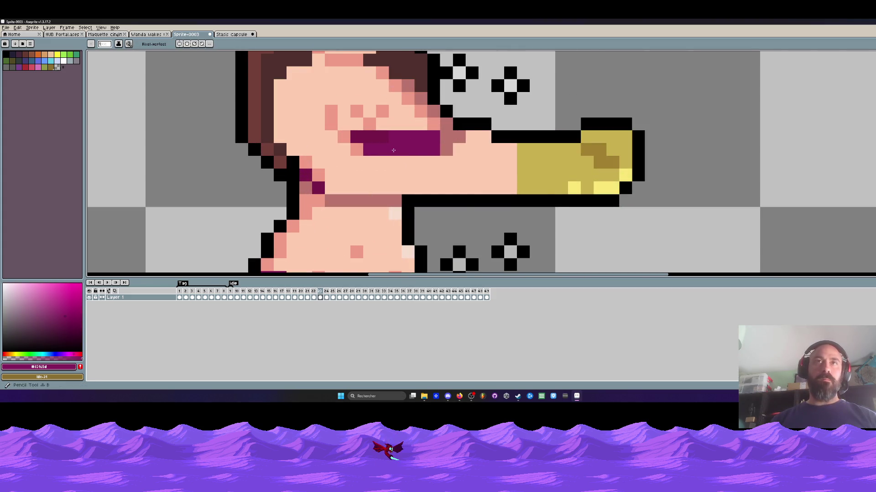
scroll(411, 163, down, 5)
scroll(411, 163, up, 3)
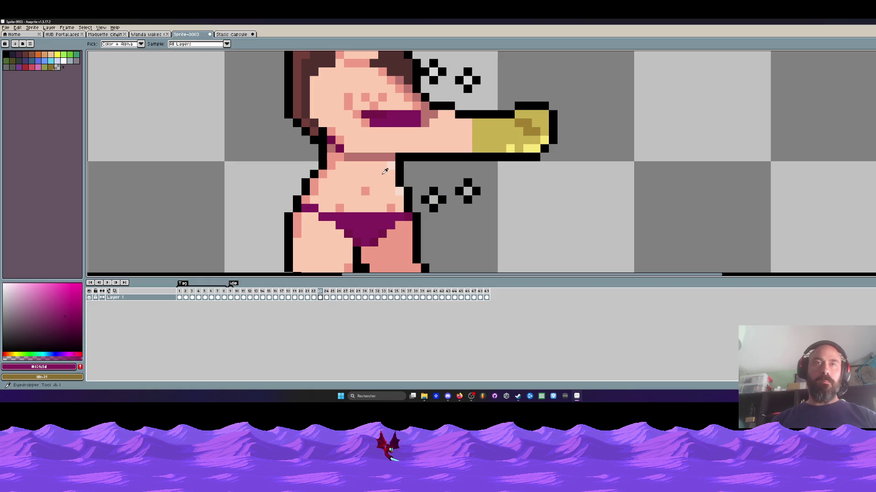
alt+click(383, 173)
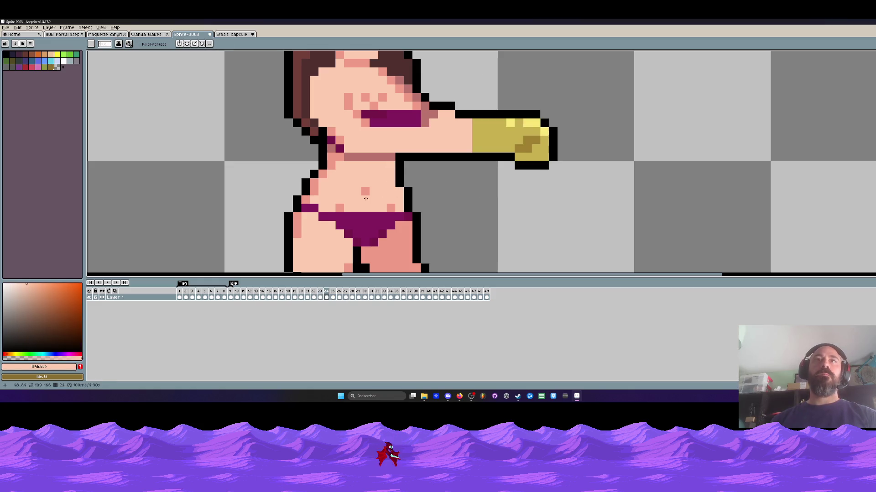
key(Left)
key(Right)
key(Left)
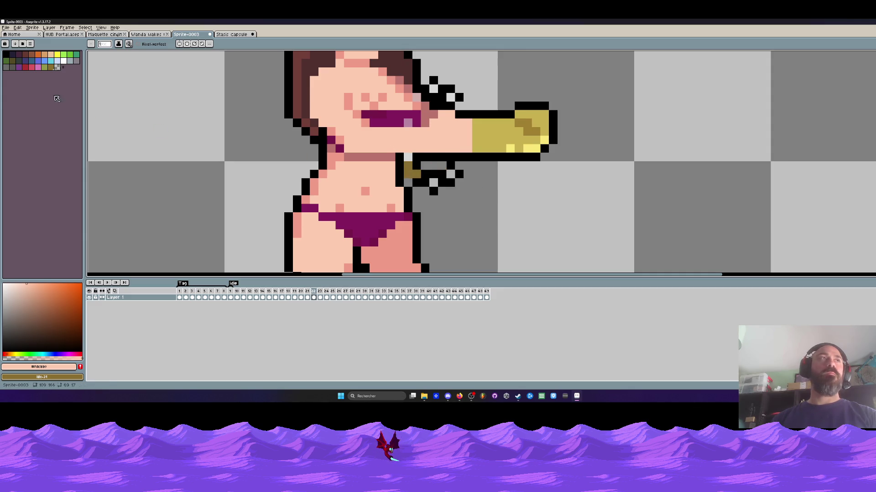
right_click(58, 67)
drag(429, 179, 470, 169)
click(433, 80)
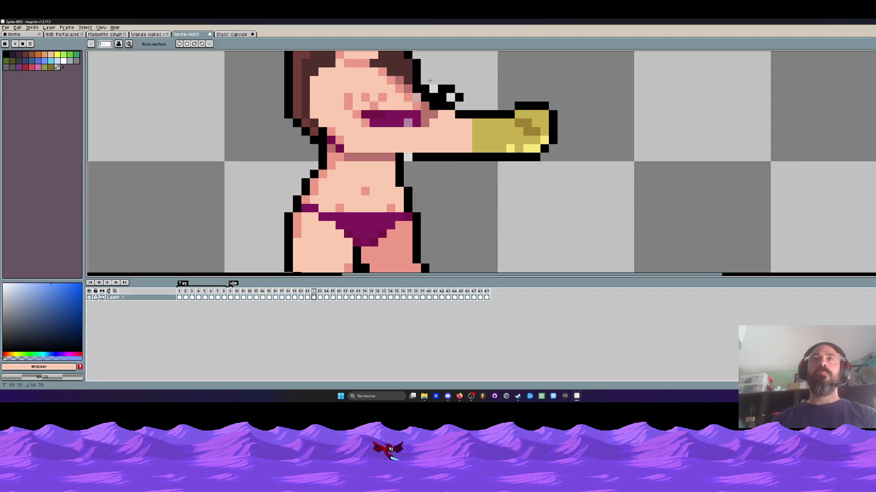
On frame 21, draw a black outline along the top of the arm
scroll(434, 88, down, 5)
key(Left)
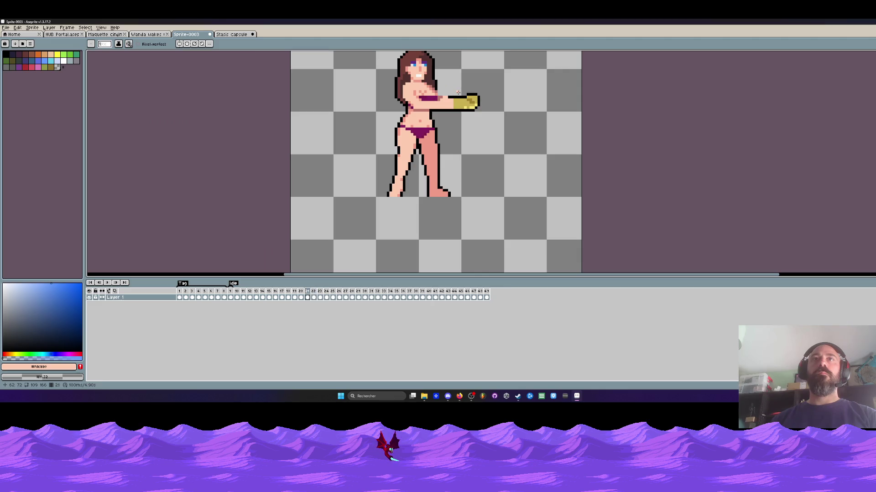
key(Left)
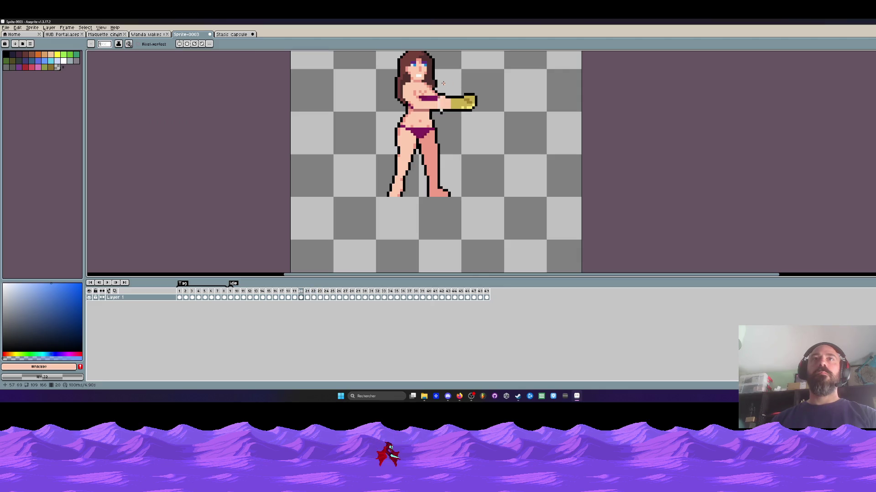
scroll(443, 83, up, 5)
key(Right)
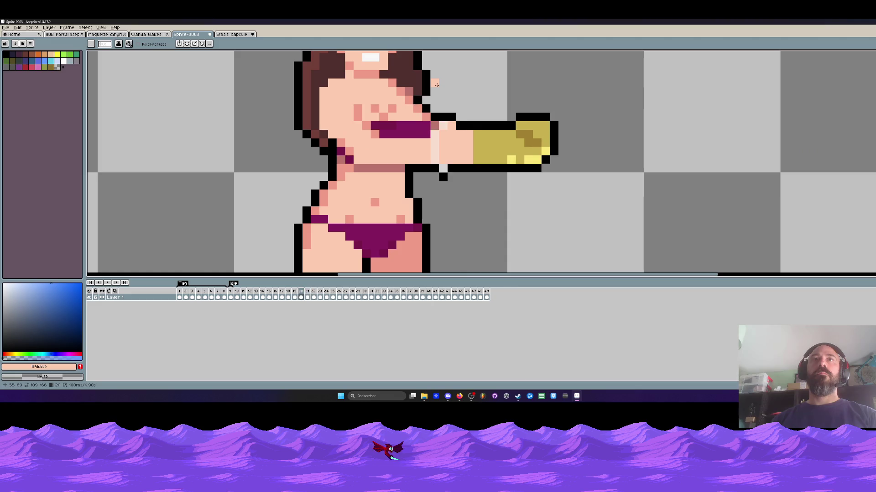
key(i)
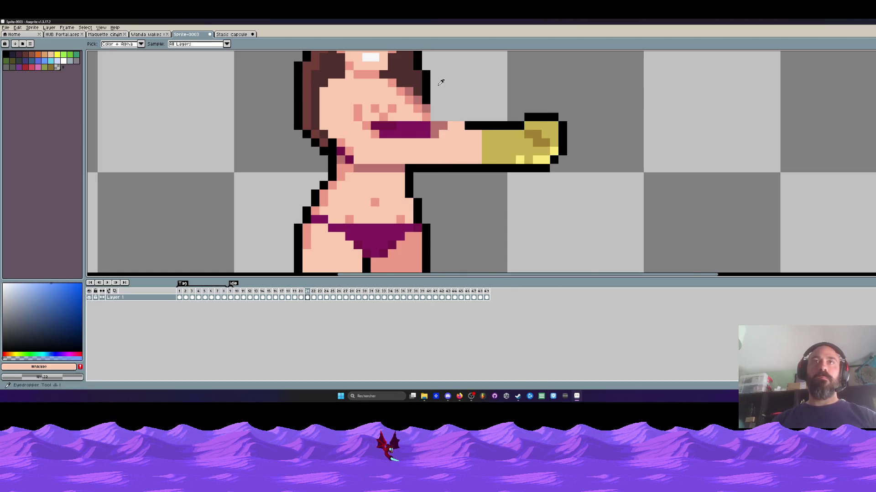
scroll(438, 81, down, 3)
key(Left)
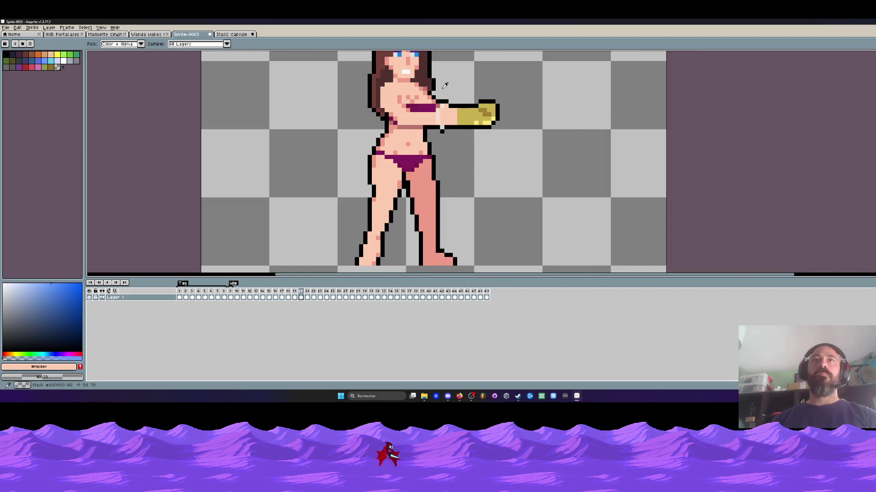
key(Right)
key(Left)
key(Right)
scroll(434, 92, up, 2)
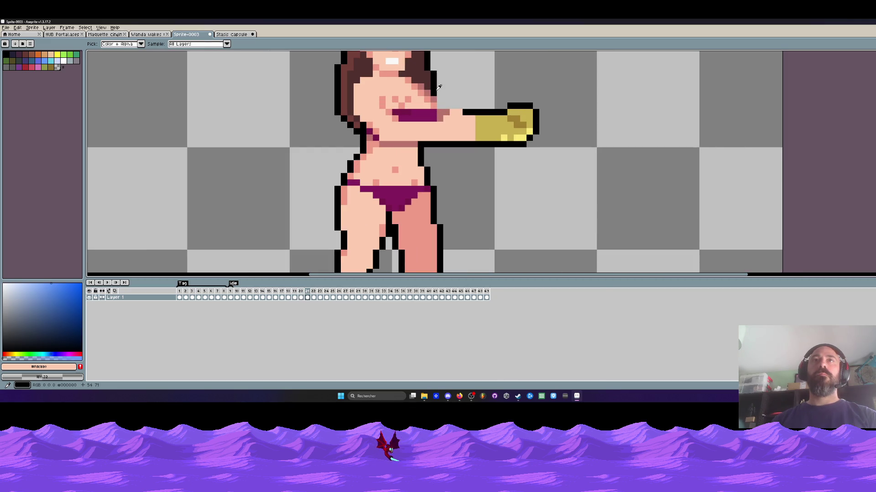
click(438, 88)
scroll(439, 87, up, 2)
key(b)
drag(445, 116, 485, 118)
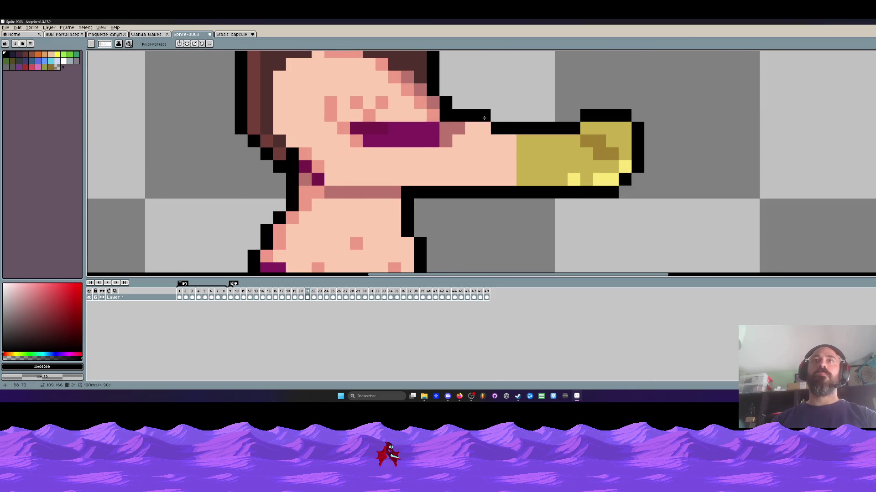
Compare frames 19–23 and sample the darker pink shading colour
key(Right)
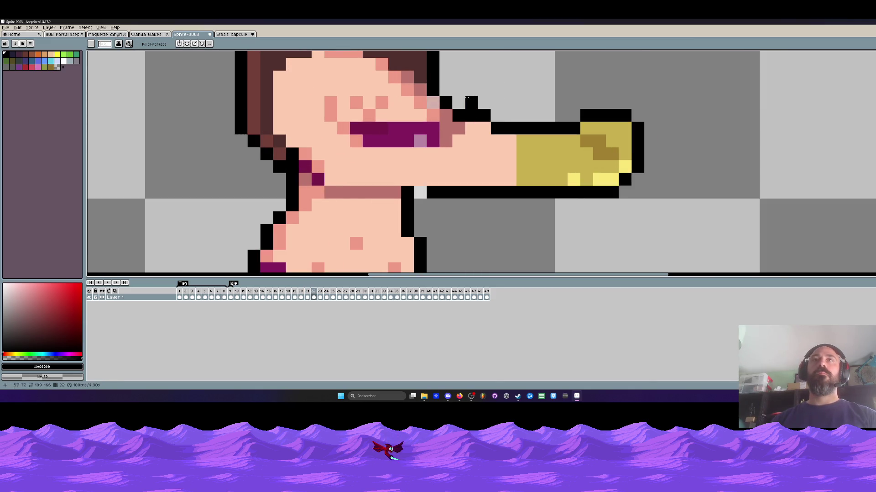
scroll(479, 92, down, 2)
key(Left)
key(Right)
key(Left)
key(Right)
scroll(460, 97, up, 1)
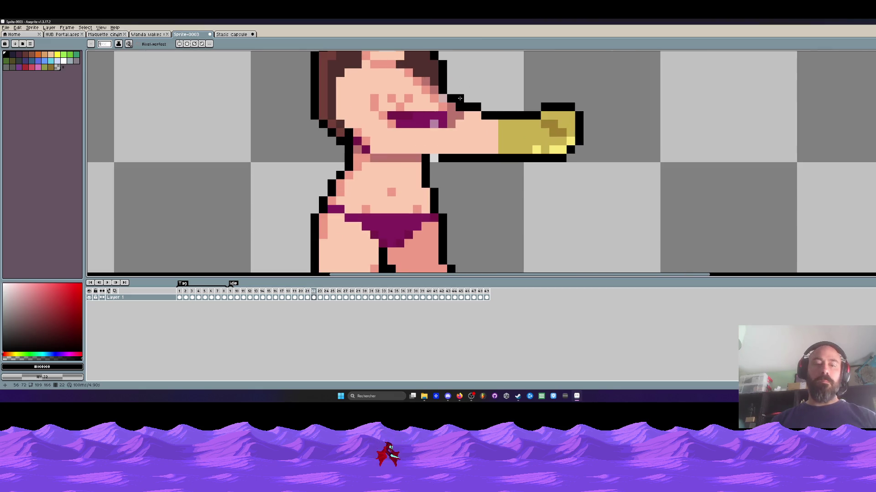
key(i)
click(458, 113)
key(Right)
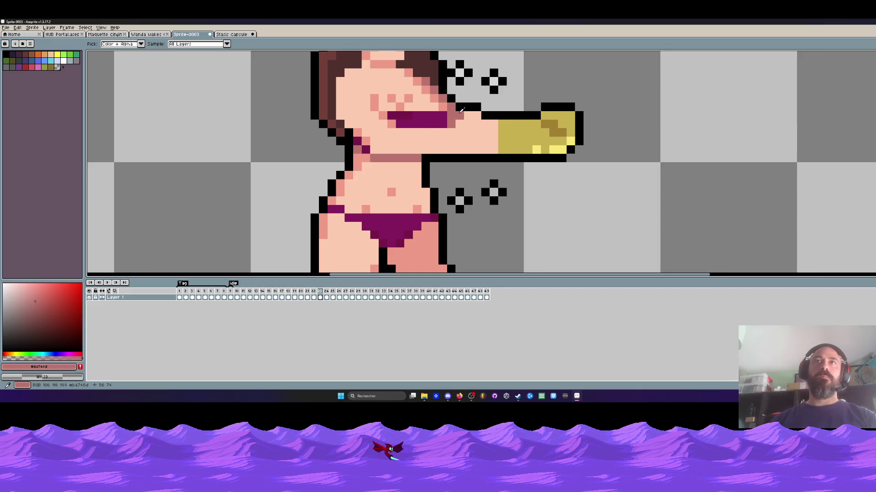
key(Left)
key(Left)
key(b)
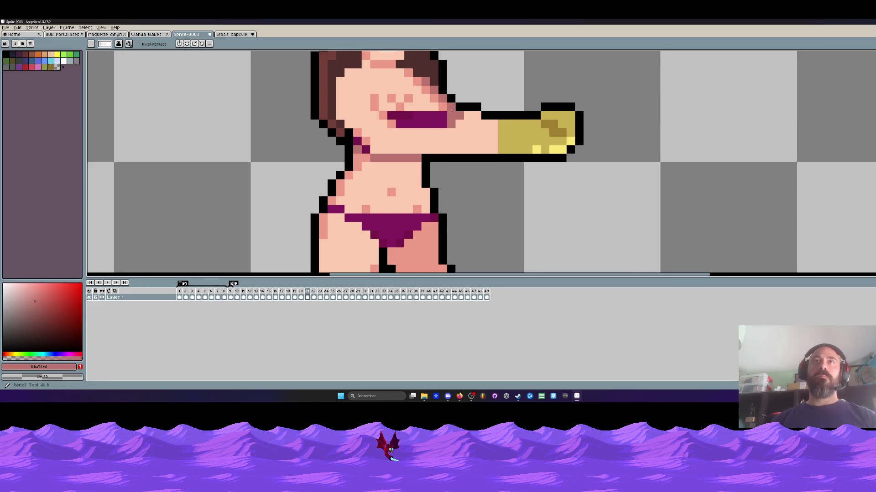
scroll(451, 110, down, 1)
key(Left)
key(Left)
scroll(493, 94, down, 2)
key(Right)
key(Right)
key(Left)
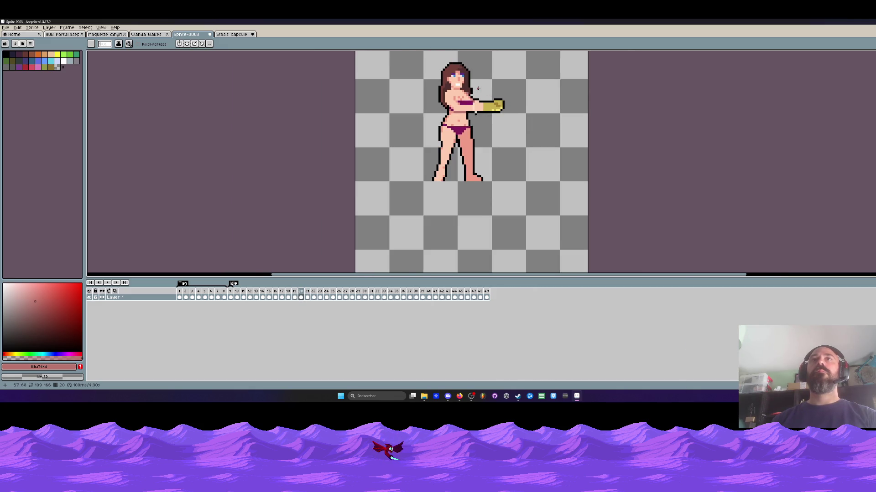
scroll(470, 89, up, 3)
On frame 20, pick the arm's skin tone and the black outline colour
key(i)
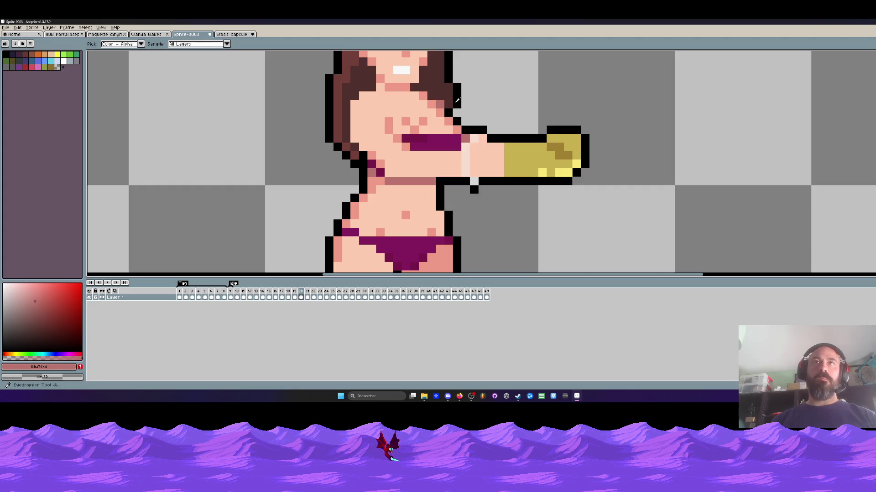
scroll(453, 99, down, 3)
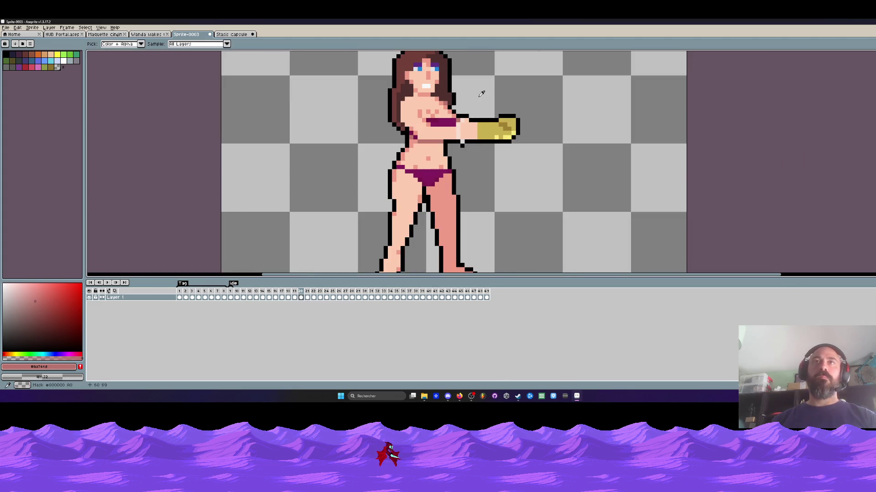
scroll(457, 100, down, 2)
key(Right)
key(Left)
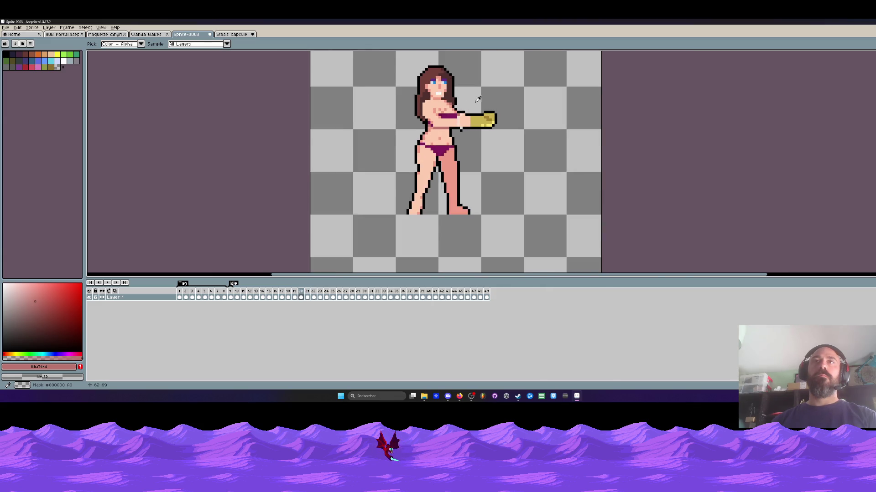
scroll(469, 112, up, 4)
click(464, 123)
key(b)
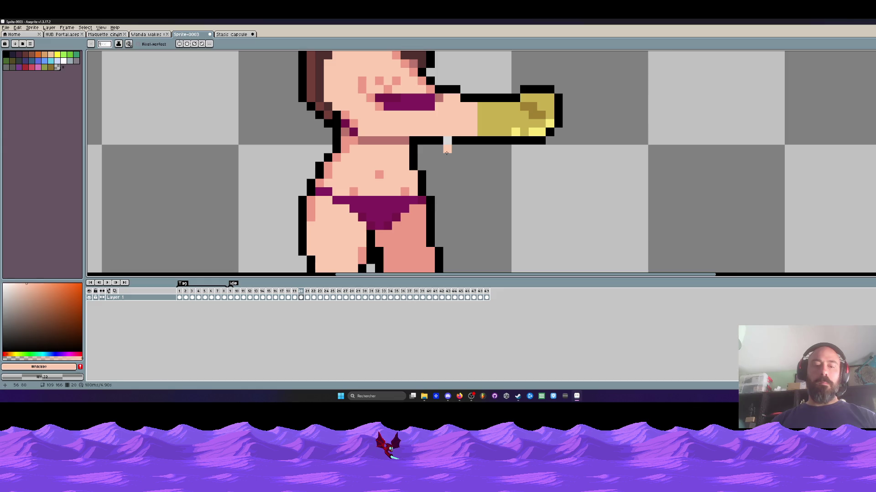
key(i)
click(457, 140)
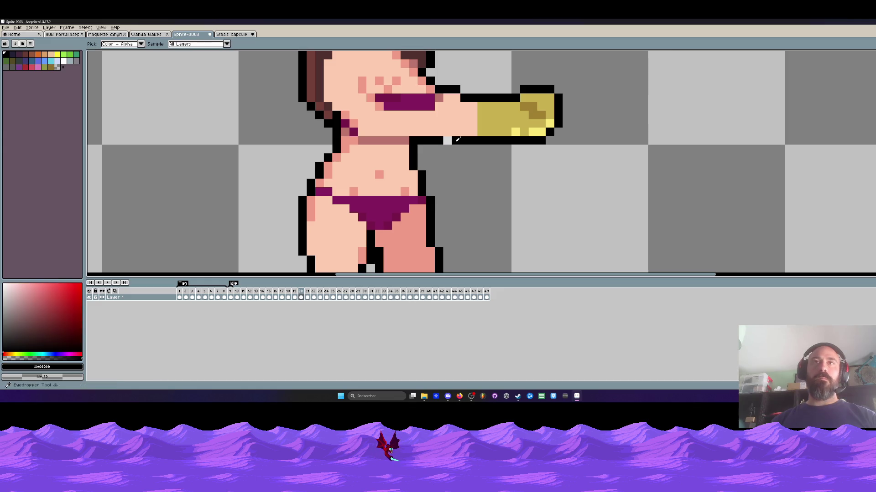
key(b)
scroll(457, 141, down, 5)
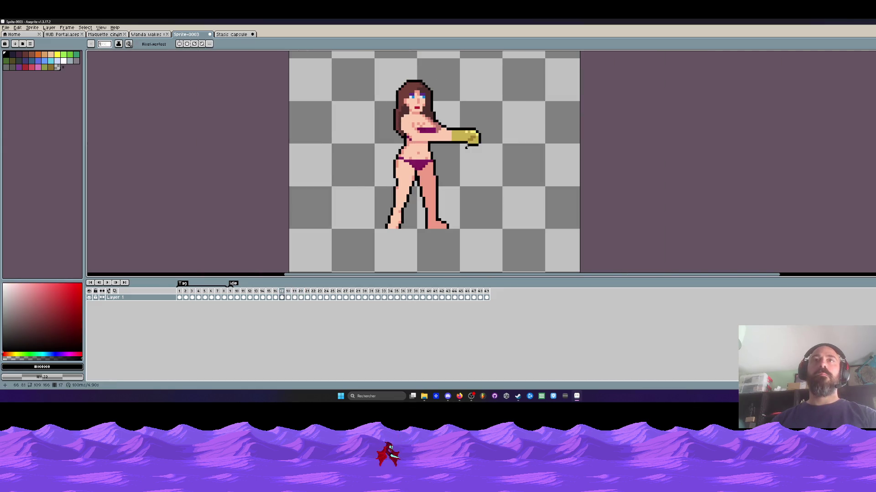
Paint the light mouth pixel dark purple #831c5d after comparing frames 20 and 21
key(Right)
key(Right)
key(Left)
key(Right)
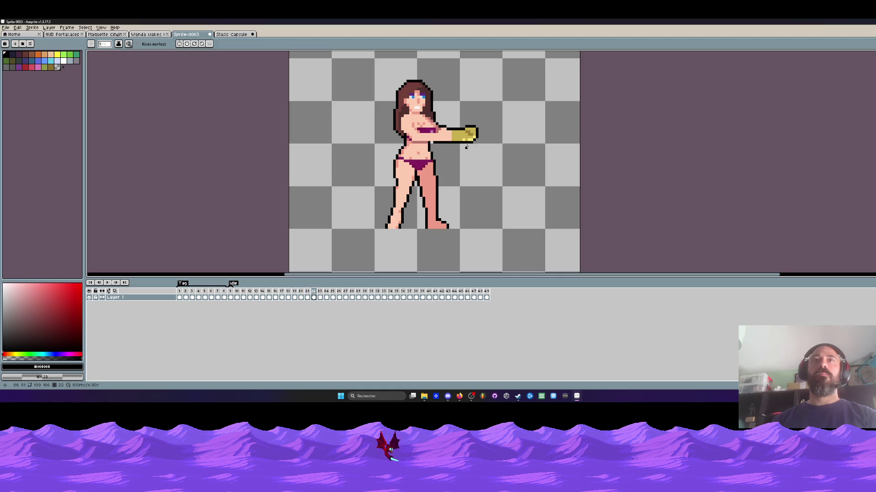
scroll(433, 123, up, 3)
scroll(450, 171, up, 2)
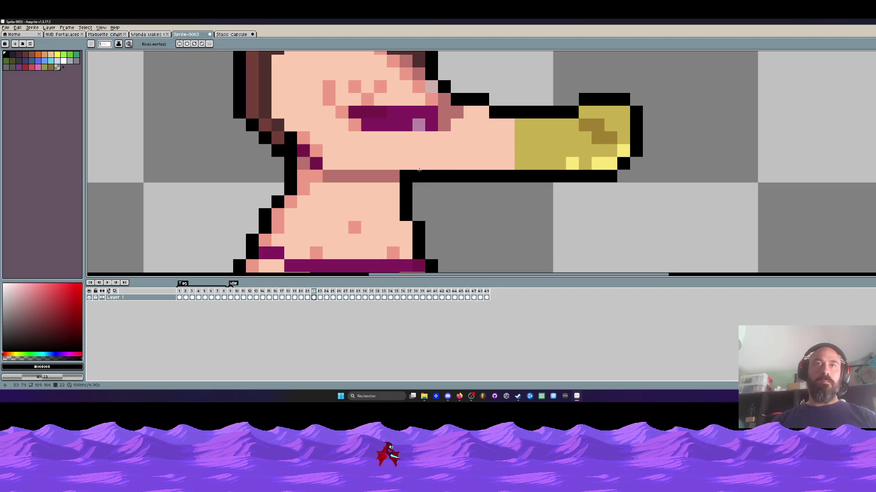
alt+click(406, 123)
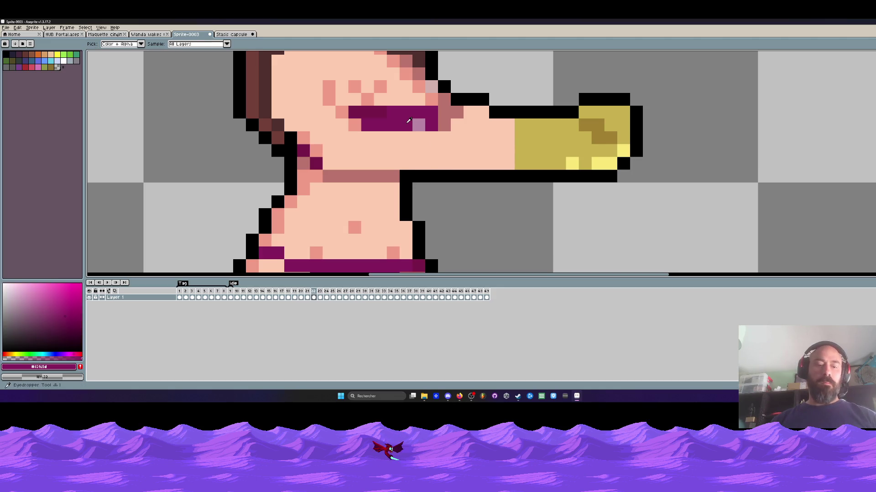
click(414, 124)
Sample the brownish pink near the hair and step back toward frame 19
key(i)
click(423, 73)
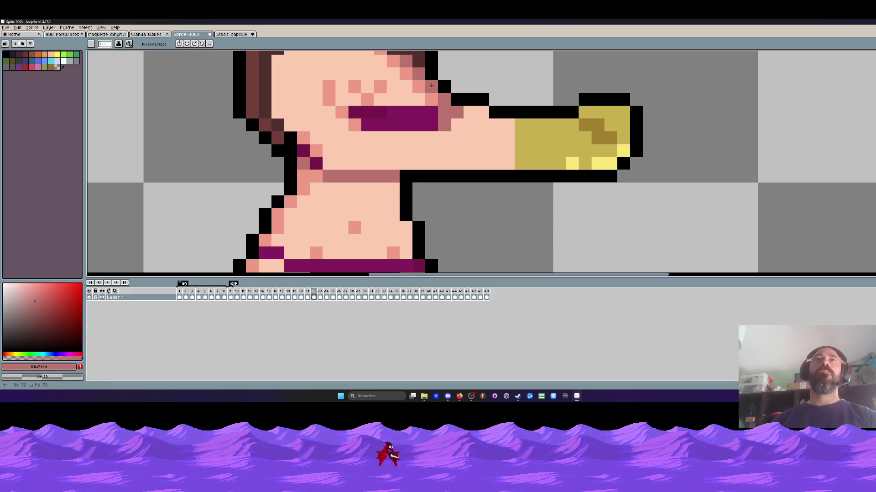
key(comma)
key(comma)
scroll(457, 95, down, 3)
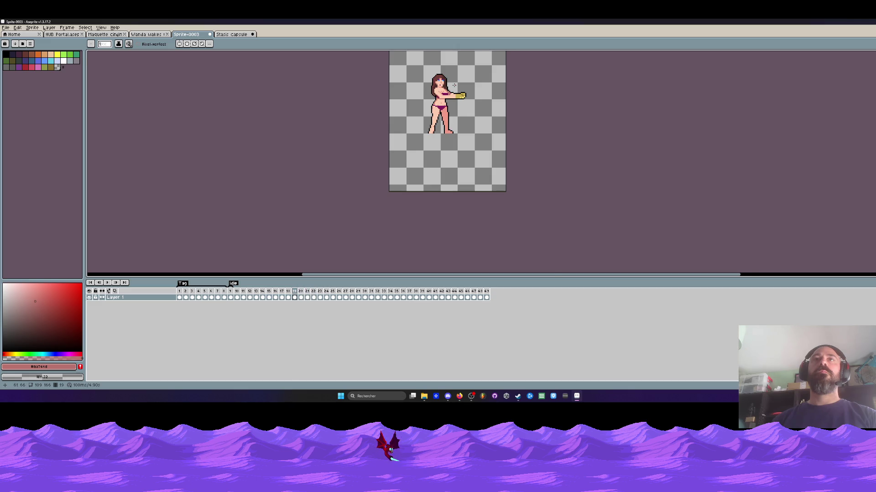
Step back and forth through the arm frames 16–21 to reach frame 23
scroll(454, 85, up, 3)
key(comma)
key(period)
key(period)
key(period)
key(comma)
key(comma)
key(comma)
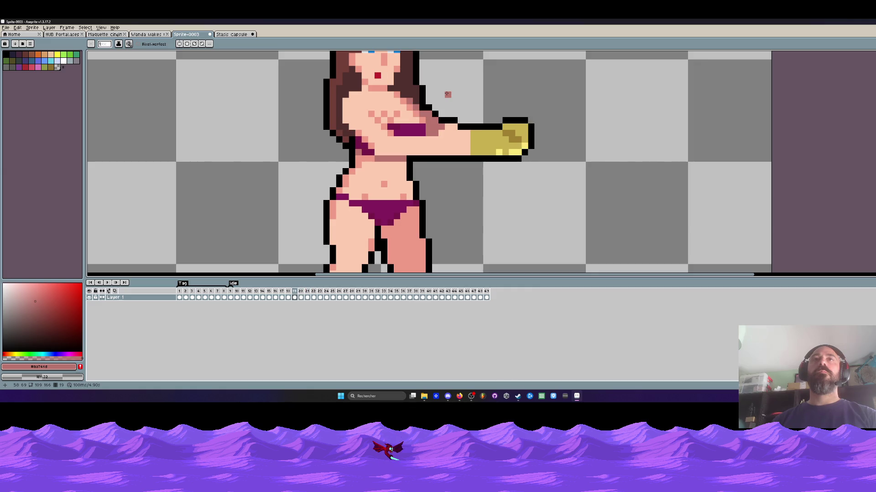
key(period)
key(comma)
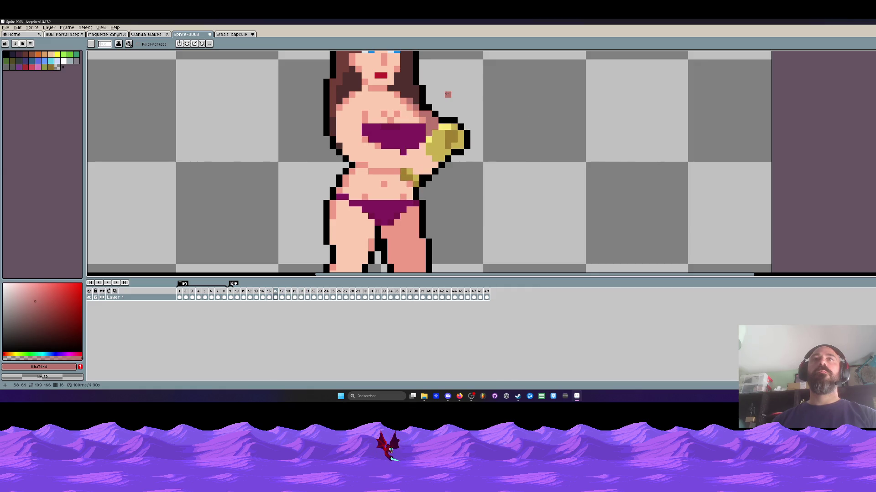
key(period)
key(period)
key(period)
key(period)
key(period)
key(comma)
key(comma)
key(comma)
key(period)
key(period)
key(period)
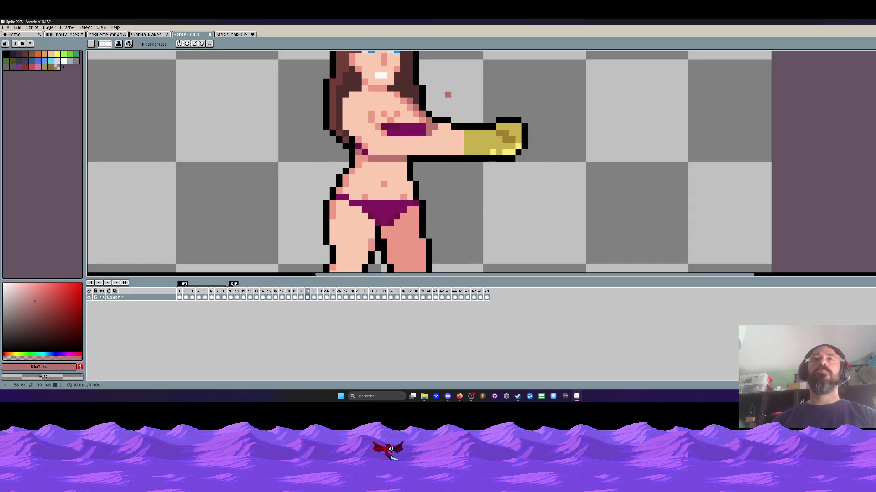
scroll(447, 94, down, 2)
key(period)
key(comma)
Erase the stray black pixel by the hair and both sparkle marks beside the hand
key(period)
scroll(438, 94, up, 3)
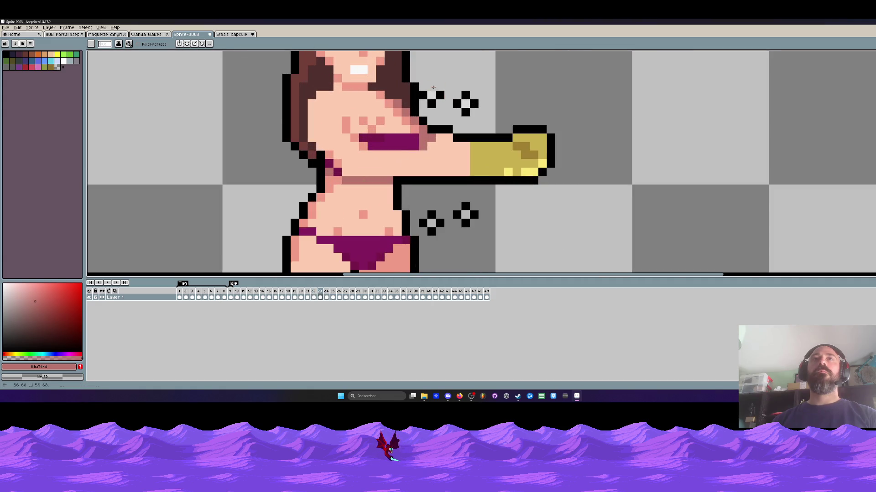
drag(427, 95, 474, 105)
drag(471, 202, 440, 216)
key(period)
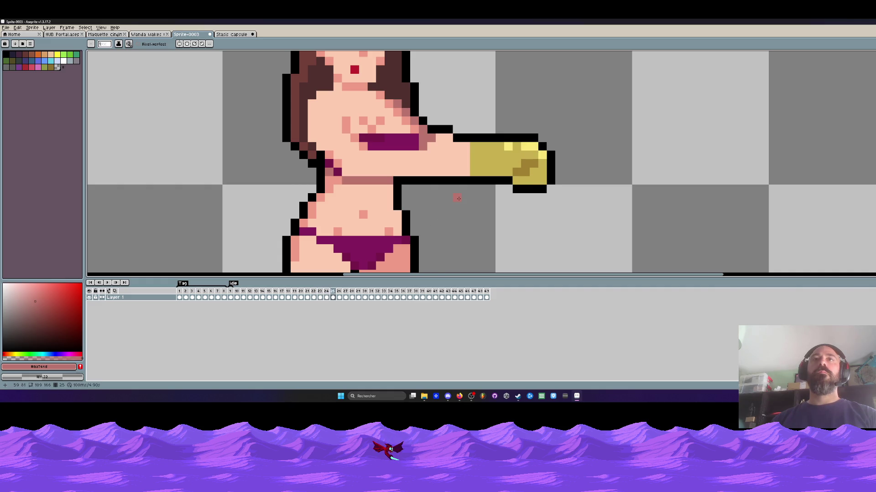
scroll(458, 198, down, 2)
Play the animation to check the cleaned-up frames
key(Return)
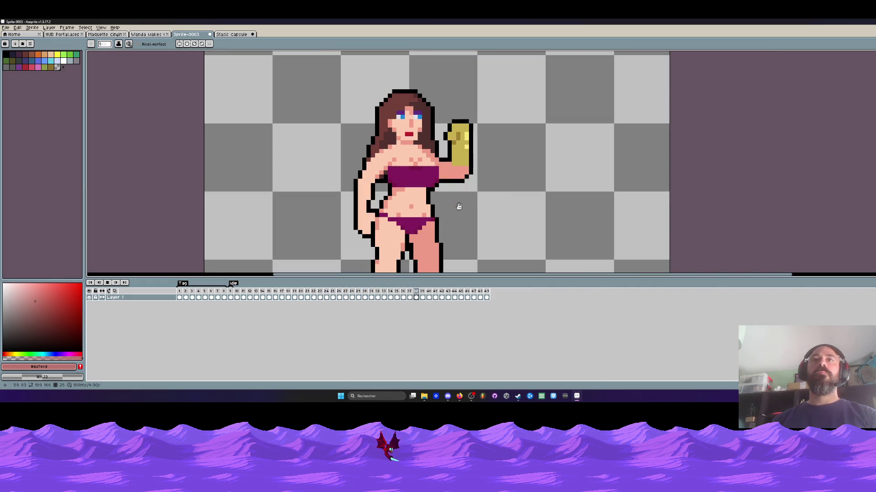
scroll(479, 137, down, 2)
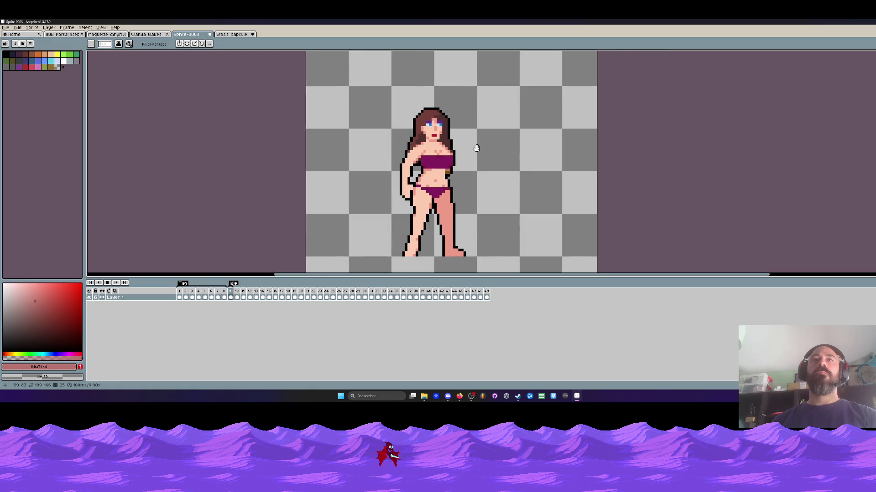
scroll(479, 137, down, 2)
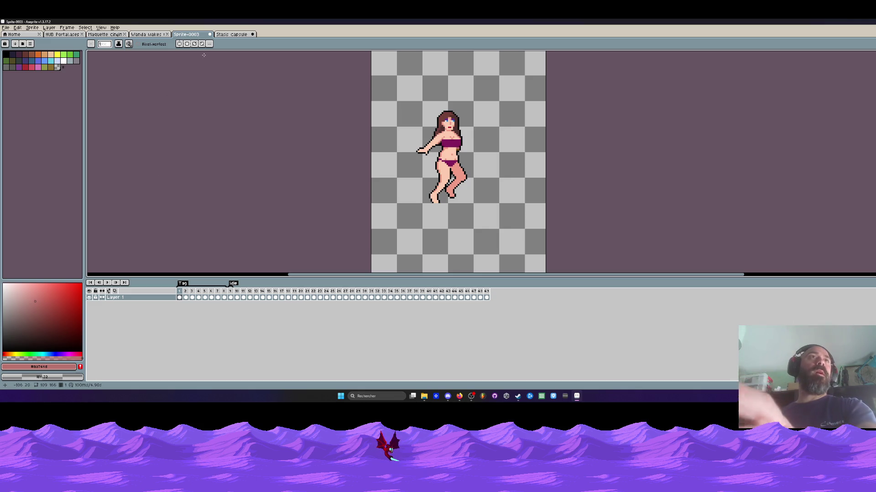
click(5, 28)
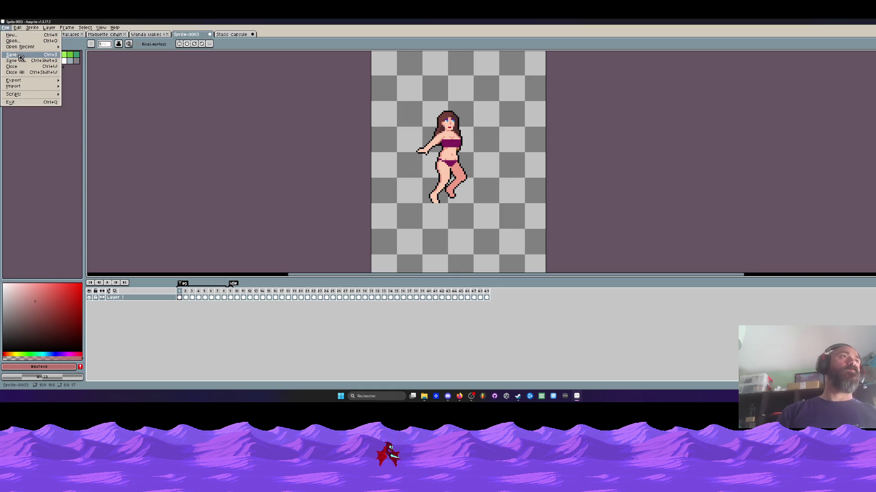
Save the animation to the desktop as 'Anims Wanda bikini' in aseprite format
key(Return)
text(Anims Wanda bikini)
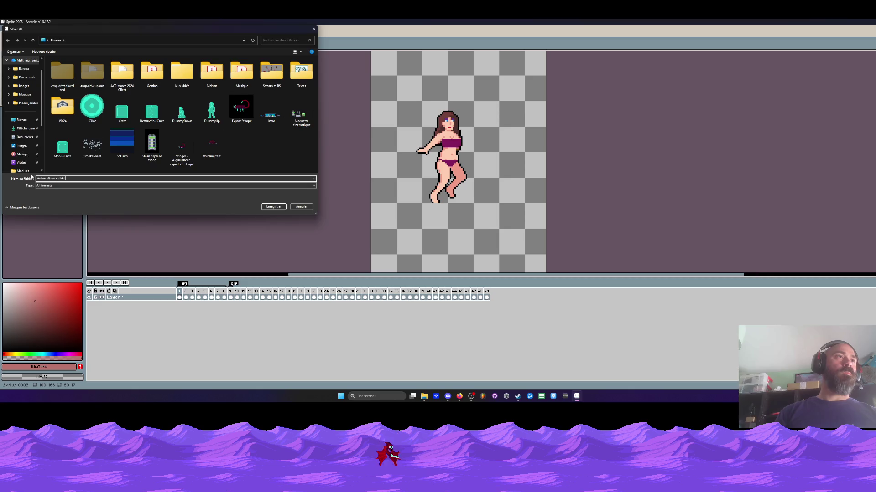
click(45, 186)
click(43, 198)
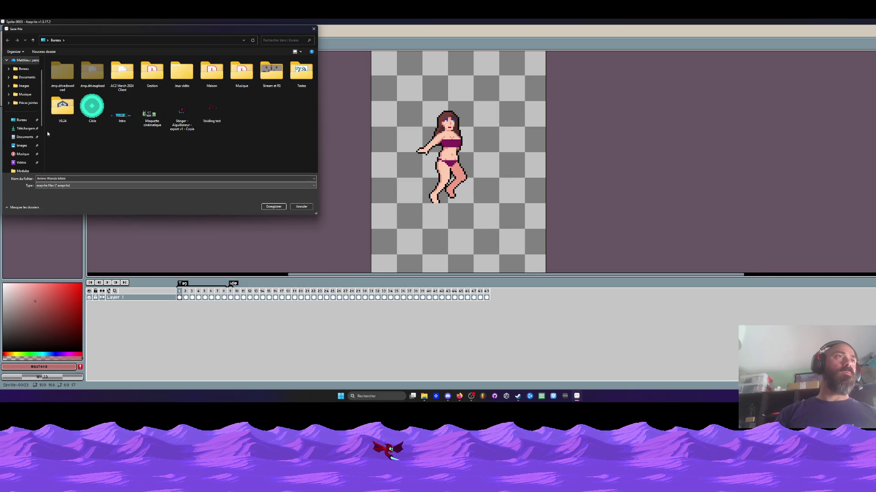
click(273, 206)
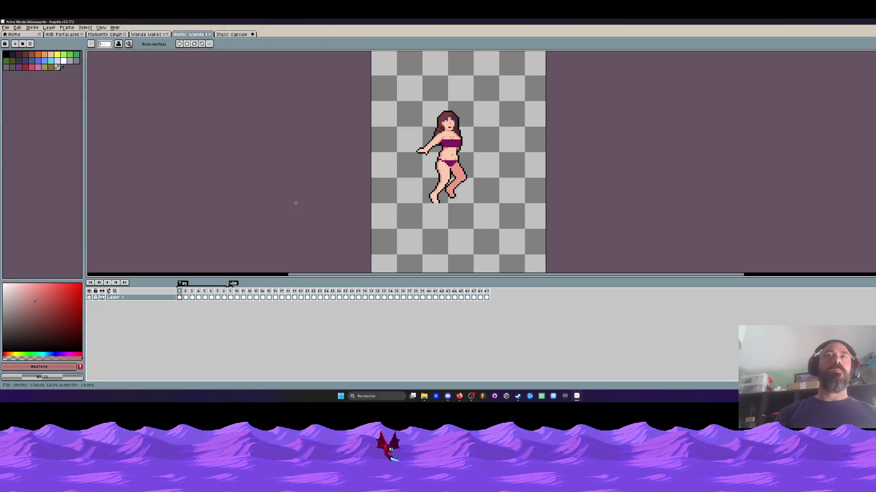
Create an Arm tag over frames 10–44 of the Anims Wanda sheet and rename the first tag to Run
click(234, 35)
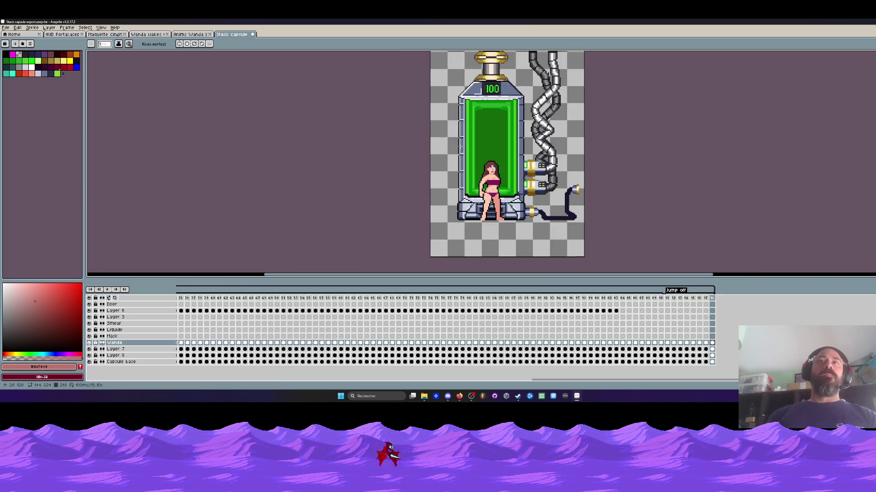
click(191, 35)
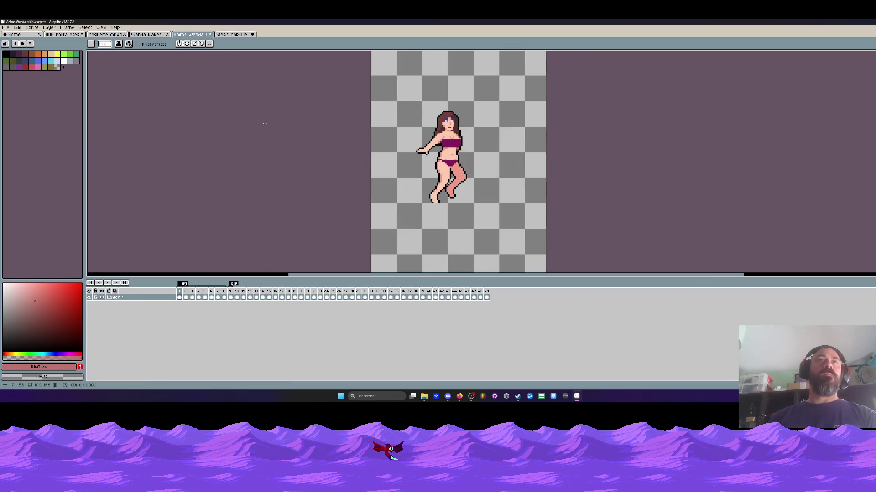
drag(236, 298, 488, 310)
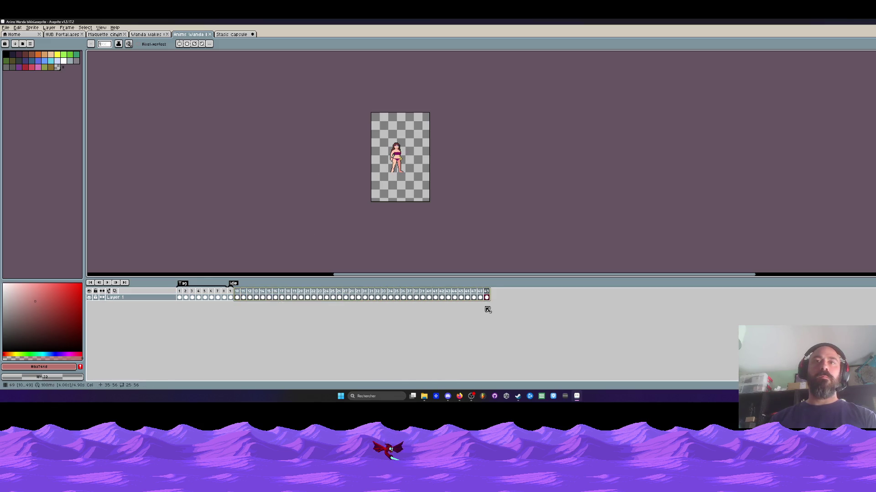
right_click(250, 295)
click(280, 317)
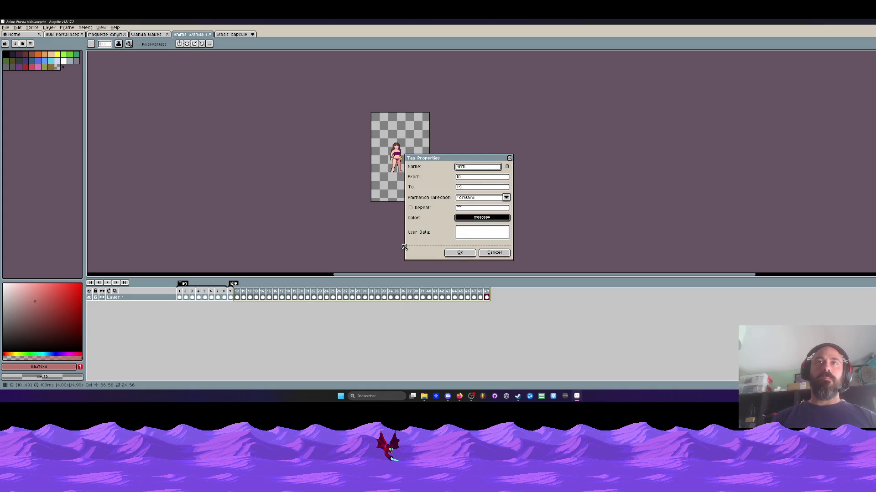
click(460, 252)
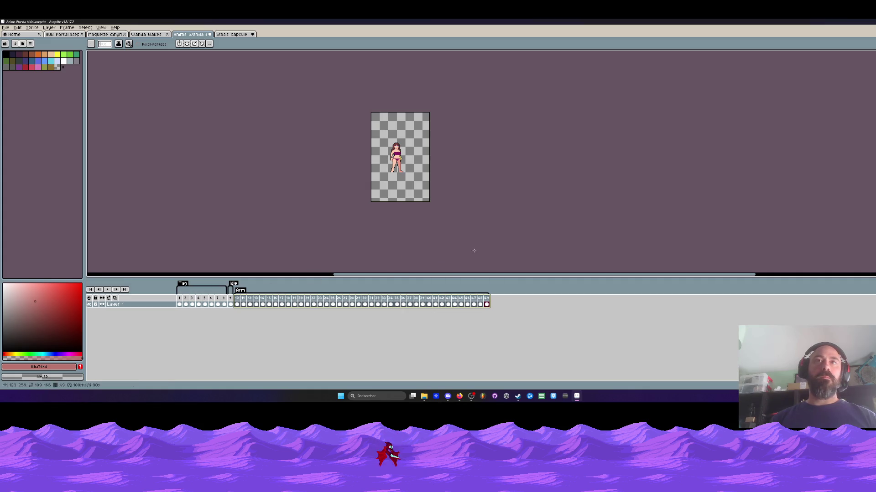
double_click(185, 284)
text(Run)
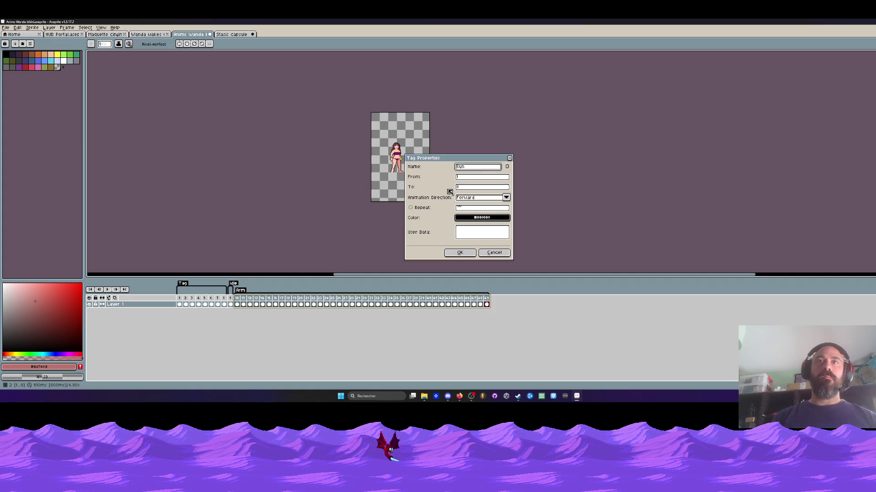
click(460, 252)
Add a new frame after frame 49 and pull the Arm tag's end back to frame 49
click(487, 304)
key(alt+n)
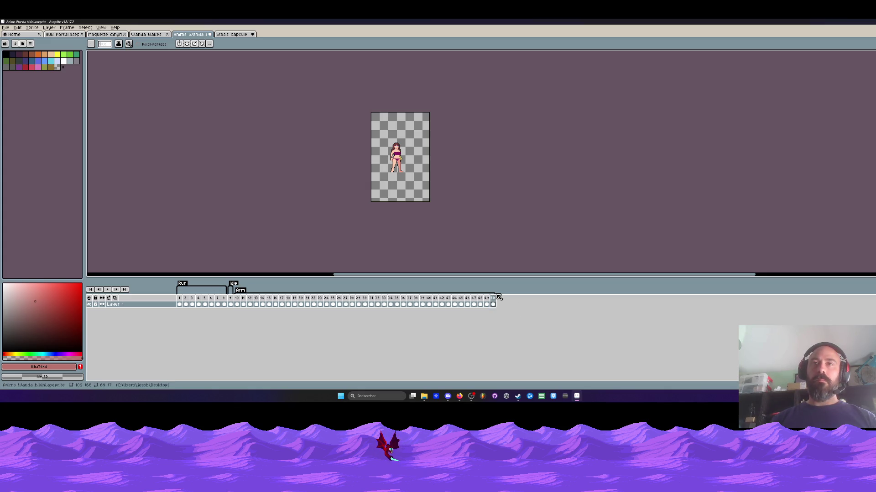
drag(498, 297, 491, 299)
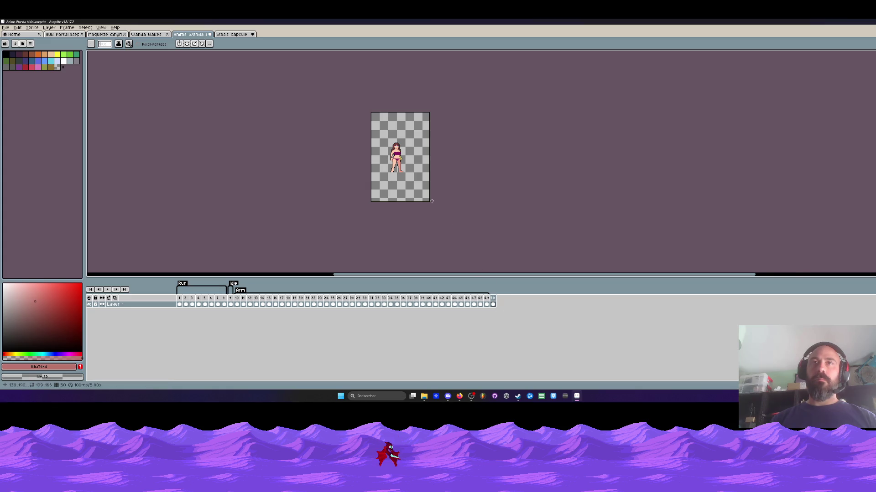
Scrub through the animation from frame 15, then bring up the Stasis capsule sprite
scroll(449, 225, up, 2)
click(269, 304)
drag(243, 303, 420, 307)
click(225, 35)
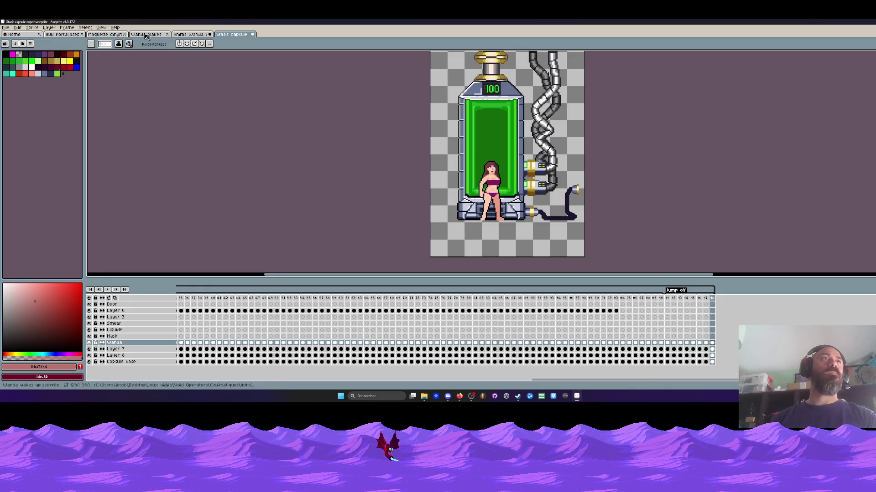
In the Wanda wakes up scene, review frames 91–98 on the Wanda layer and play her animation
click(146, 34)
click(672, 311)
scroll(291, 162, up, 3)
key(Return)
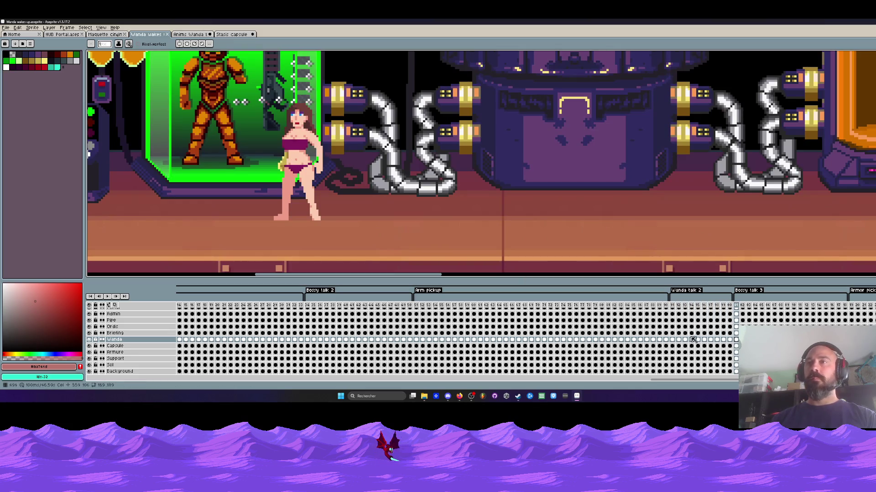
drag(672, 343, 717, 340)
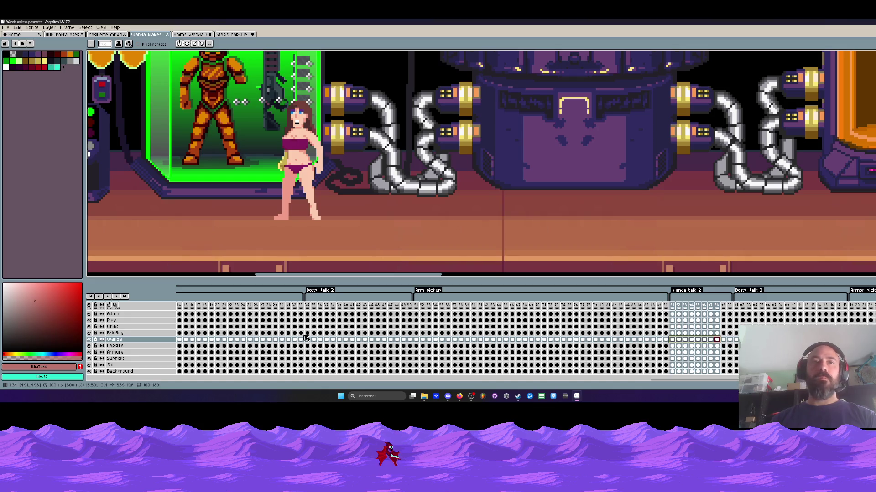
mouse_move(660, 381)
mouse_down()
mouse_move(670, 381)
mouse_move(556, 393)
mouse_move(503, 387)
mouse_up()
click(381, 341)
key(Return)
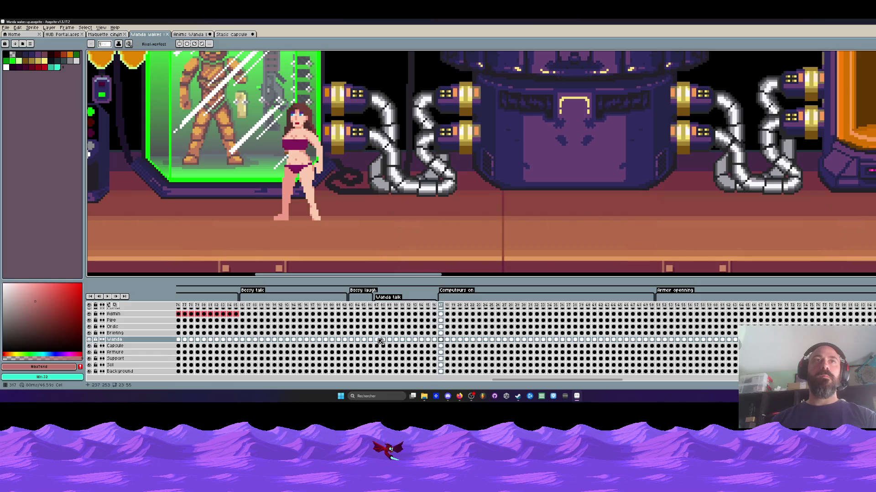
Copy Wanda's talk frames from her layer and return to the Anims Wanda sheet
scroll(479, 374, right, 1)
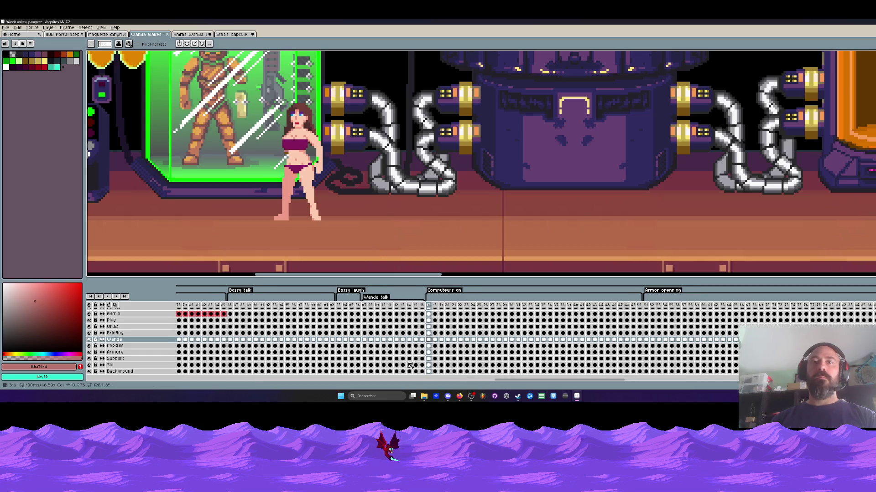
drag(368, 341, 424, 345)
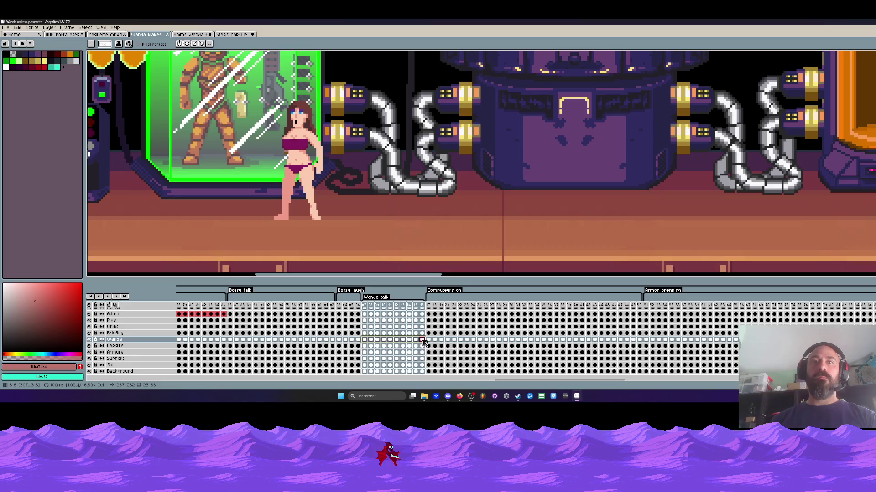
key(ctrl+c)
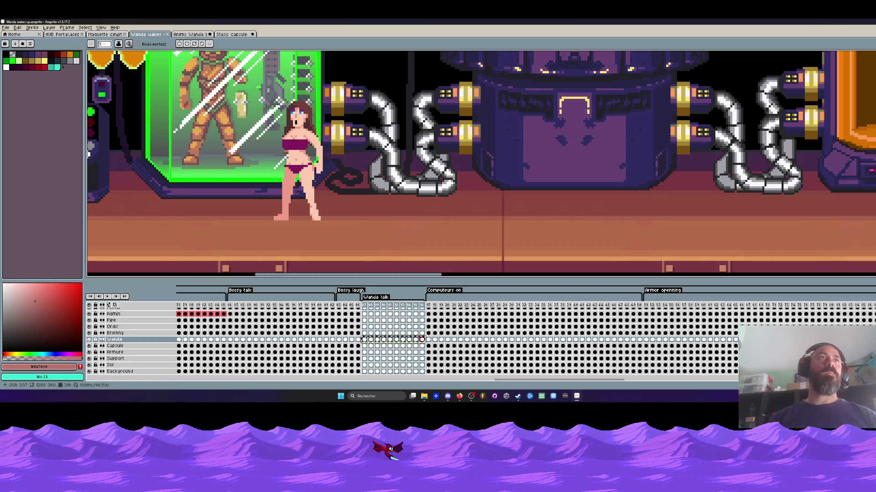
click(205, 35)
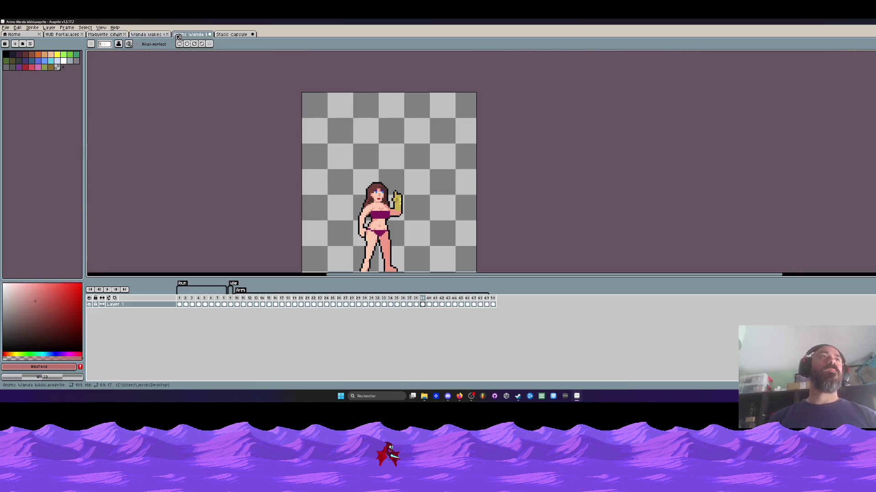
Paste the talk frames after frame 50 and enlarge the canvas to make room
click(493, 305)
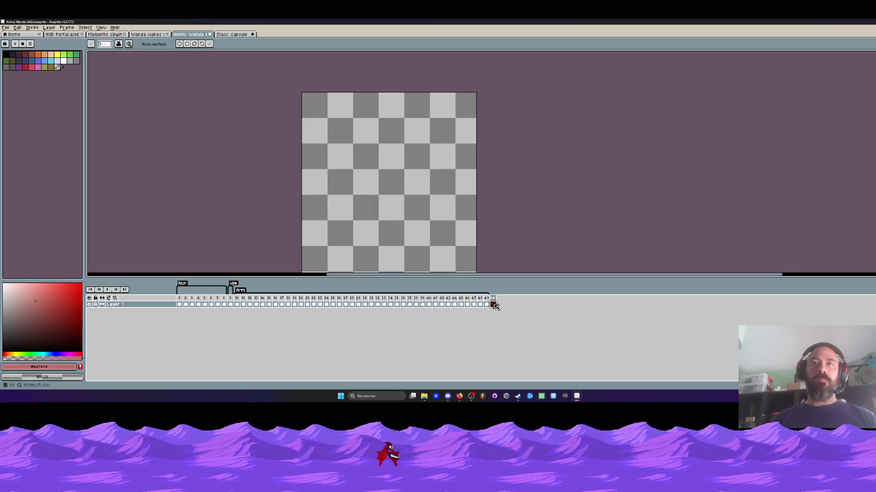
key(ctrl+v)
scroll(420, 137, down, 6)
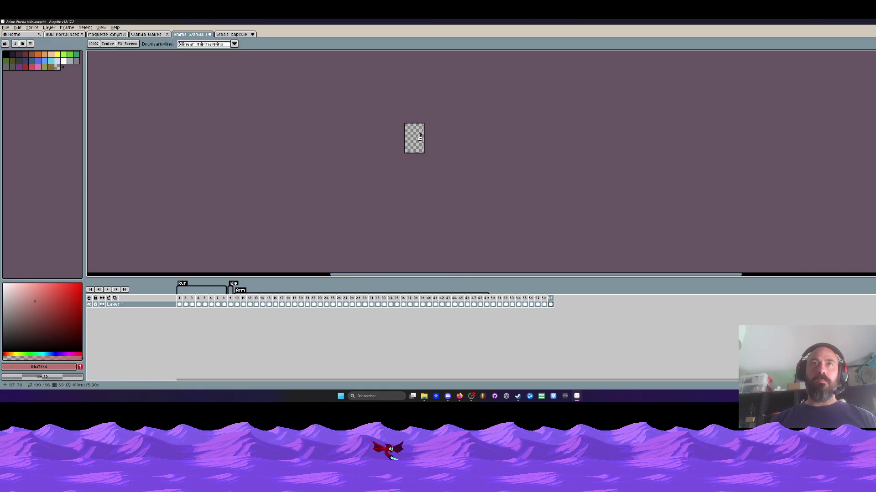
key(ctrl+alt+c)
drag(424, 152, 524, 254)
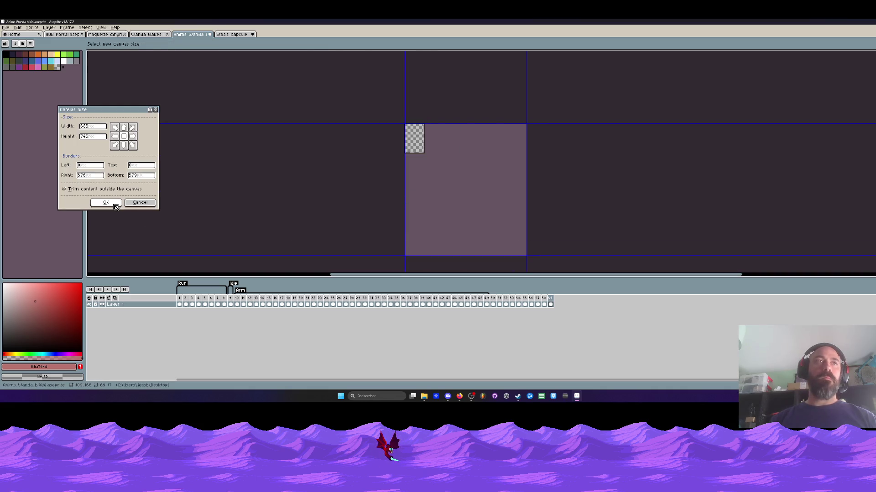
click(102, 205)
Zoom in and nudge the pasted sprites on frames 51–59 into position
key(z)
click(332, 142)
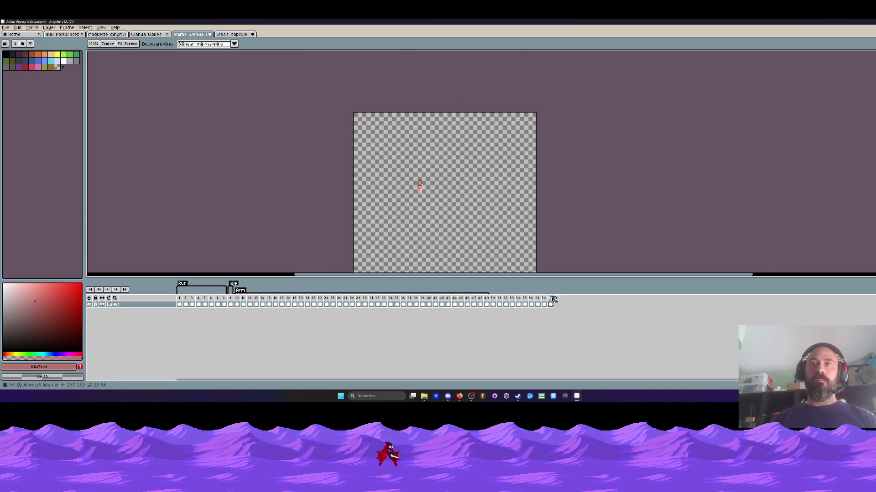
key(m)
drag(550, 304, 499, 306)
key(ctrl+t)
scroll(365, 136, up, 5)
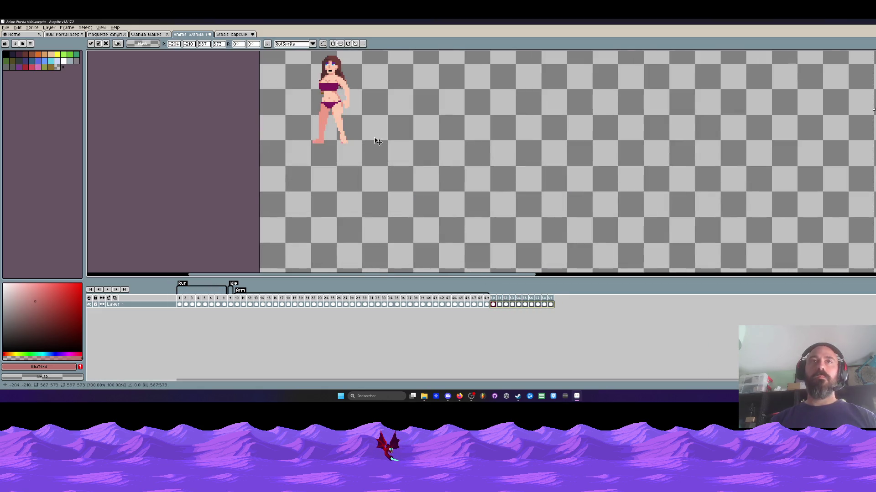
drag(351, 118, 364, 117)
scroll(292, 130, down, 3)
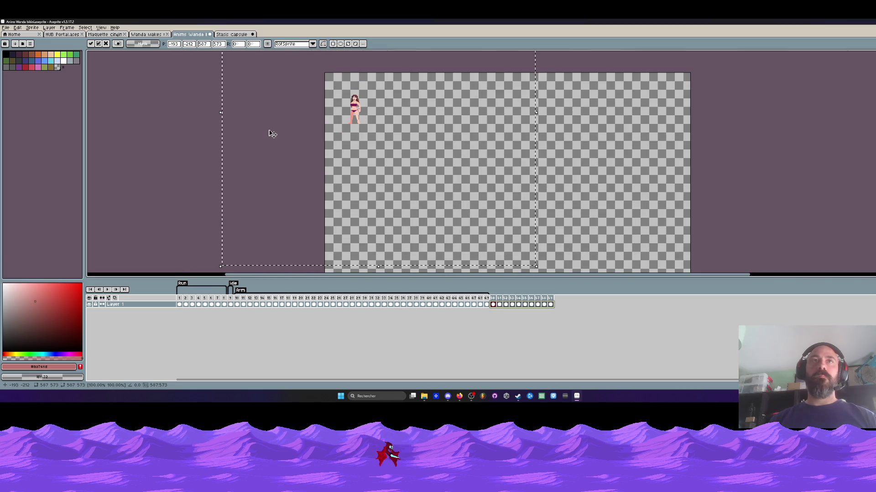
key(Return)
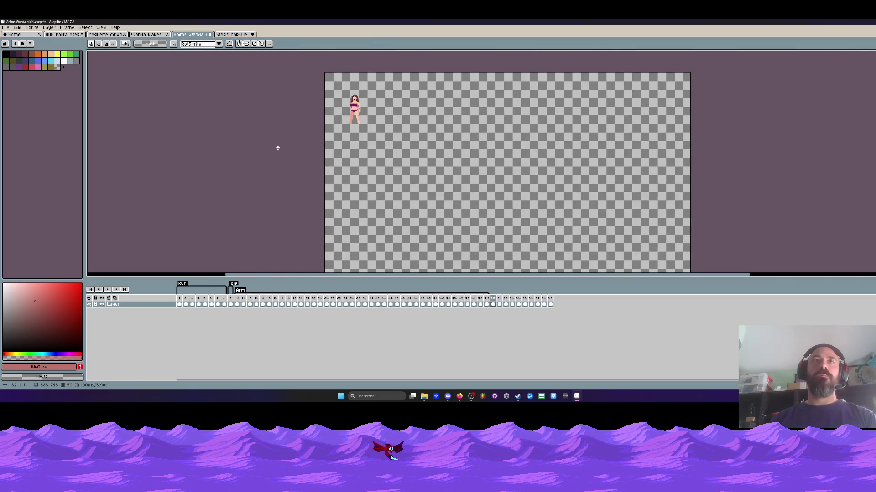
Move the talk sprites on frames 50–59 left and down to align with the others
drag(550, 304, 492, 304)
scroll(370, 126, up, 1)
drag(338, 104, 327, 123)
key(Return)
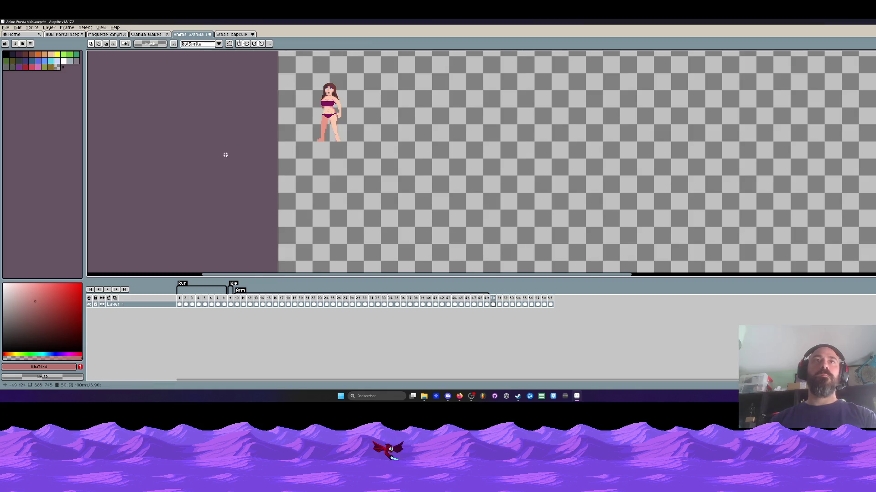
scroll(241, 155, down, 1)
scroll(499, 233, down, 1)
mouse_move(563, 169)
mouse_down()
mouse_move(549, 96)
mouse_move(577, 64)
mouse_move(578, 88)
mouse_up()
Shrink the canvas tightly around the sprite to 96x128
key(ctrl+alt+c)
scroll(557, 266, down, 1)
mouse_move(557, 264)
mouse_down()
mouse_move(433, 134)
mouse_move(412, 134)
mouse_move(440, 135)
mouse_move(429, 140)
mouse_up()
scroll(446, 153, up, 2)
scroll(445, 153, up, 2)
scroll(433, 133, up, 2)
drag(439, 131, 443, 131)
click(106, 202)
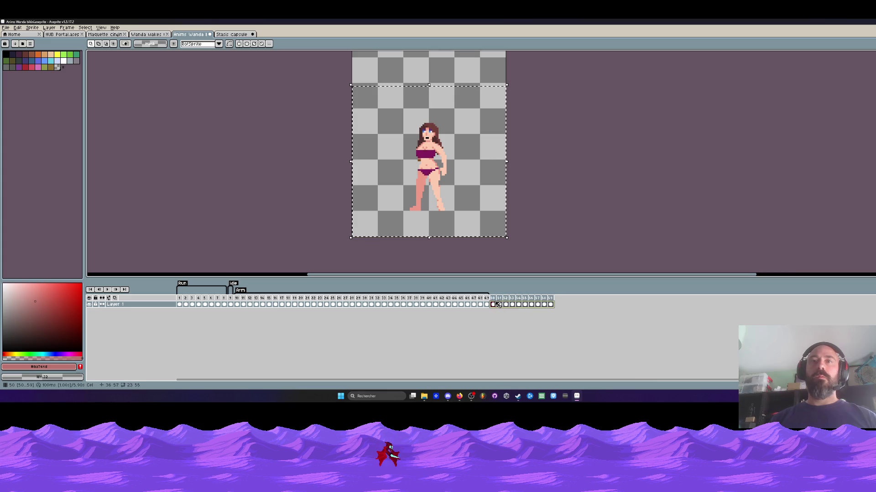
click(468, 259)
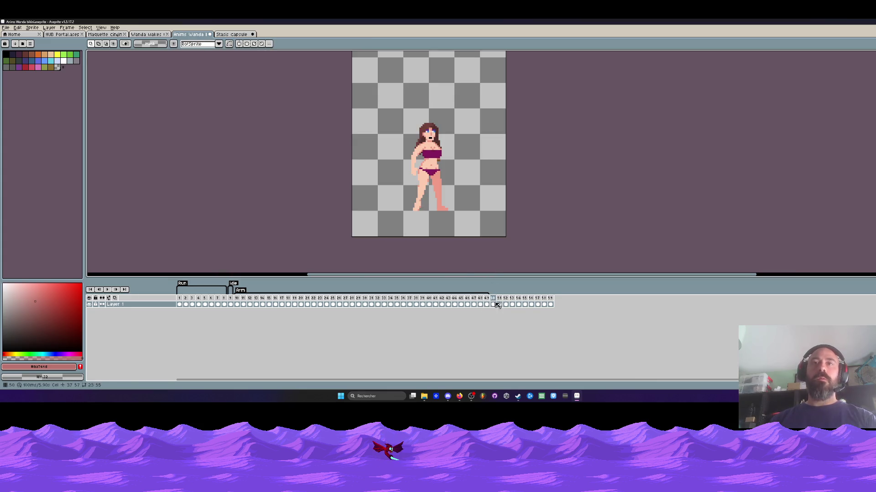
Move frames 58–59 to before frame 54, undoing an accidentally added empty frame
key(ctrl+a)
mouse_move(550, 305)
mouse_down()
mouse_move(497, 301)
mouse_move(566, 308)
mouse_up()
mouse_move(500, 298)
mouse_down()
mouse_move(527, 307)
mouse_move(493, 299)
mouse_move(551, 302)
mouse_up()
right_click(550, 303)
click(583, 322)
key(ctrl+z)
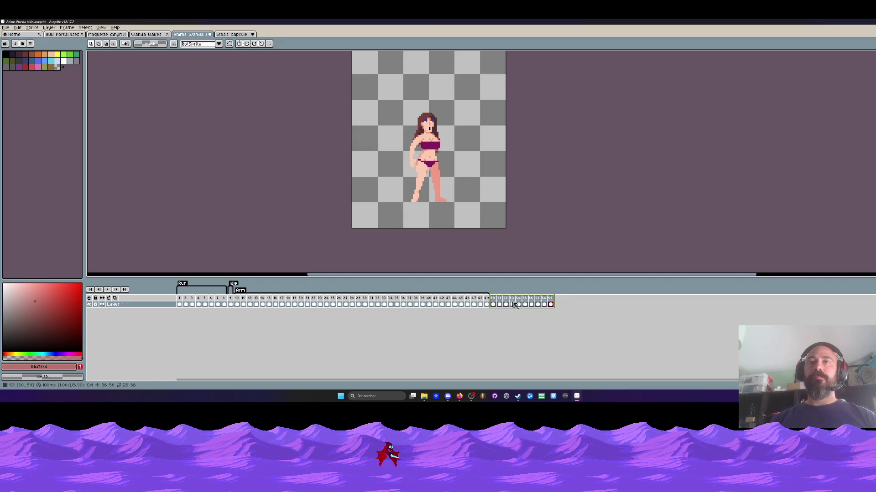
Tag frames 50–59 as Talk
right_click(499, 299)
click(525, 326)
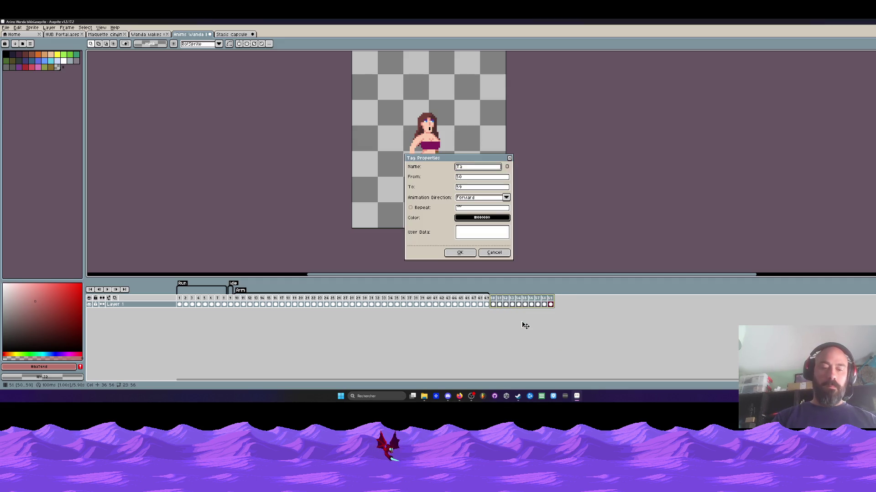
click(471, 256)
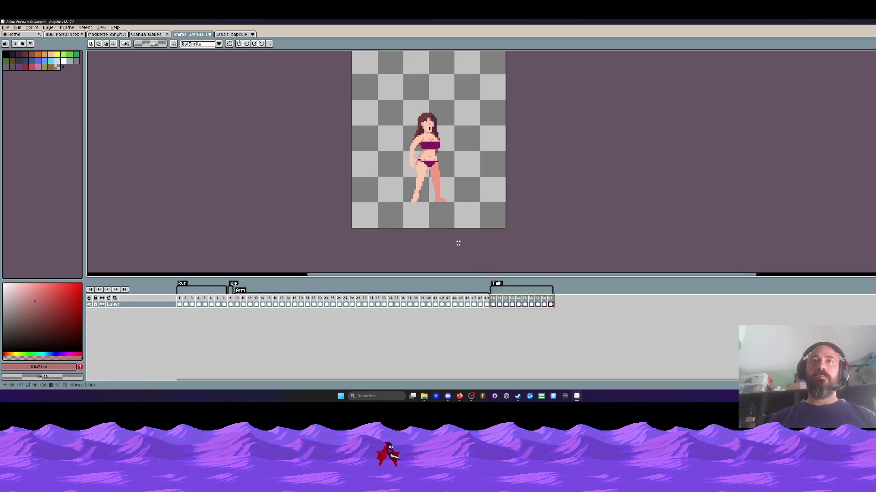
scroll(457, 244, down, 1)
drag(358, 137, 574, 222)
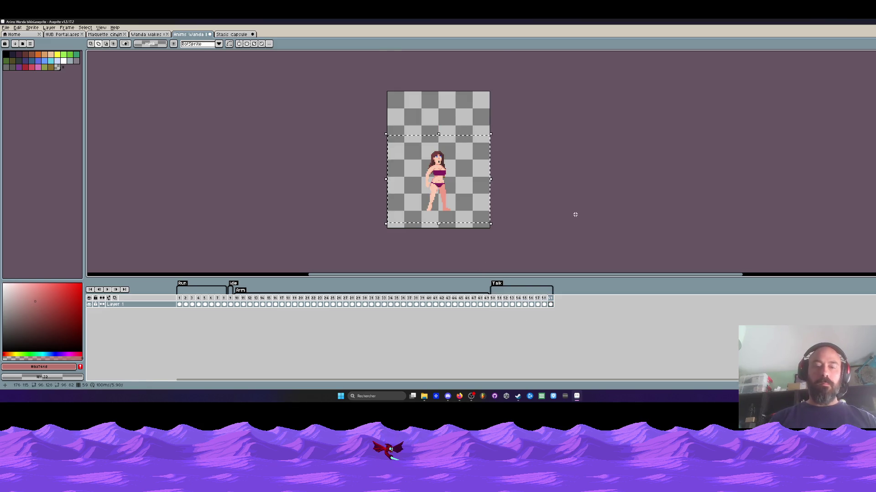
Apply an outline effect with a changed colour to the selection, then deselect
key(shift+o)
click(159, 107)
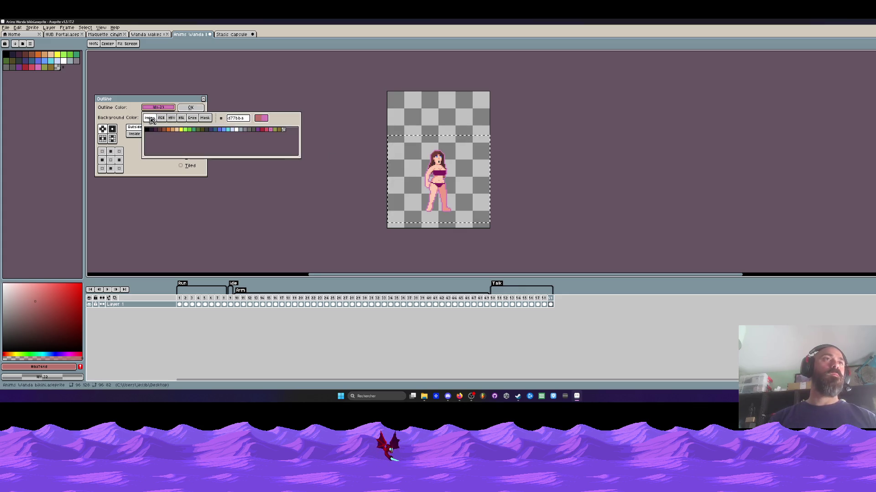
click(191, 108)
key(ctrl+d)
Select the lower canvas area below the sprite's feet across frames 50–58
scroll(432, 213, up, 3)
drag(398, 191, 555, 233)
drag(550, 304, 497, 306)
scroll(473, 177, down, 3)
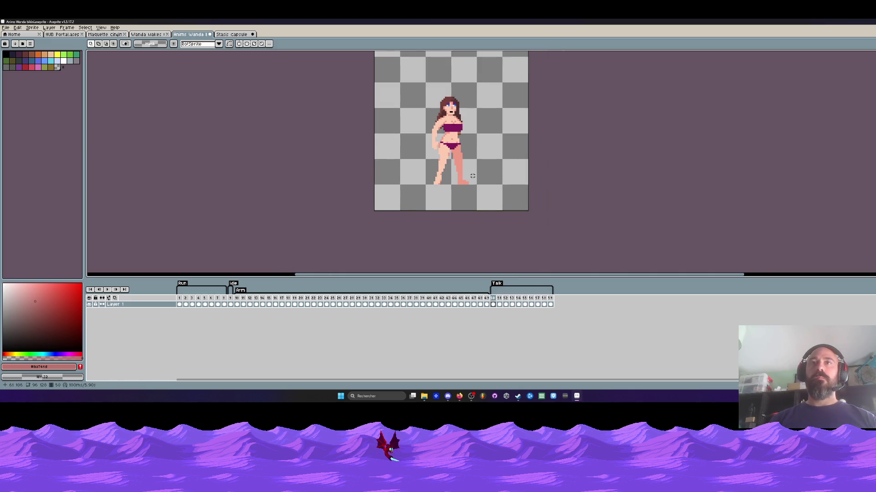
drag(395, 87, 513, 203)
drag(544, 305, 496, 307)
Apply a black outline to the talk frames and clear the selection
key(shift+o)
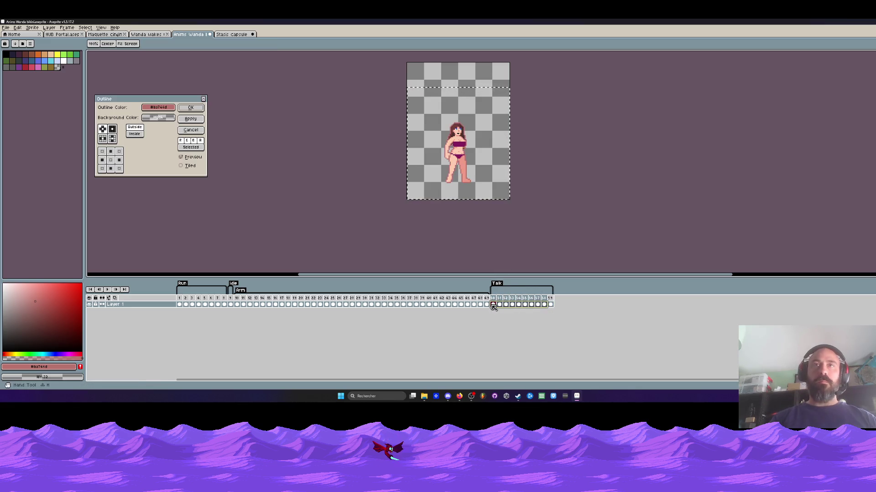
click(153, 108)
click(270, 129)
click(154, 110)
click(147, 129)
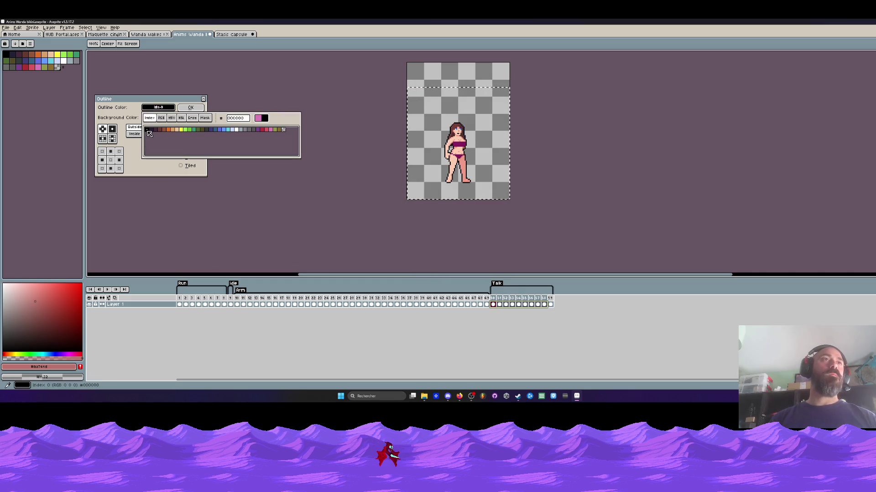
click(190, 108)
click(491, 215)
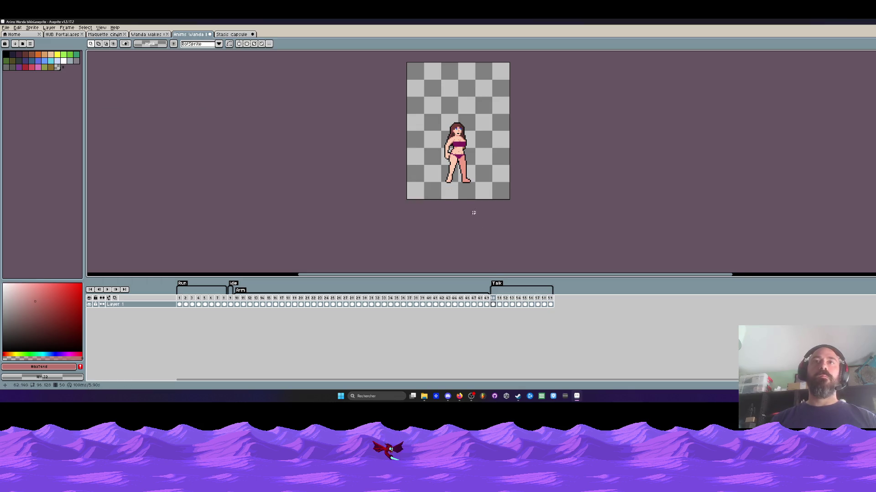
Select the area below the sprite's feet on frames 50–59
scroll(479, 213, up, 3)
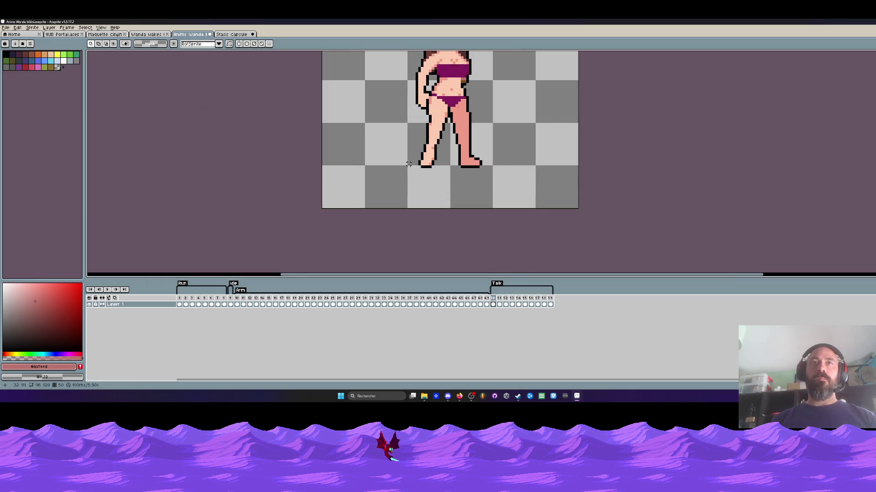
scroll(409, 168, up, 2)
drag(402, 163, 596, 221)
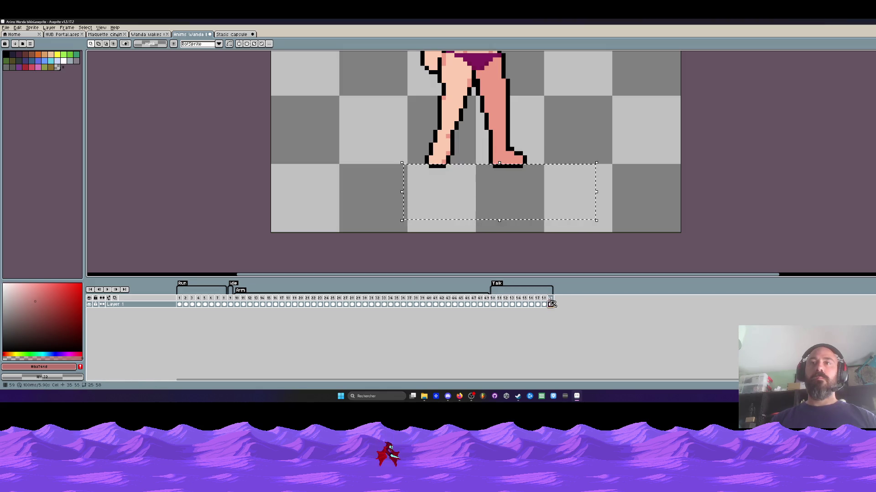
drag(550, 305, 495, 310)
Zoom out, play the Wanda animation, stop on the idle pose, and switch to Stasis capsule
key(minus)
key(minus)
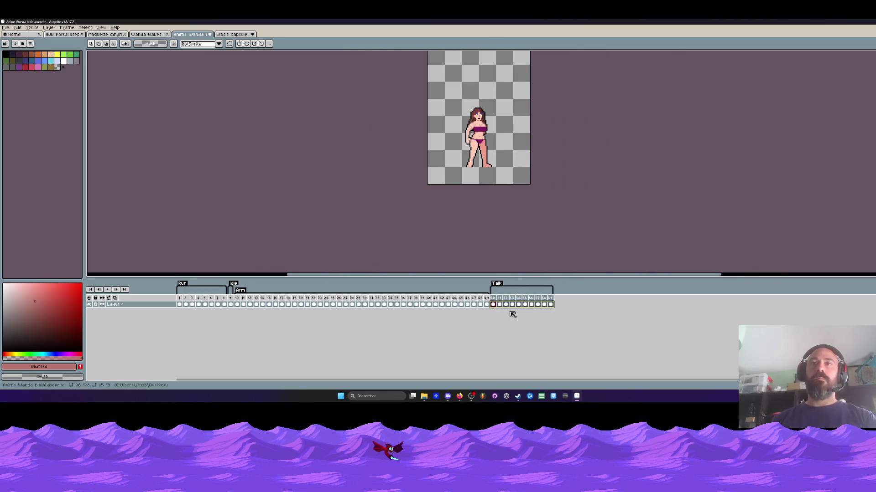
key(Return)
scroll(489, 117, up, 1)
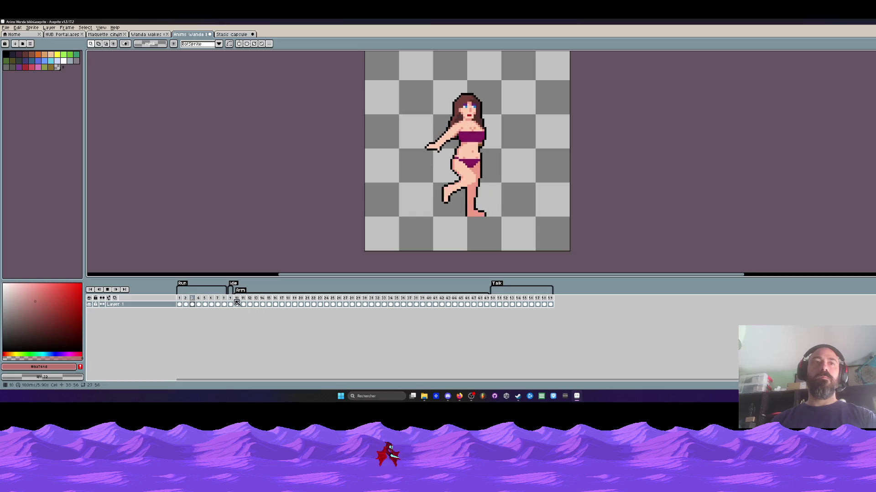
key(Return)
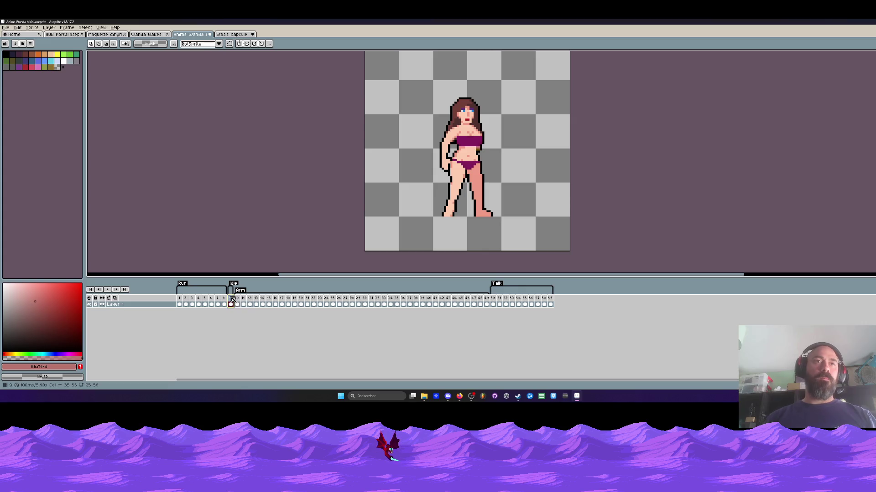
scroll(474, 113, down, 1)
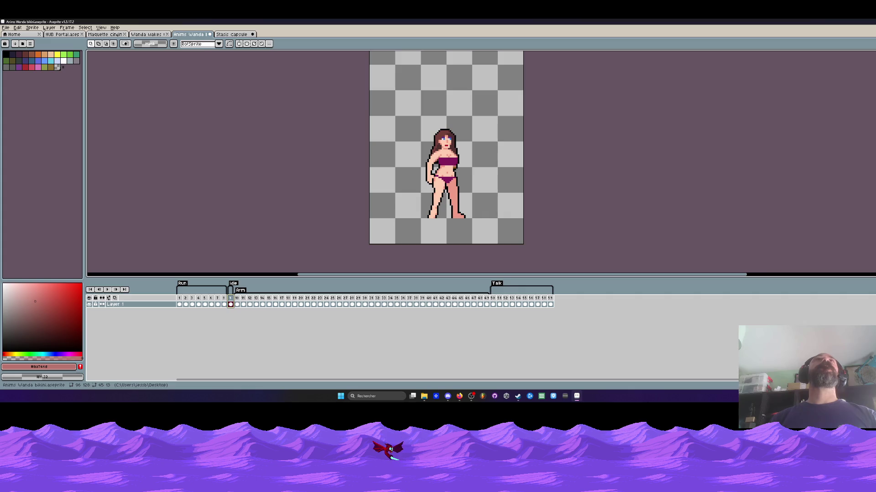
key(ctrl+Tab)
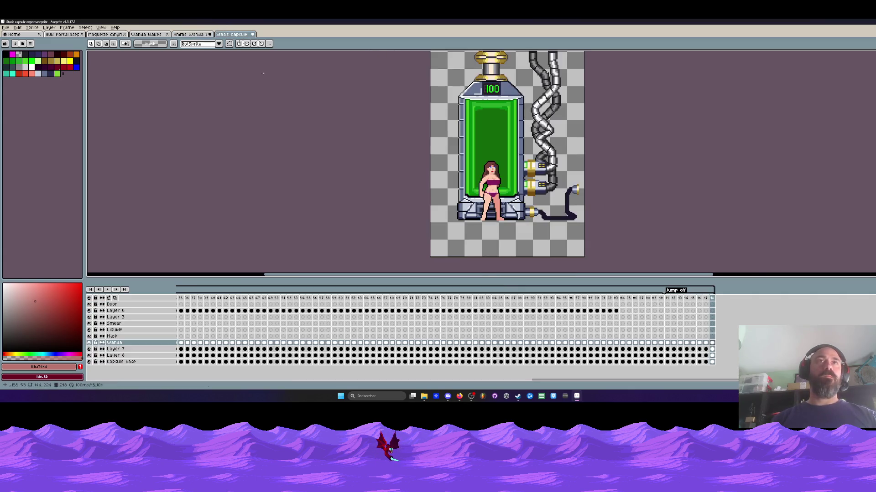
In Wanda wakes up, select frames 31–60 and toggle the Wanda layer's visibility to compare
key(ctrl+shift+Tab)
key(ctrl+shift+Tab)
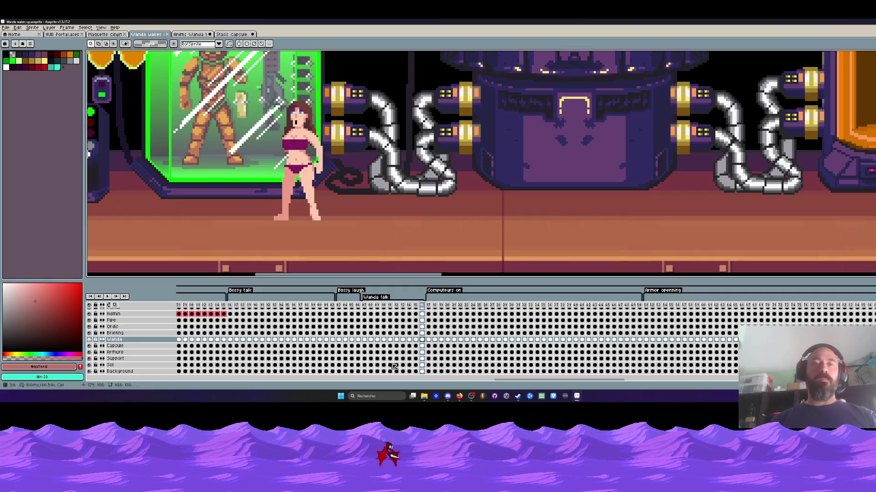
scroll(553, 384, right, 10)
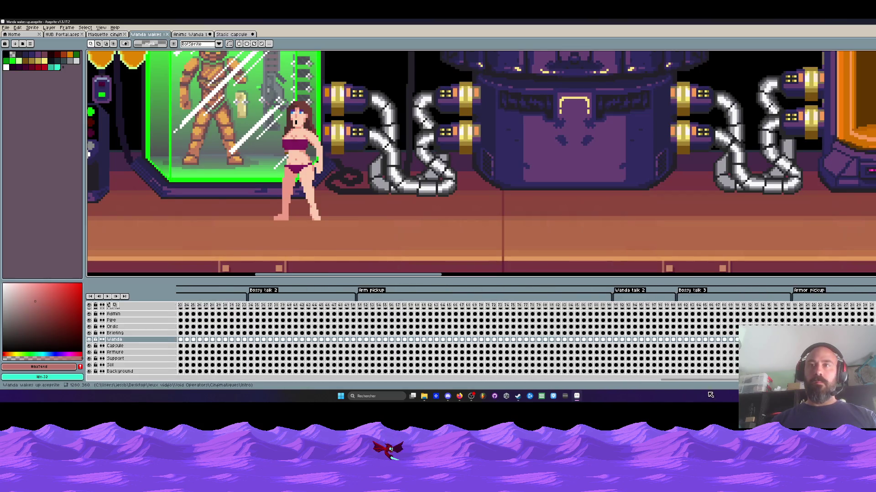
mouse_move(453, 305)
mouse_down()
mouse_move(456, 314)
mouse_move(557, 315)
mouse_move(287, 320)
mouse_move(500, 322)
mouse_move(325, 324)
mouse_move(464, 328)
mouse_up()
click(461, 340)
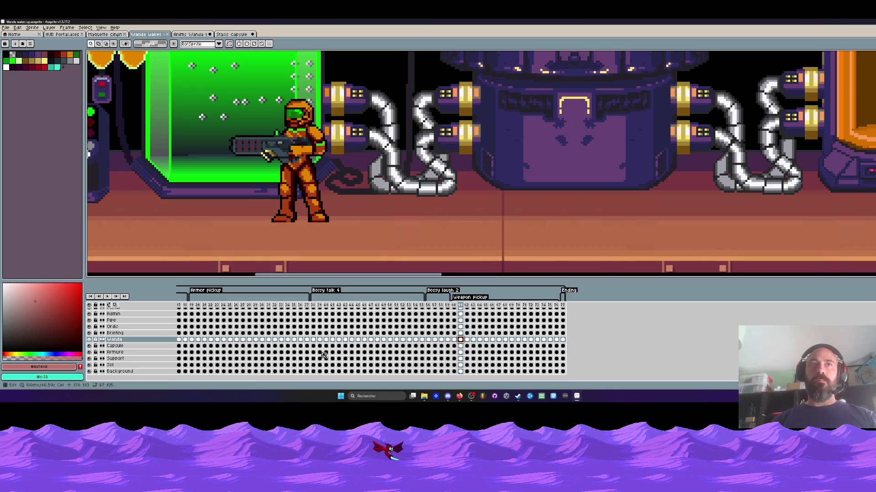
click(89, 340)
click(89, 339)
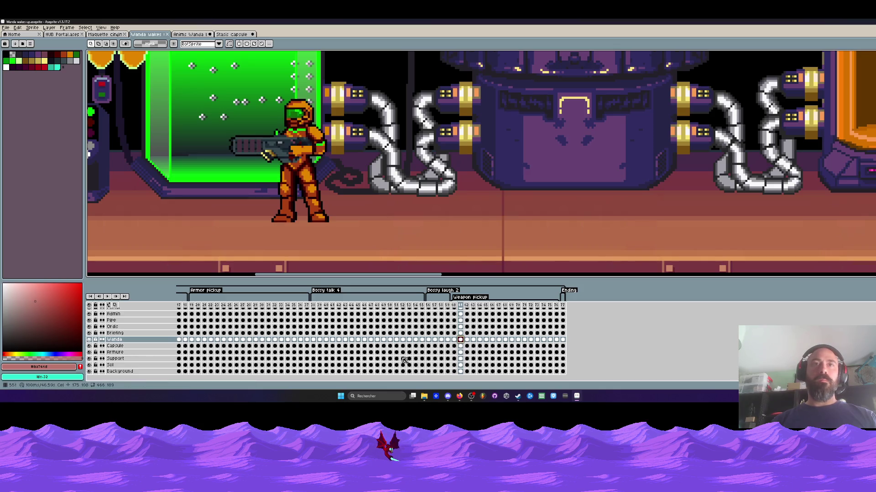
Inspect Wanda and Capsule cels at frames 38–55 and 19–20, then return to Anims Wanda bikini frame 59
drag(313, 340, 422, 345)
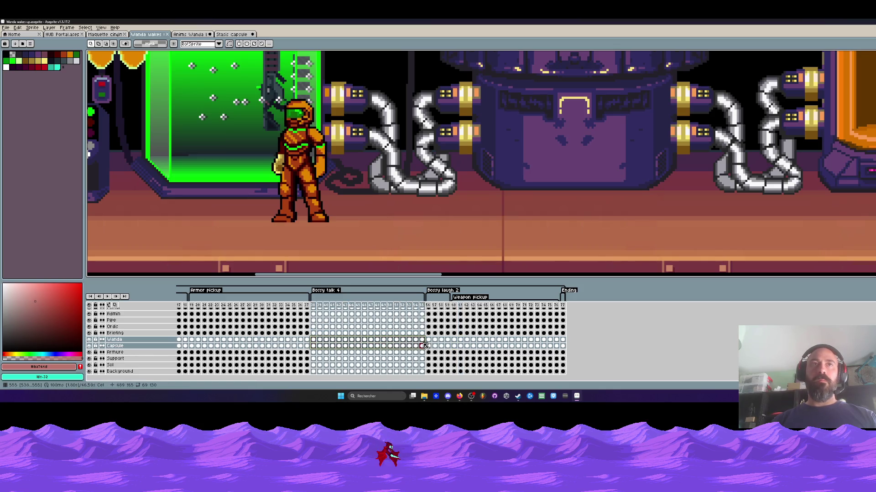
scroll(514, 362, left, 10)
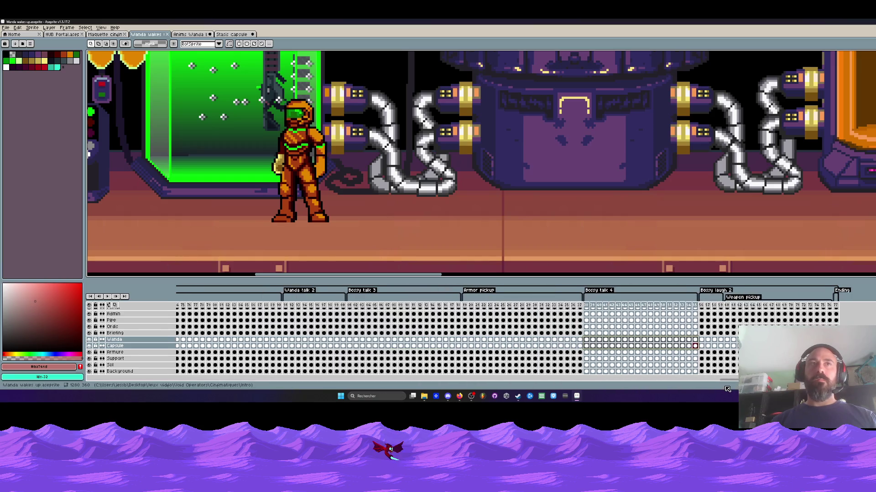
click(469, 347)
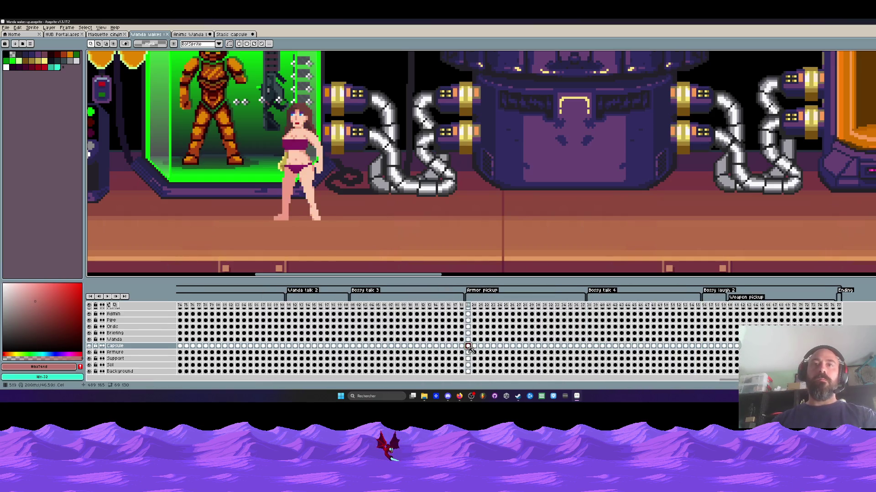
key(Right)
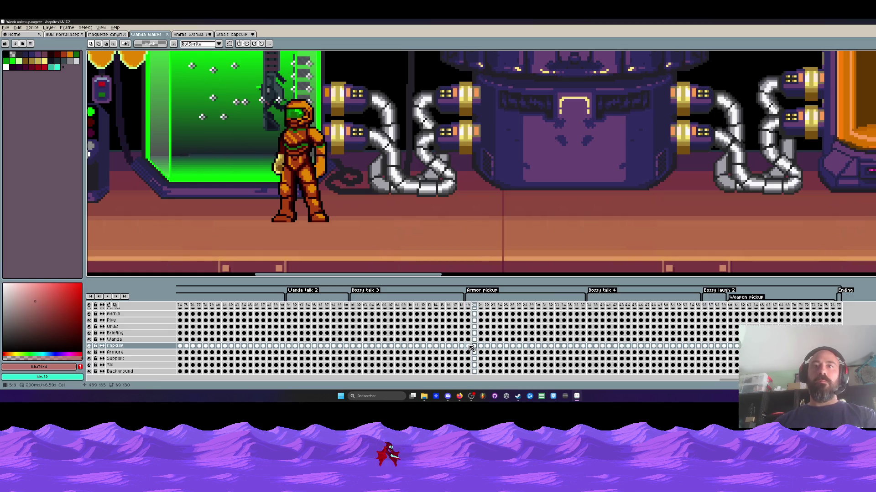
mouse_move(479, 340)
mouse_down()
mouse_move(471, 341)
mouse_move(635, 341)
mouse_move(474, 342)
mouse_move(584, 345)
mouse_up()
click(475, 340)
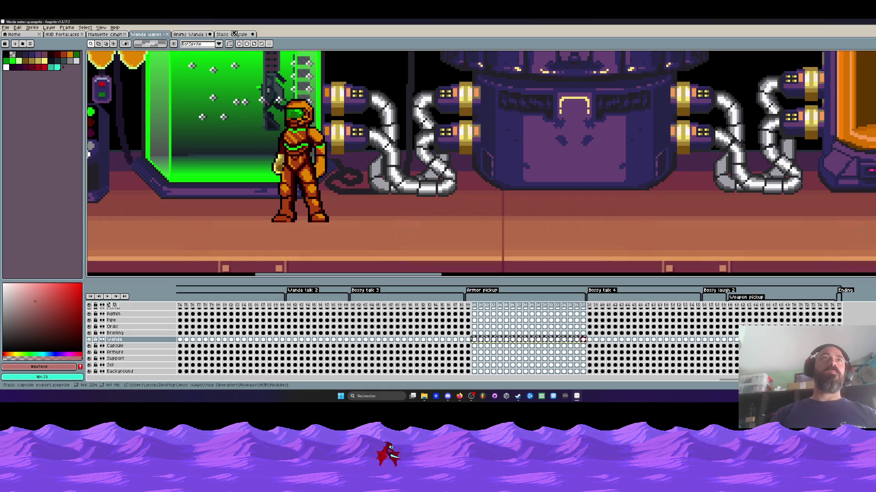
click(194, 35)
click(549, 305)
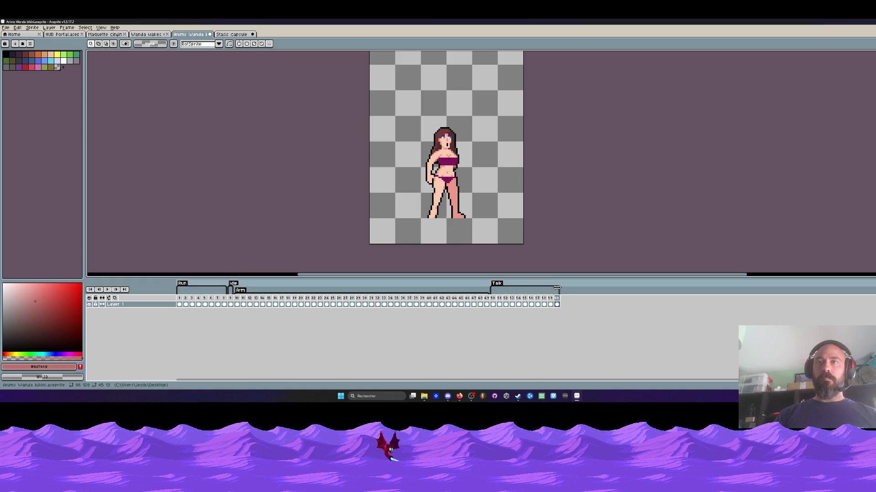
From empty frame 60, resize the canvas to 1311x963
click(556, 304)
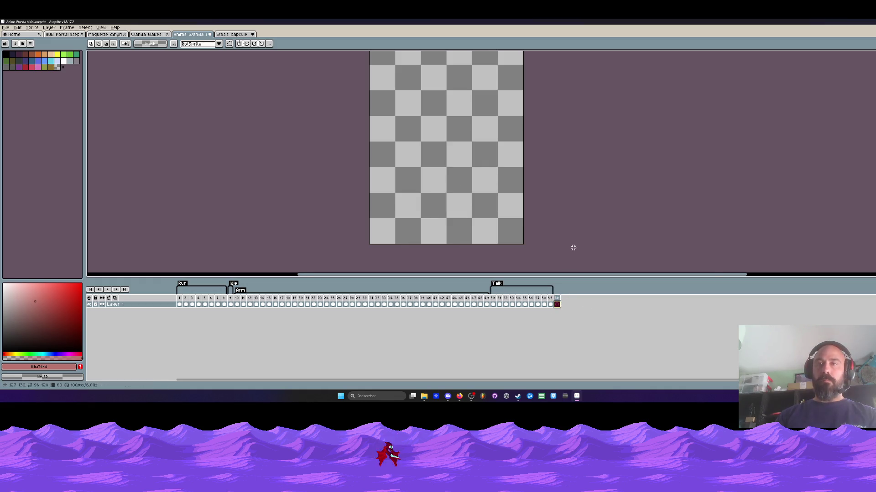
scroll(565, 223, down, 5)
key(ctrl+alt+c)
drag(524, 229, 643, 313)
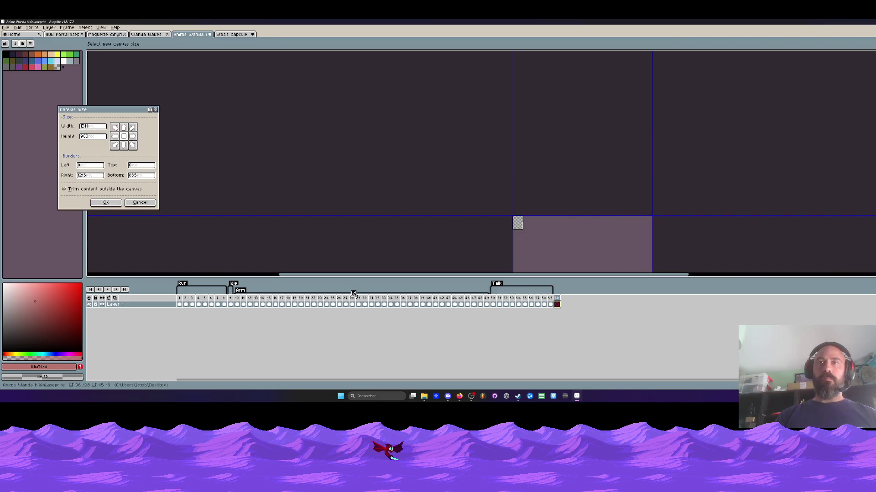
click(110, 203)
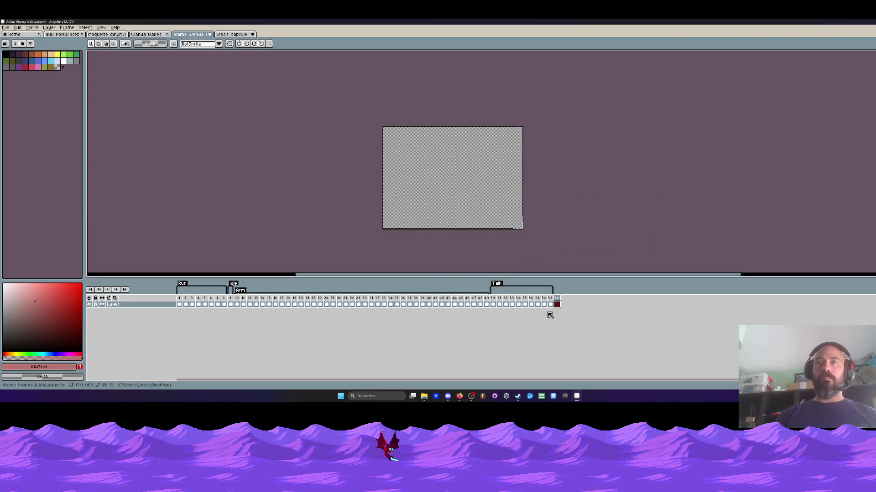
Paste the armored-suit frames after frame 60 and shift frames 60–77 slightly left and down
key(ctrl+v)
scroll(407, 187, up, 5)
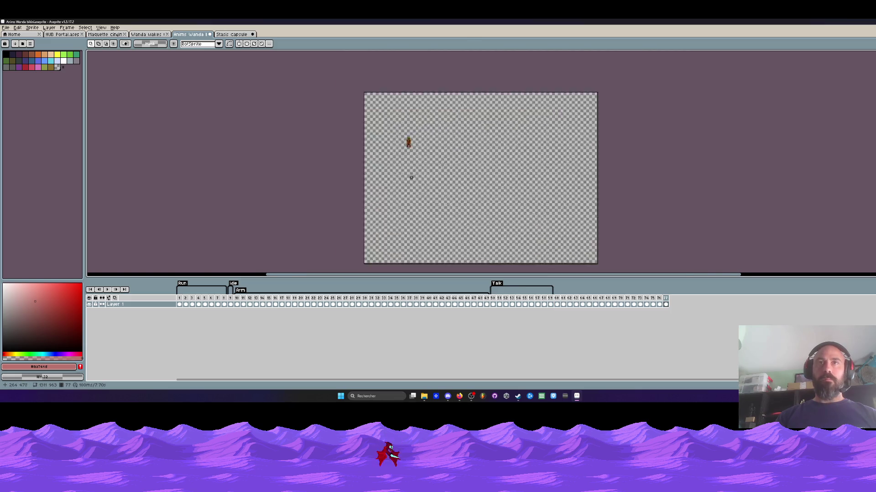
scroll(418, 191, down, 3)
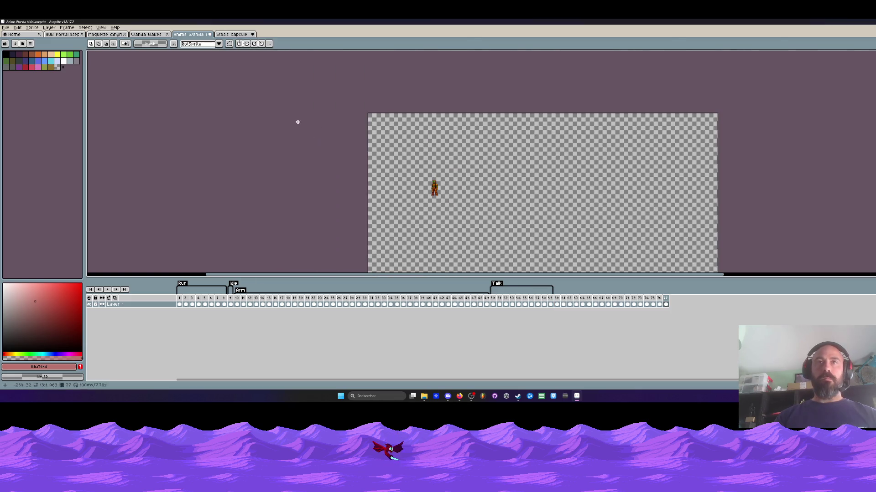
drag(665, 305, 557, 305)
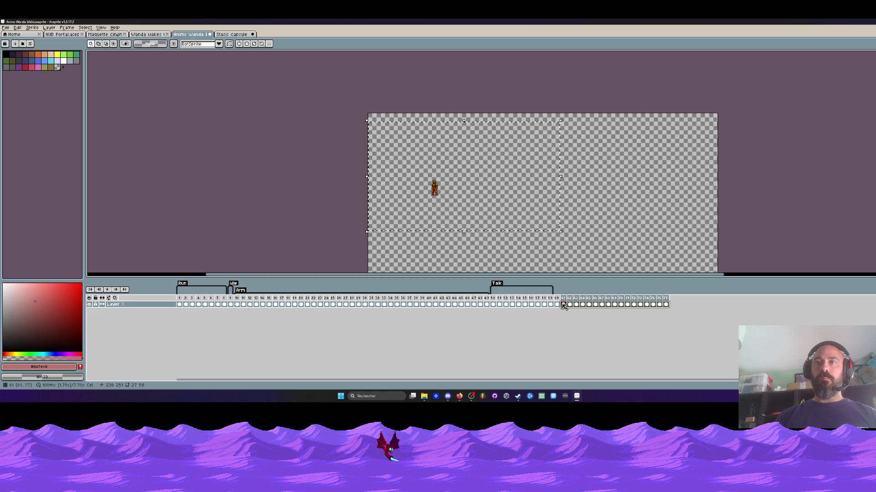
drag(463, 225, 440, 193)
scroll(384, 136, up, 5)
drag(384, 136, 369, 142)
scroll(369, 142, down, 3)
key(Return)
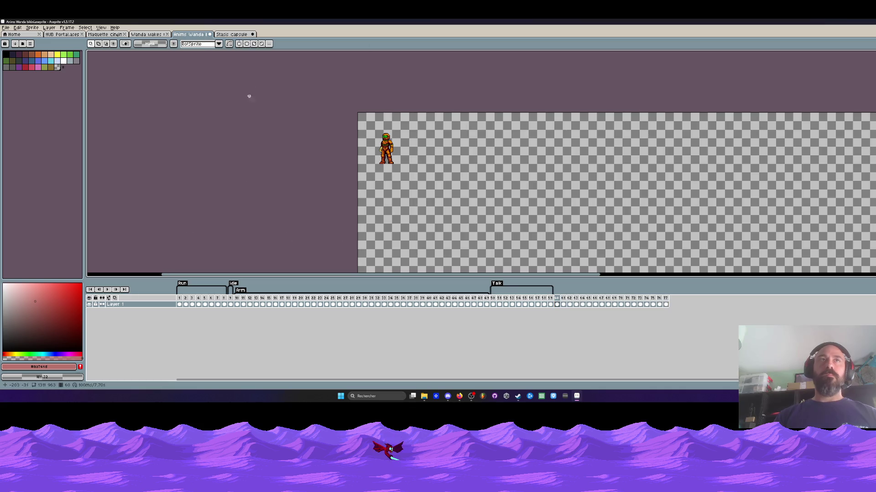
key(ctrl+Tab)
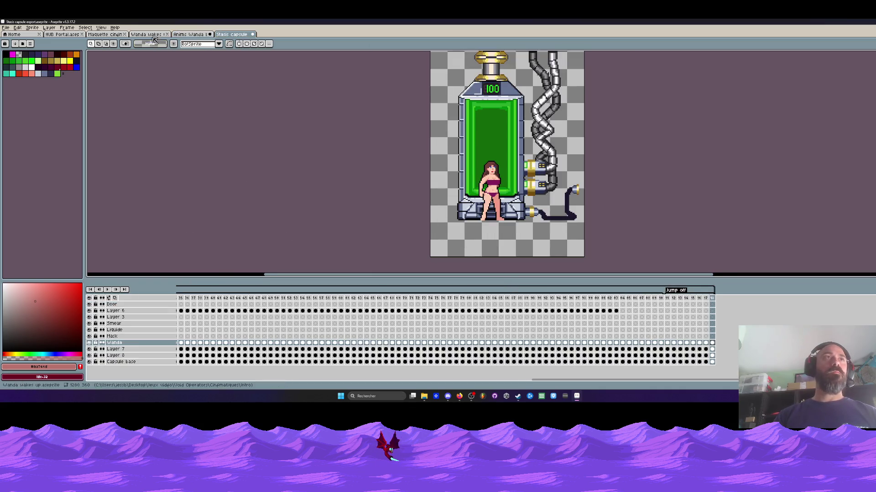
Select the Weapon pickup frames through 567 in Wanda wakes up, then minimize Aseprite for the Modules folder
click(153, 34)
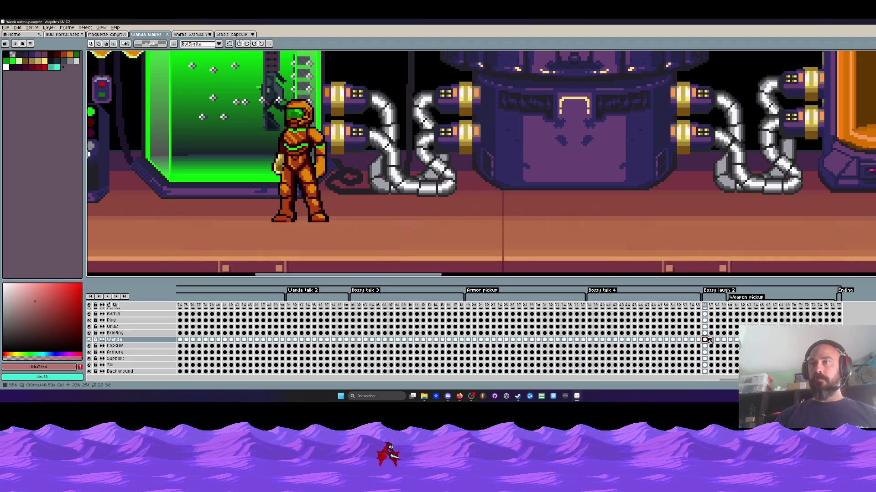
click(731, 340)
key(shift+Right)
key(shift+Right)
key(shift+Right)
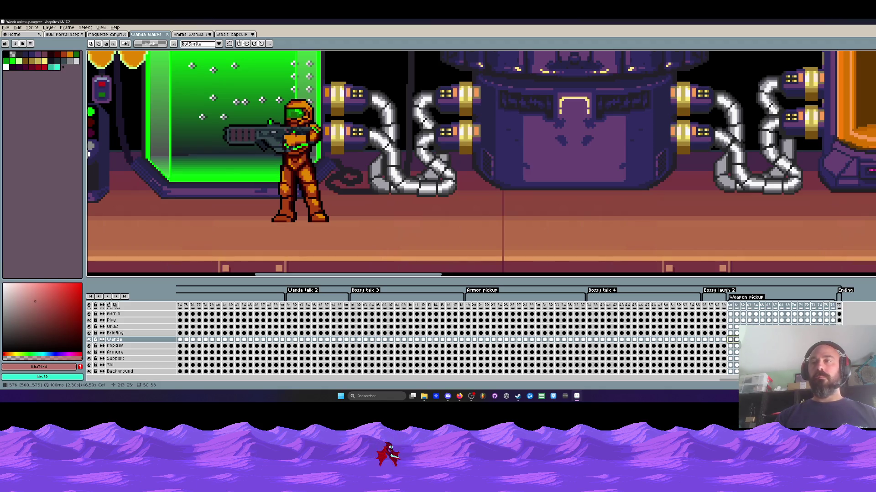
shift+click(733, 346)
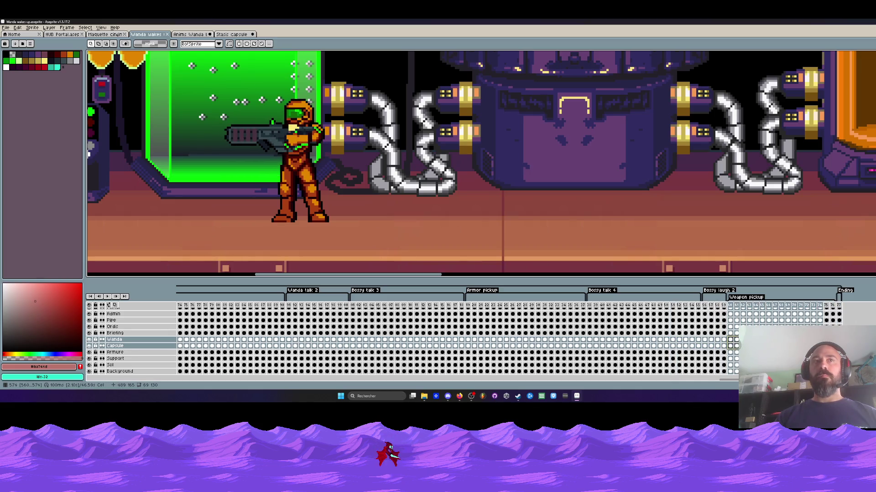
scroll(356, 183, down, 1)
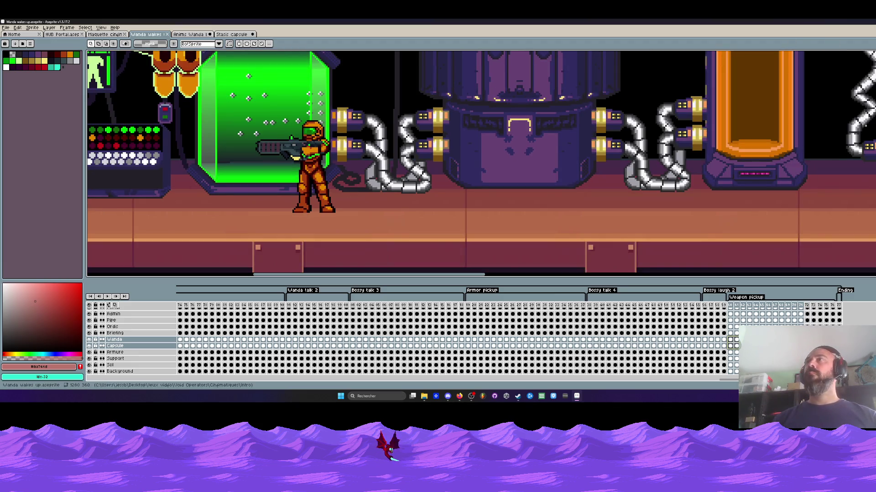
key(super+d)
click(459, 56)
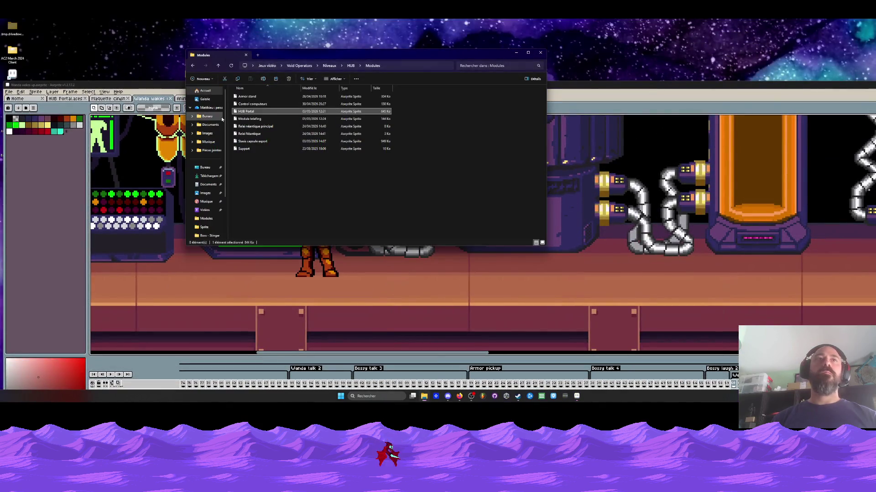
Go up from Modules to Void Operators, into Sprites > Opérateurs > Wanda, and open 'Opératrice Wanda single'
click(193, 65)
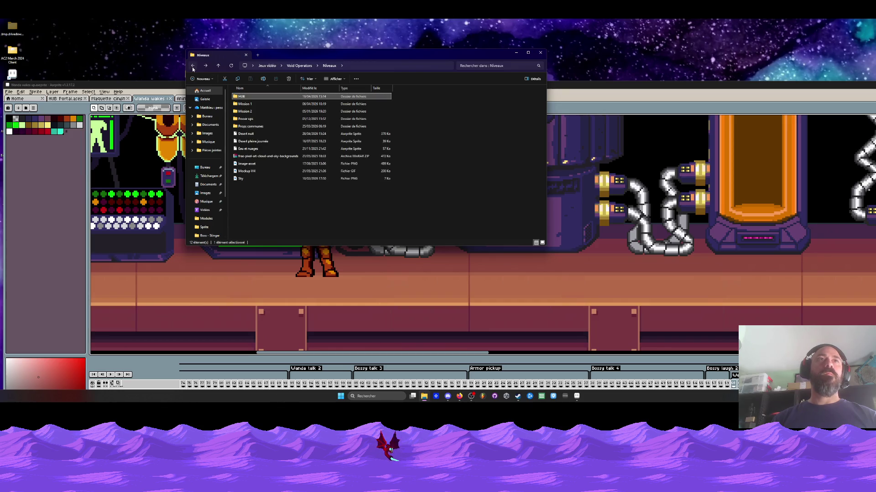
click(193, 66)
double_click(344, 96)
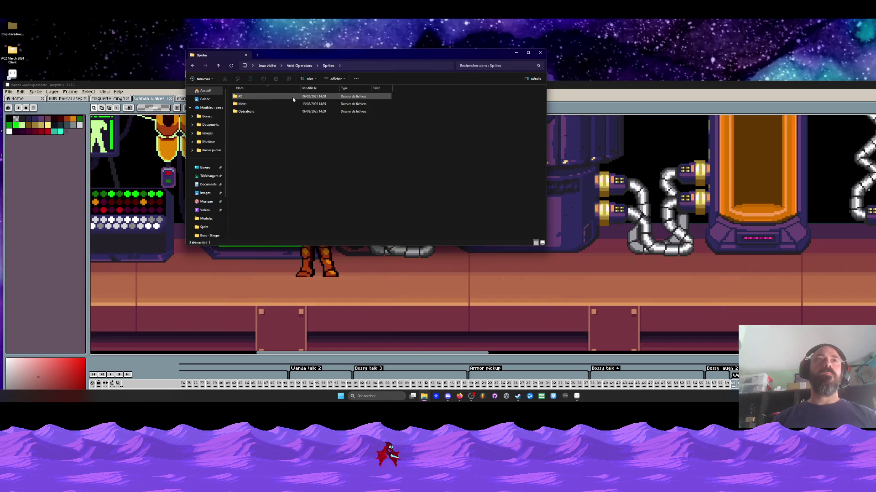
double_click(248, 109)
double_click(243, 104)
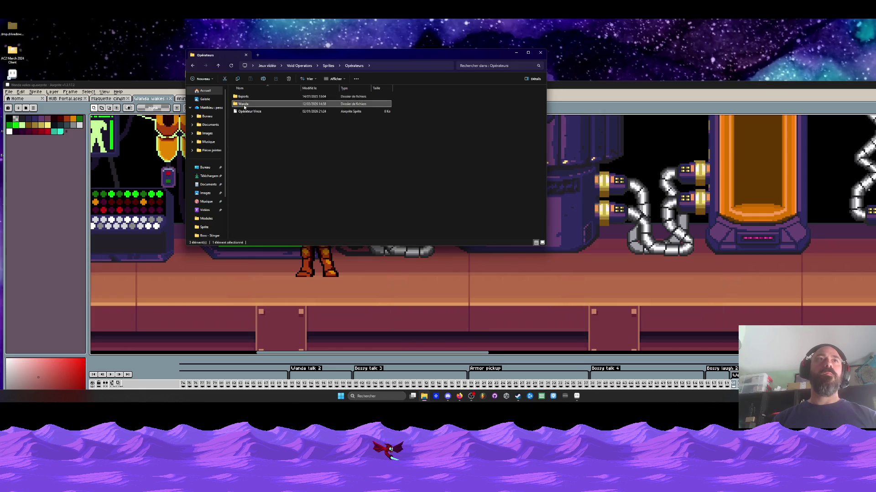
double_click(249, 119)
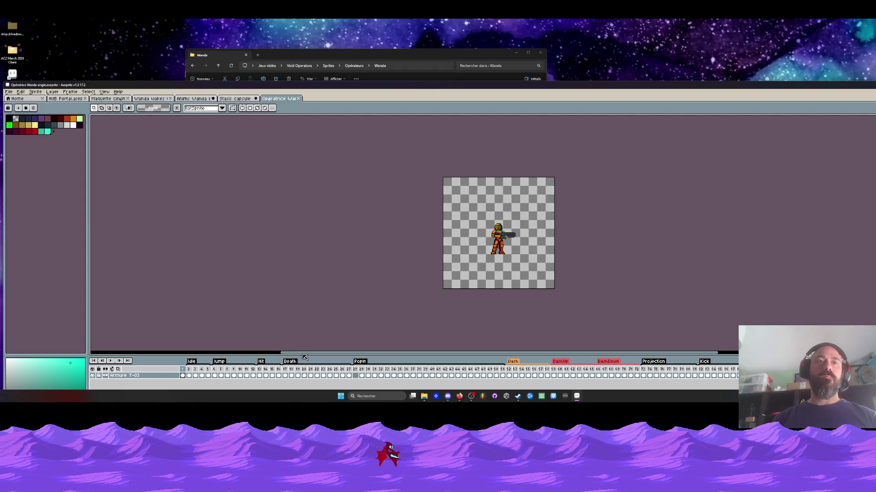
Enlarge the timeline panel and return to the Opératrice Wanda single sprite
drag(304, 358, 301, 322)
scroll(440, 257, up, 2)
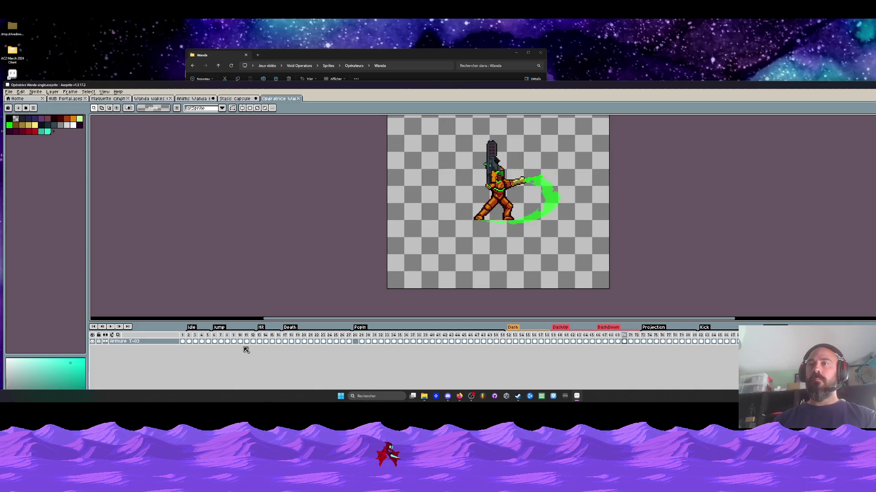
click(354, 52)
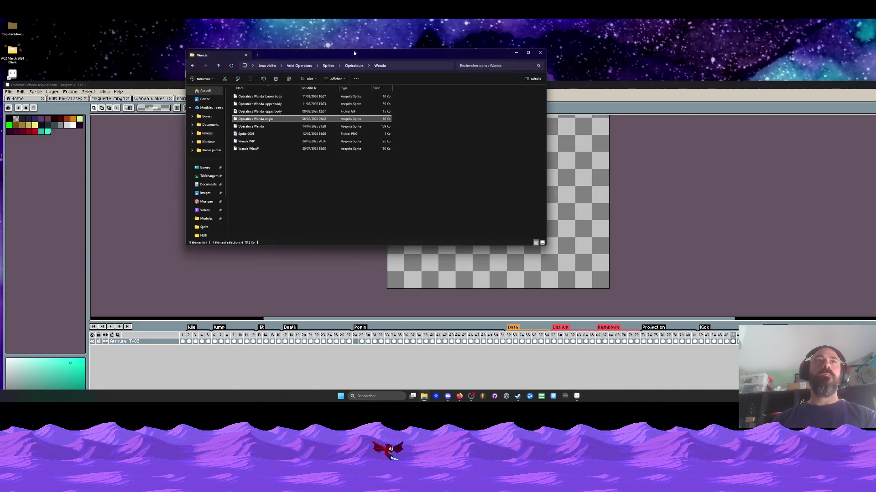
click(172, 88)
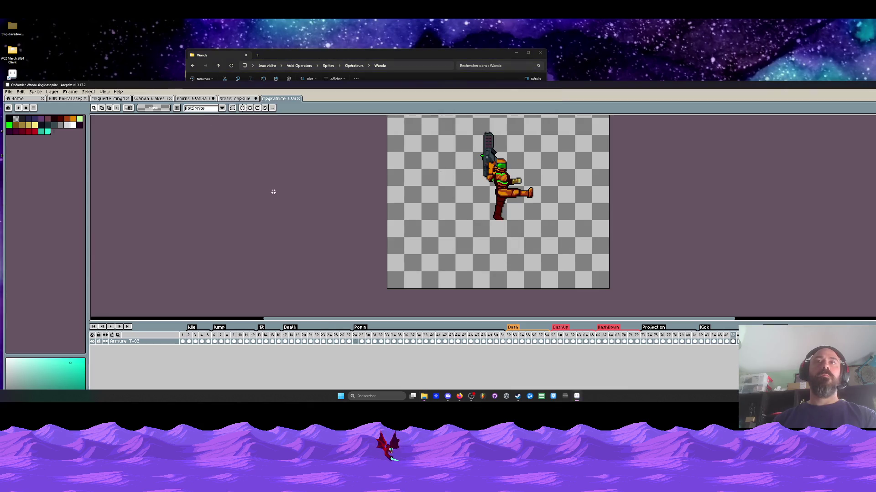
Scrub Opératrice Wanda frames 2 to 38, then show the Stasis capsule sprite
click(189, 341)
mouse_move(189, 341)
mouse_down()
mouse_move(463, 356)
mouse_move(357, 342)
mouse_move(474, 340)
mouse_move(383, 340)
mouse_move(459, 343)
mouse_up()
click(421, 337)
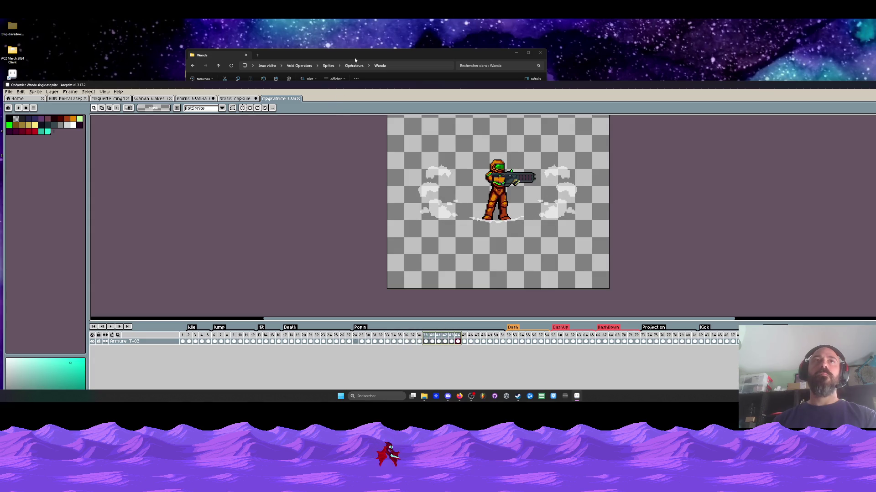
click(238, 98)
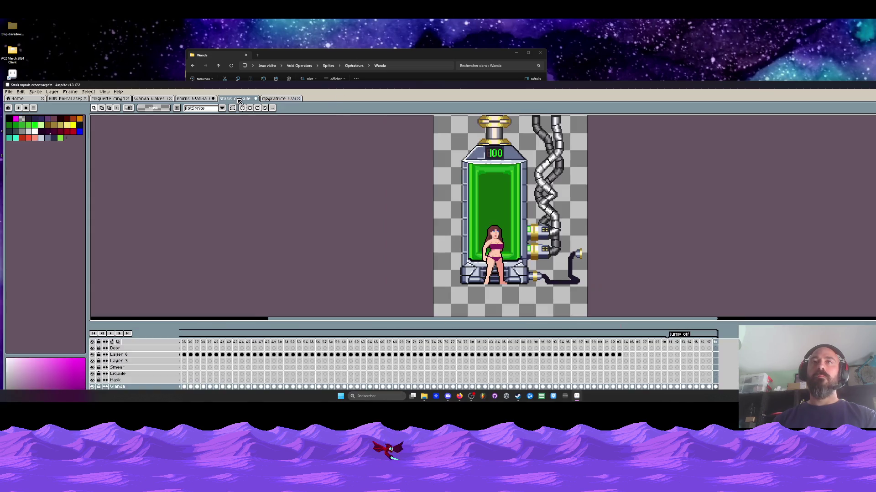
Show the Wanda wakes up sprite at its last frame in a maximized window
click(201, 99)
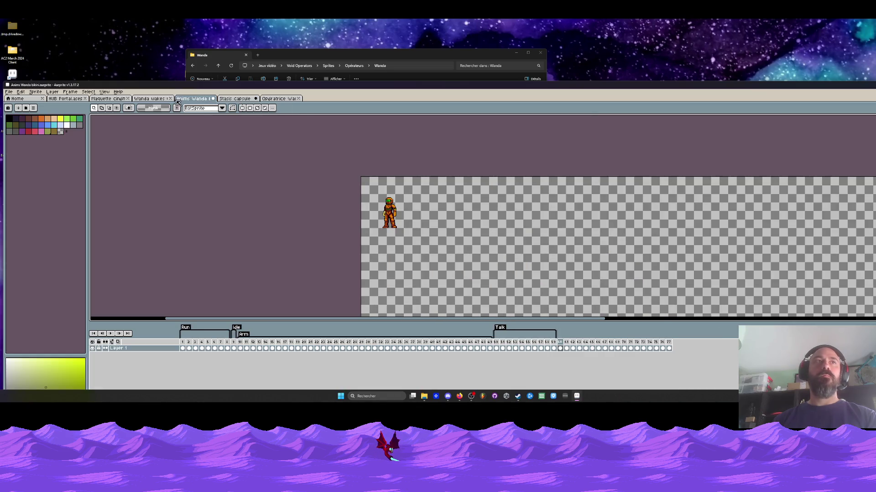
click(154, 99)
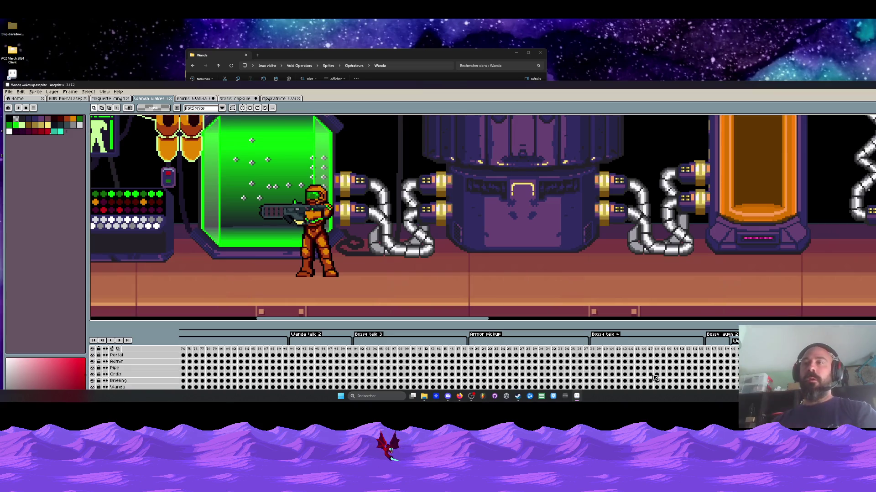
click(733, 349)
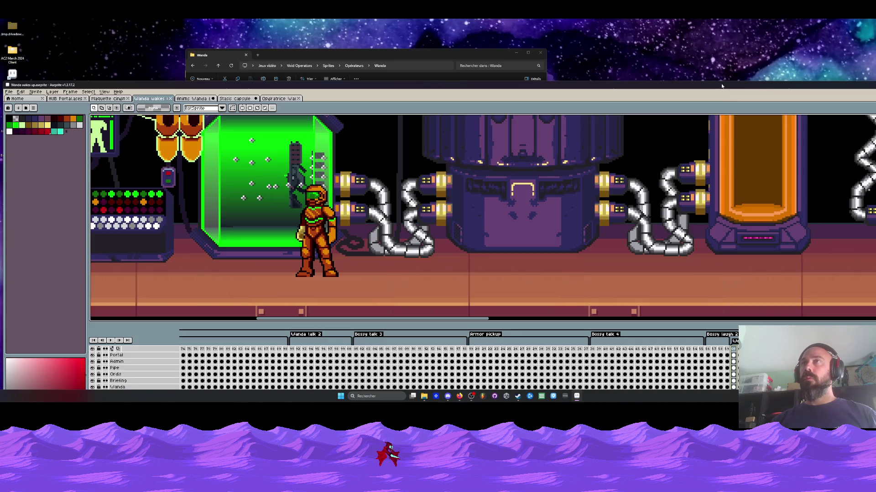
double_click(721, 86)
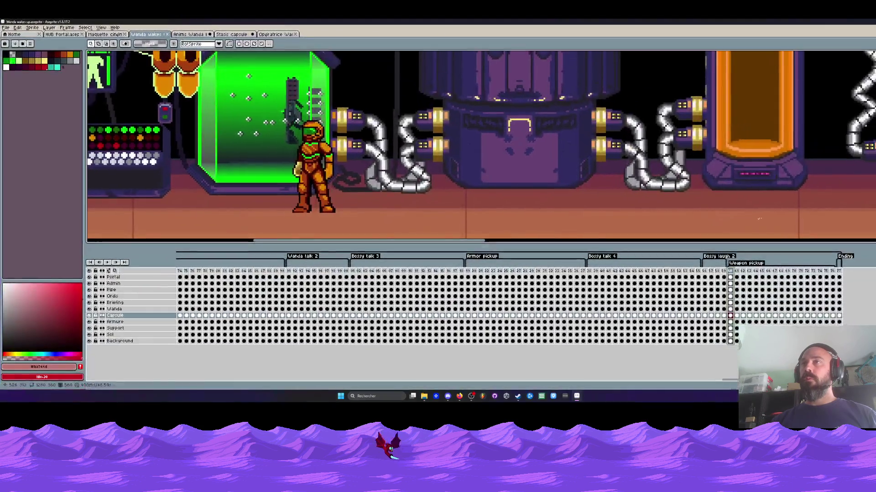
Select Capsule cels 561–575 with the gun pickup, then return to the Anims Wanda bikini sheet
click(737, 316)
drag(737, 316, 831, 318)
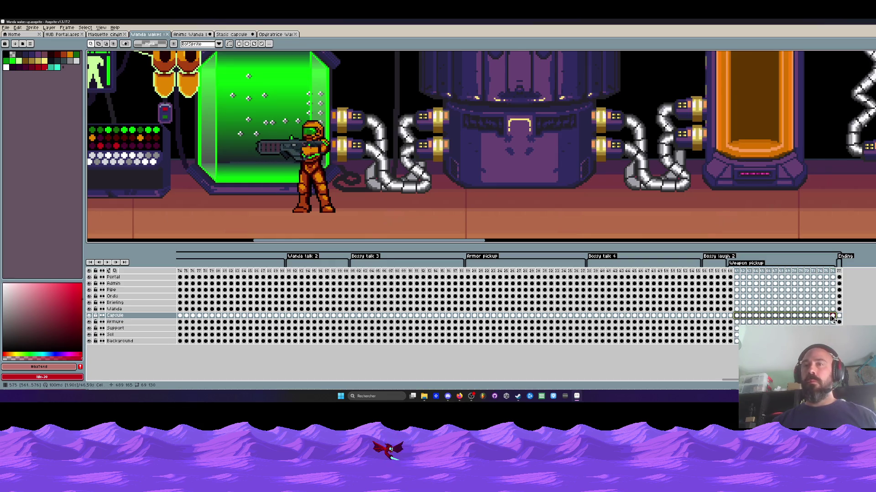
key(ctrl+Tab)
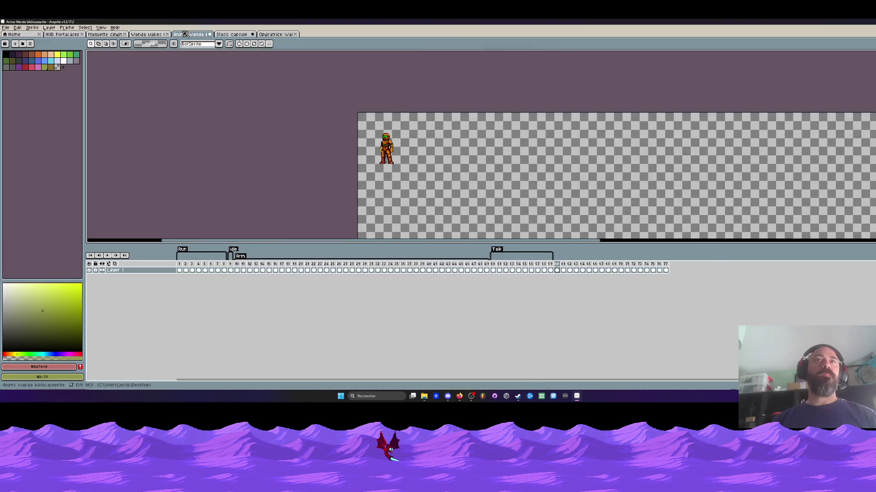
Tag frames 60–77 of the Wanda bikini sheet as 'Armor on', then select frame 78
mouse_move(560, 273)
mouse_down()
mouse_move(669, 277)
mouse_move(554, 272)
mouse_move(666, 267)
mouse_up()
click(666, 266)
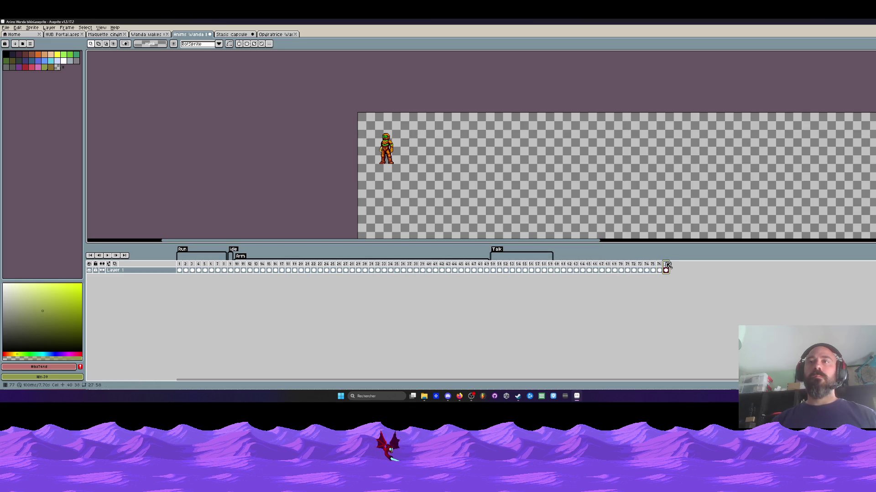
drag(666, 266, 565, 268)
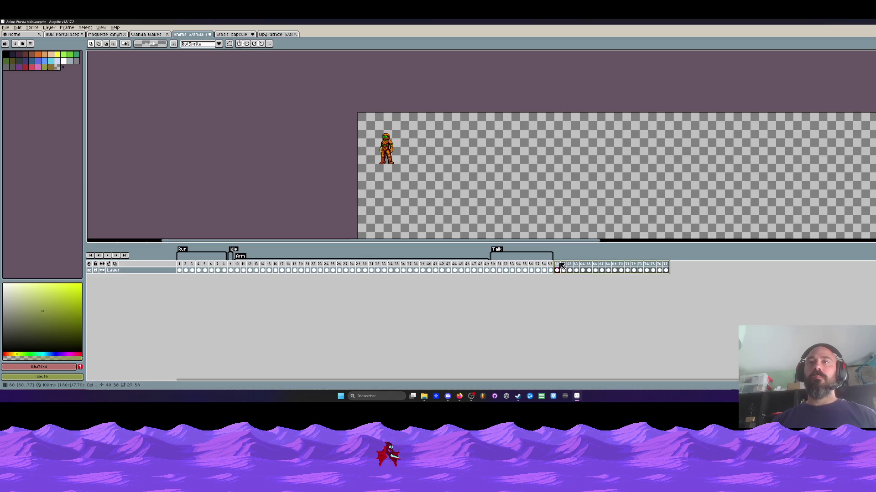
right_click(562, 266)
click(585, 285)
text(Armor on)
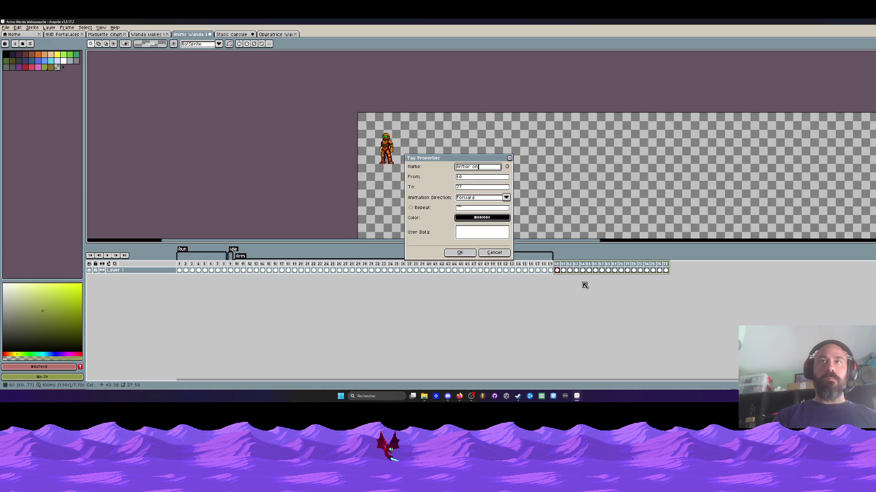
click(459, 253)
click(666, 268)
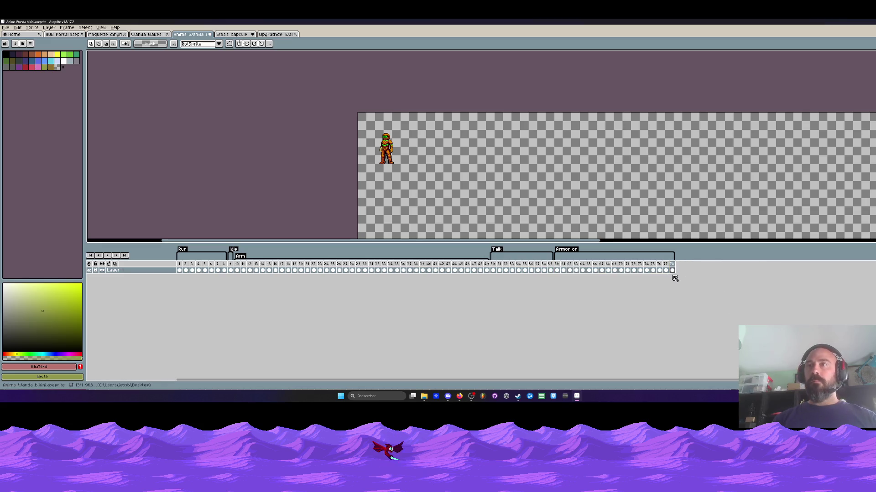
click(672, 270)
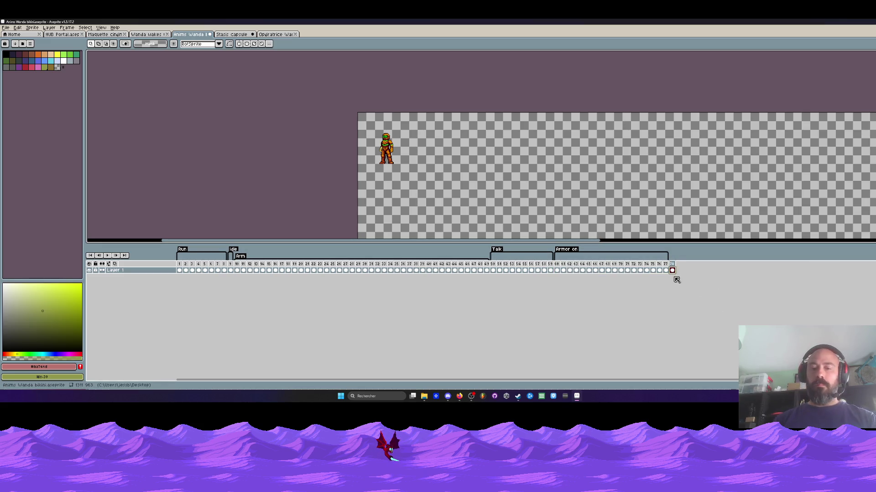
Add new frames after frame 77, extending the animation to frame 93
click(673, 271)
key(alt+n)
key(alt+n)
key(alt+n)
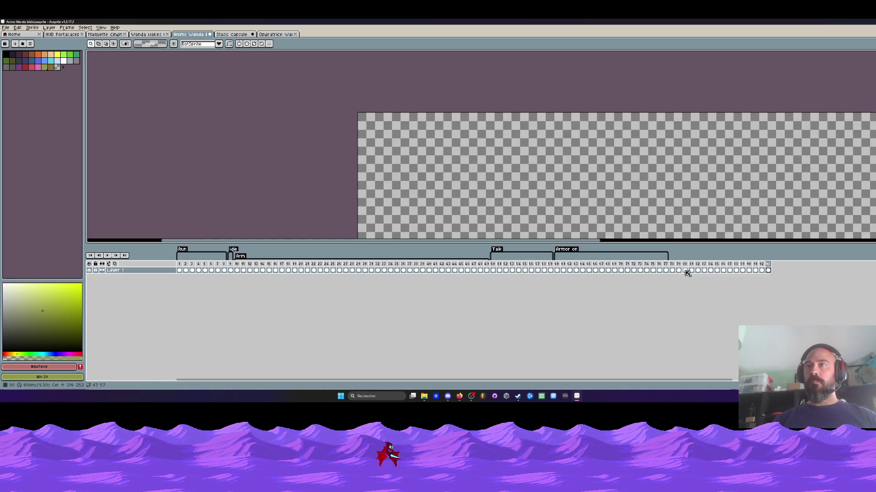
drag(674, 270, 748, 270)
scroll(629, 150, down, 1)
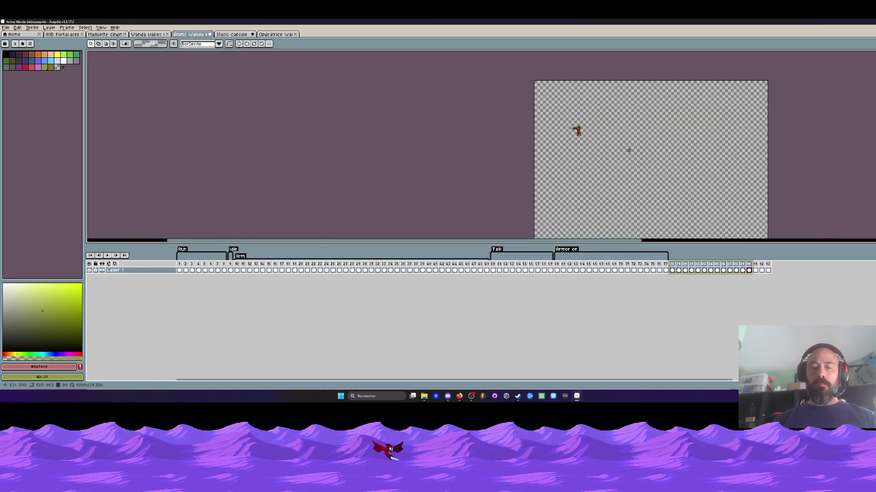
Move the figure up and to the left across frames 78–93
drag(533, 81, 671, 193)
drag(768, 270, 674, 271)
scroll(598, 194, up, 1)
drag(598, 193, 556, 150)
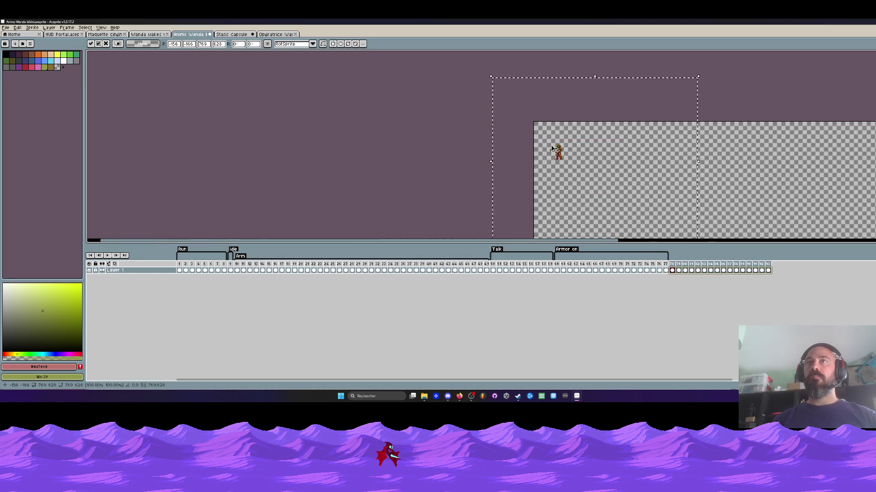
scroll(606, 207, up, 3)
mouse_move(606, 208)
mouse_down()
mouse_move(562, 151)
mouse_move(562, 158)
mouse_up()
scroll(562, 158, down, 3)
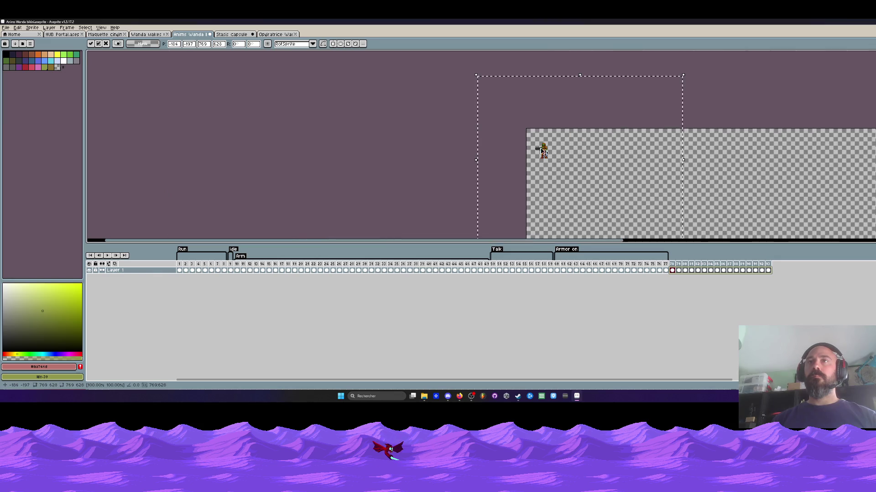
key(ctrl+d)
Tag frames 78–93 as 'Weapon on' and shrink the canvas around the figure in Canvas Size
drag(674, 265, 767, 265)
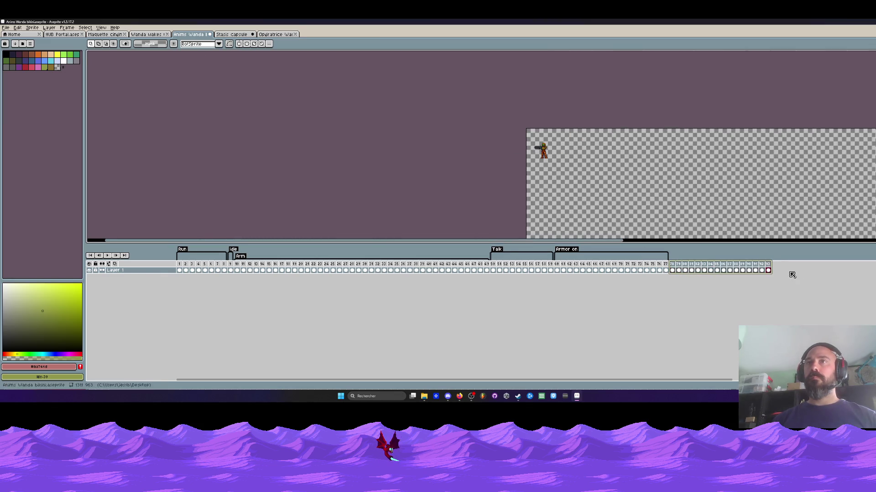
right_click(767, 265)
click(785, 293)
text(Weapon on)
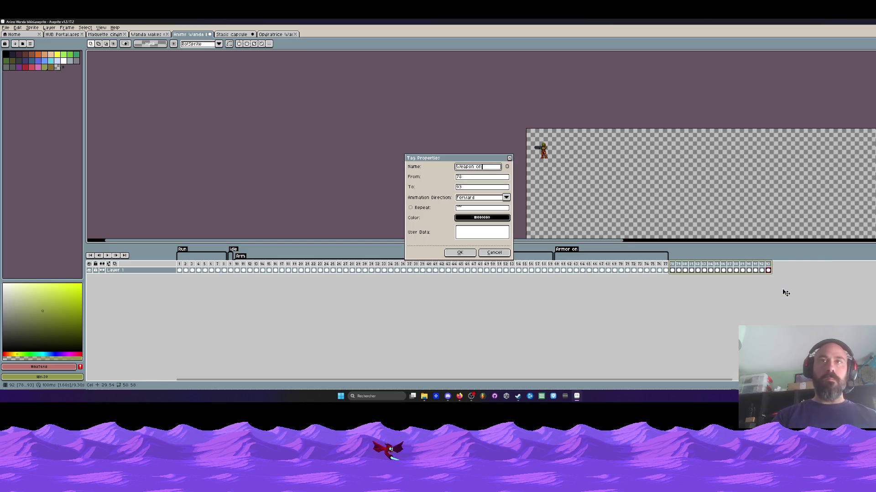
click(449, 256)
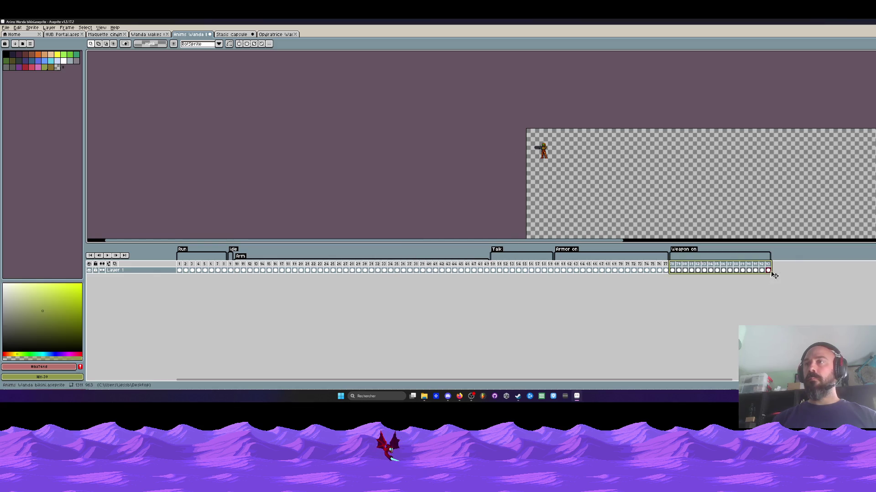
scroll(567, 156, up, 1)
scroll(557, 122, down, 2)
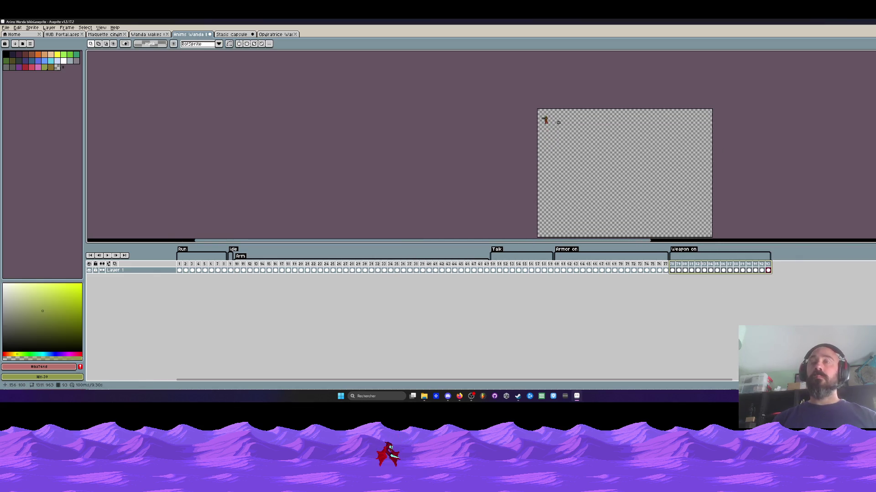
key(ctrl+alt+c)
drag(713, 229, 583, 140)
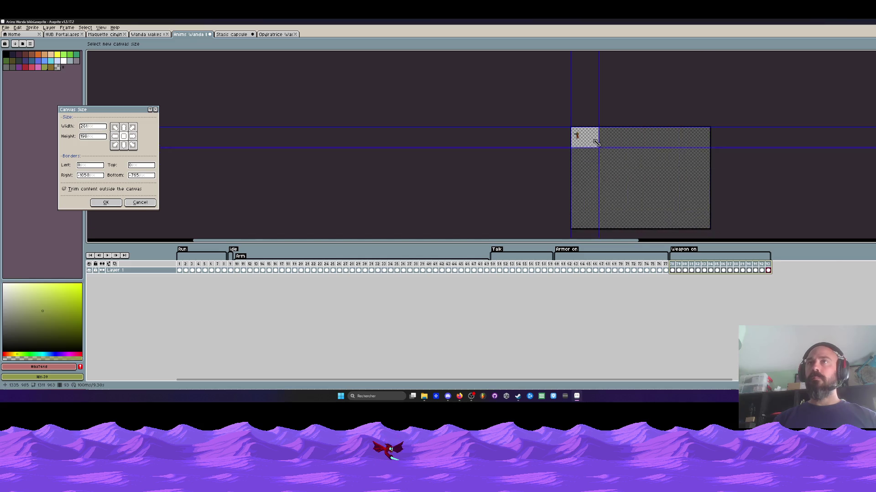
Set the canvas size to 128×128
scroll(566, 182, up, 7)
mouse_move(610, 268)
mouse_down()
mouse_move(627, 253)
mouse_move(631, 300)
mouse_move(629, 282)
mouse_up()
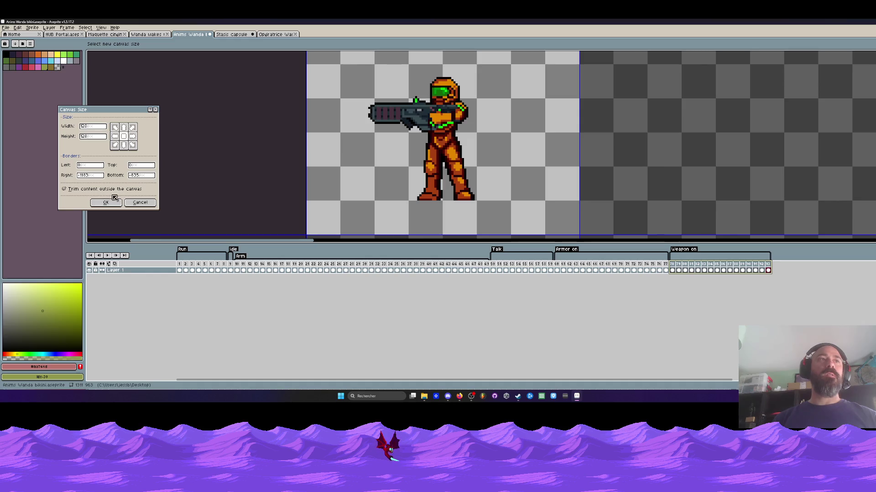
click(110, 203)
scroll(346, 143, down, 4)
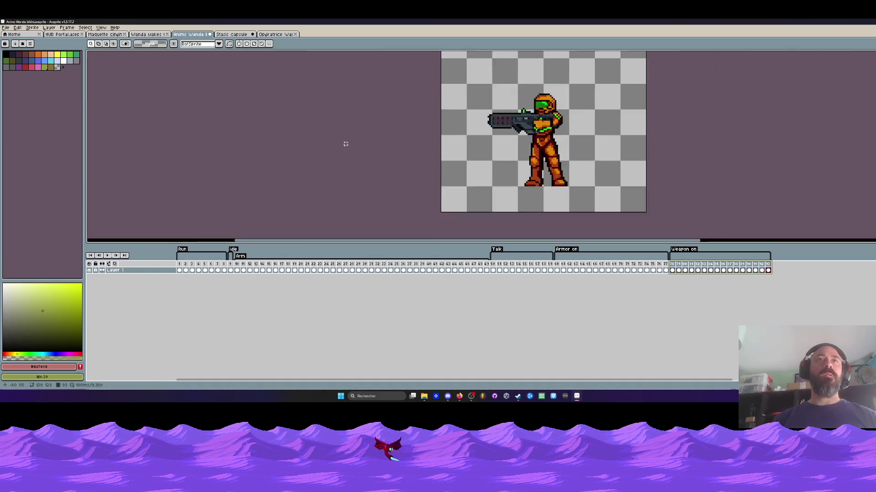
Flip the gun-holding sprite horizontally in frames 78–93 and move it up-left
click(560, 267)
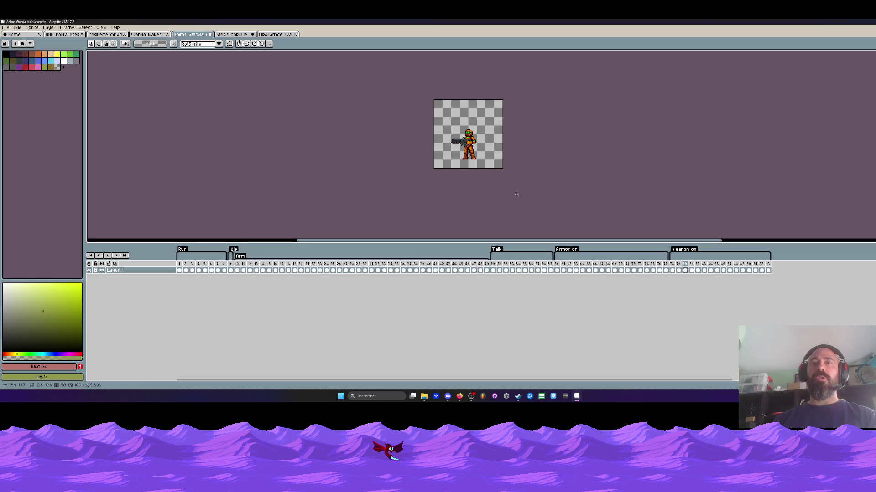
key(ctrl+a)
drag(768, 270, 672, 270)
scroll(463, 135, up, 1)
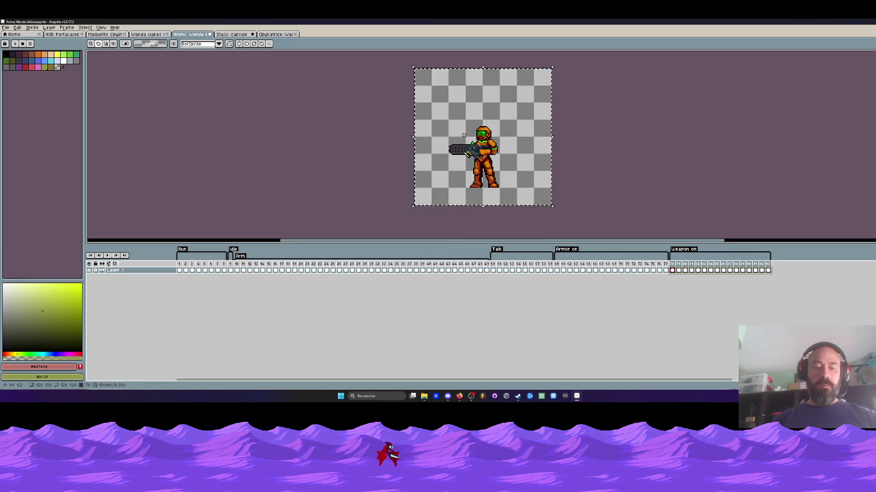
key(shift+h)
drag(479, 178, 455, 159)
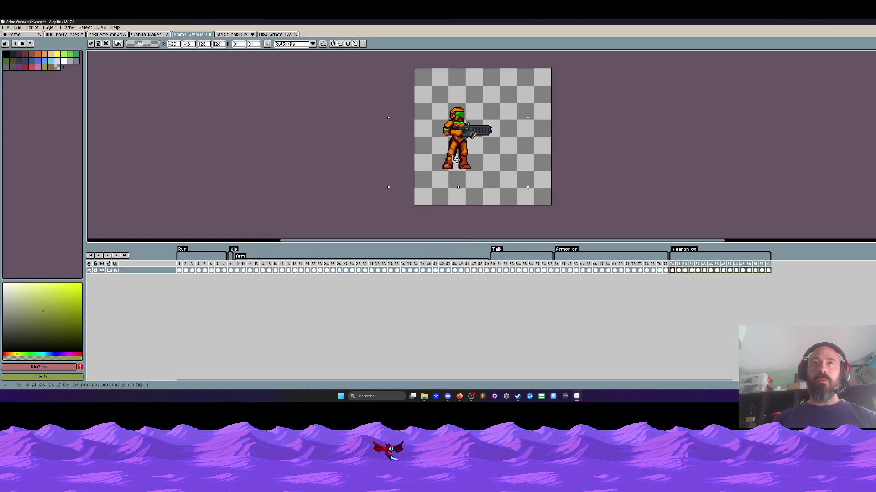
scroll(432, 150, down, 1)
click(344, 145)
Play the animation from frame 1, then select the cels of frames 62–77
click(182, 269)
key(Return)
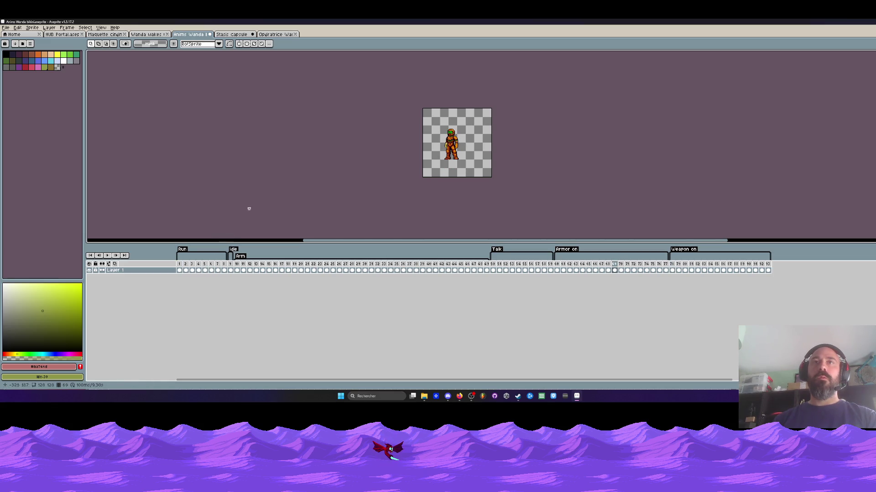
drag(665, 270, 570, 274)
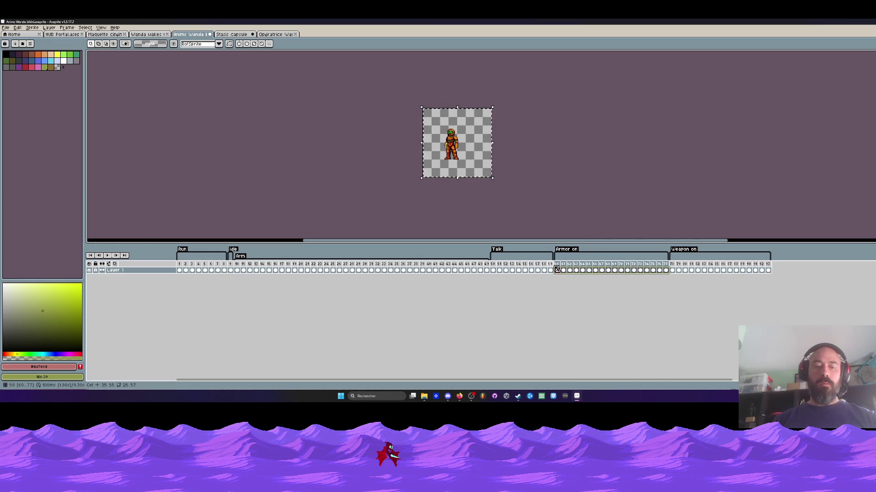
Shift the armored sprite left in frames 60–77 and compare it against frame 59
drag(451, 151, 461, 150)
scroll(448, 146, up, 2)
mouse_move(480, 184)
mouse_down()
mouse_move(410, 185)
mouse_move(426, 183)
mouse_up()
click(305, 155)
key(Left)
key(Right)
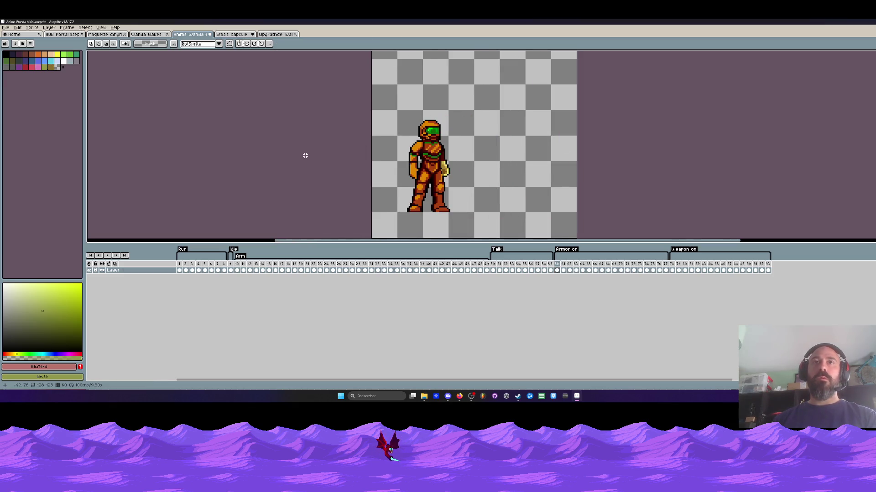
key(Left)
key(Right)
Move the armored sprite in cels 60–77 about 46 px right and recheck frame 59
key(ctrl+shift+d)
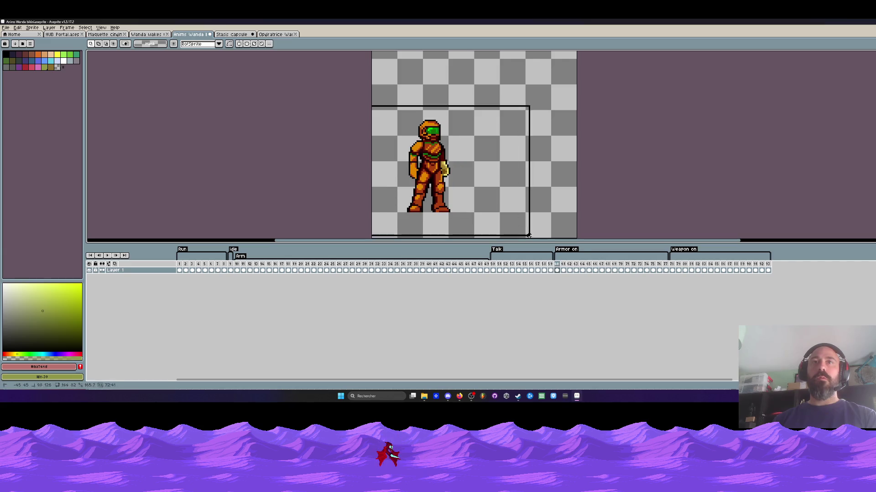
drag(665, 270, 557, 270)
drag(448, 201, 470, 201)
click(260, 68)
key(Left)
key(Right)
Nudge the armored sprite about 6 px left and compare frames 59 and 60 again
key(ctrl+shift+d)
drag(666, 270, 557, 270)
drag(465, 182, 462, 183)
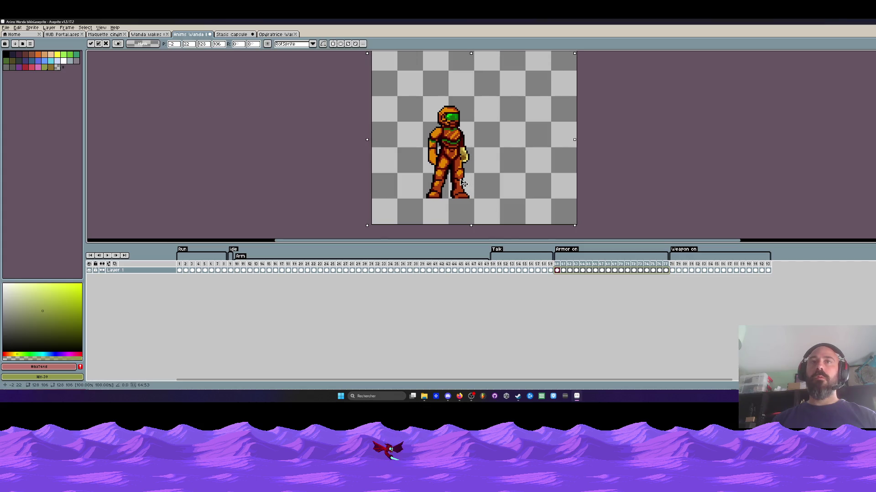
click(309, 149)
key(Left)
key(Right)
key(Left)
key(Right)
Reselect cels 60–77, clear the selection, and recheck frame 59 against frame 60
scroll(310, 148, down, 3)
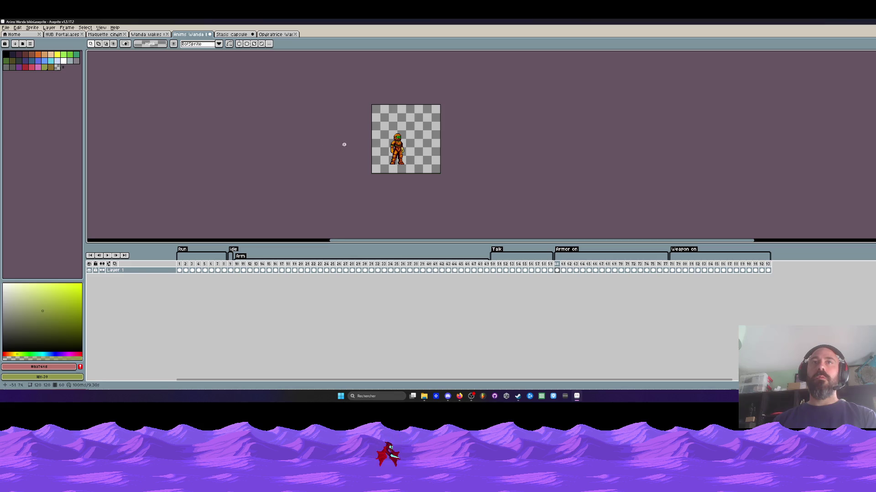
drag(666, 270, 559, 269)
scroll(413, 165, up, 2)
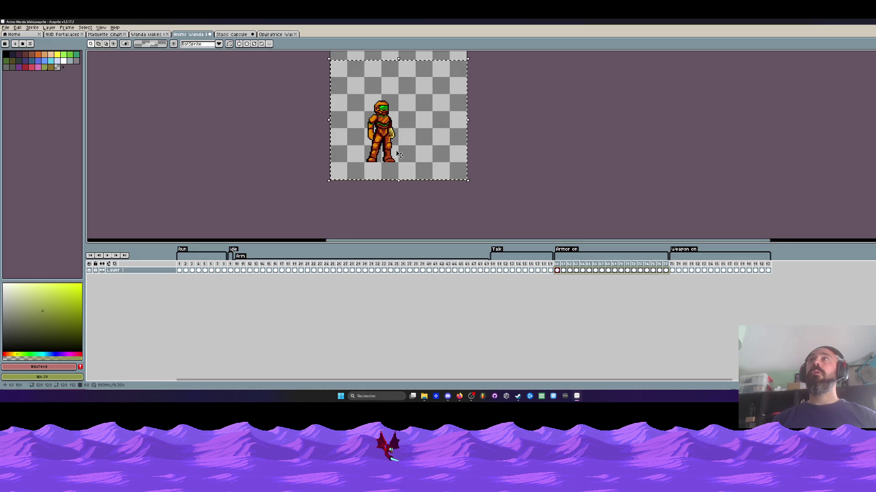
scroll(372, 147, up, 1)
scroll(351, 142, down, 1)
key(Escape)
key(Left)
key(Right)
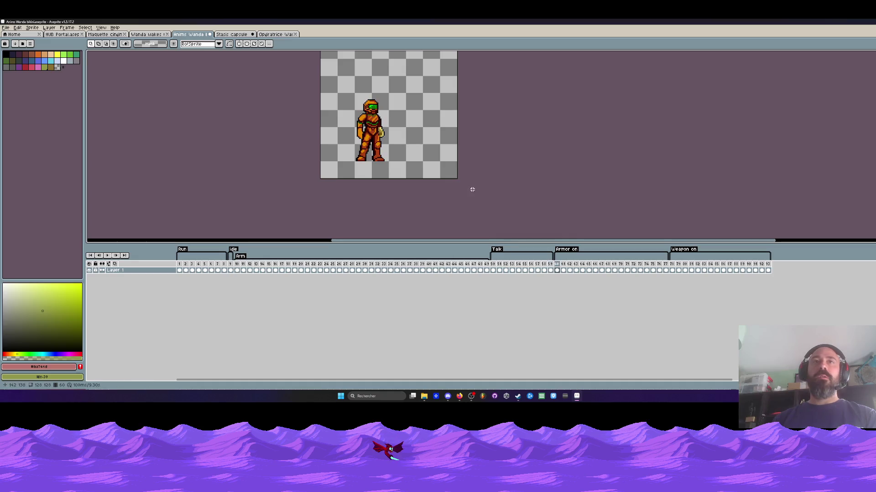
scroll(452, 175, down, 1)
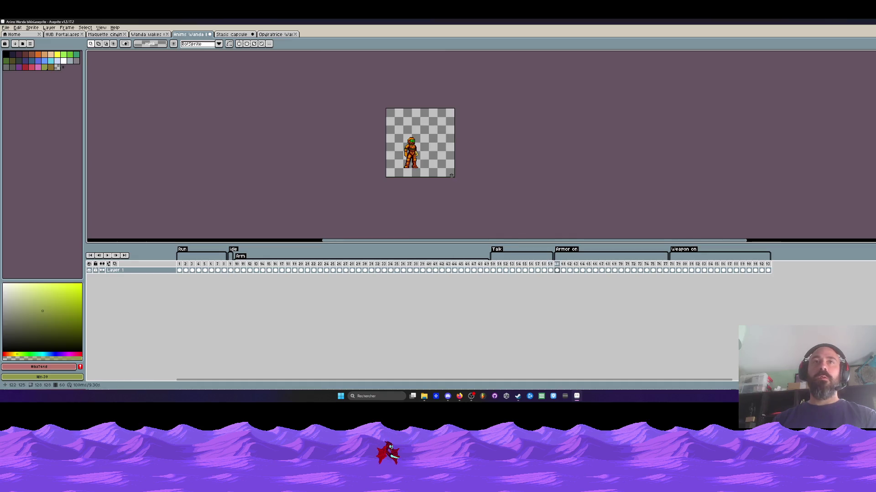
Shift the gun-holding sprite in frames 78–93 slightly left and down, checking against frame 77
click(674, 265)
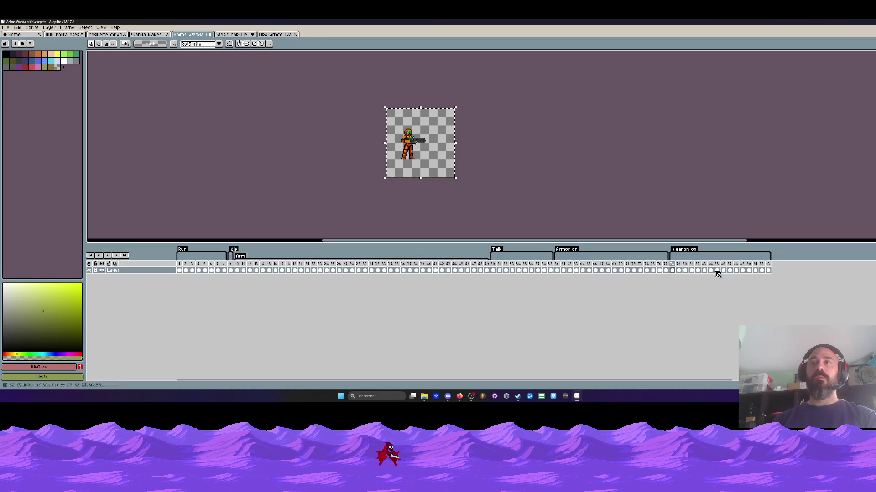
drag(769, 271, 675, 271)
scroll(439, 171, up, 1)
drag(384, 142, 376, 152)
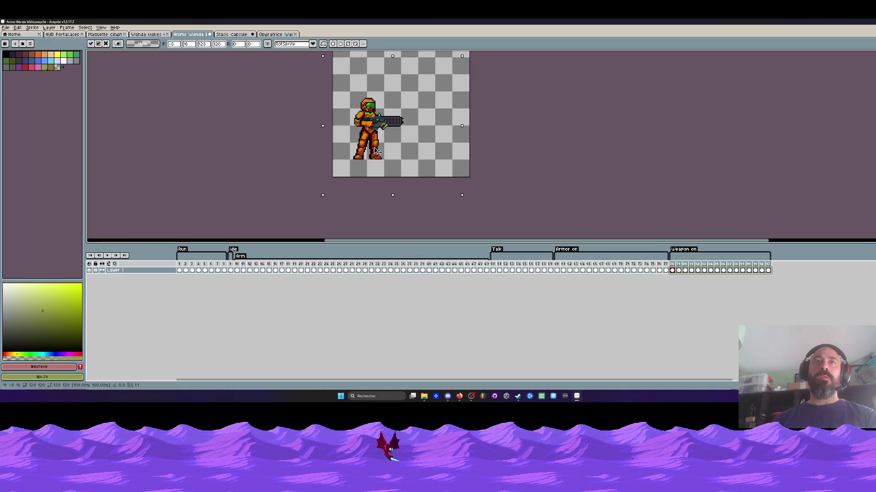
key(comma)
key(period)
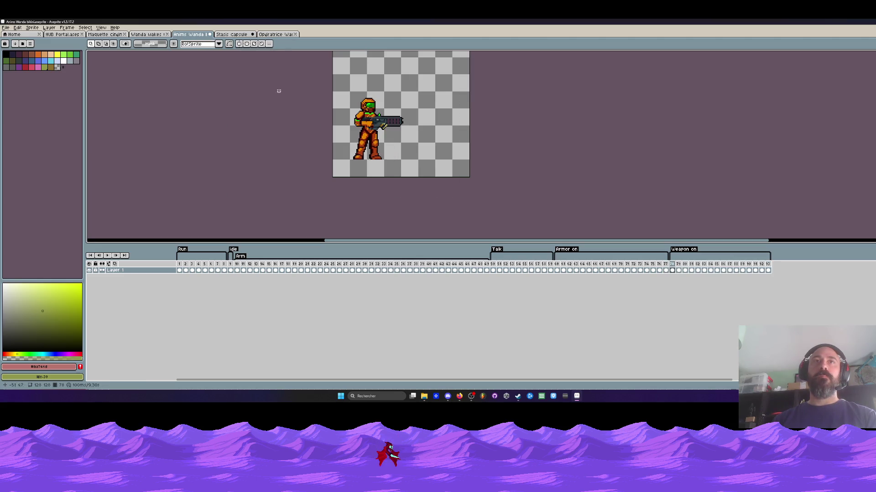
Move the gun-holding sprite right across the Weapon on cels and compare with frame 77
drag(769, 270, 671, 270)
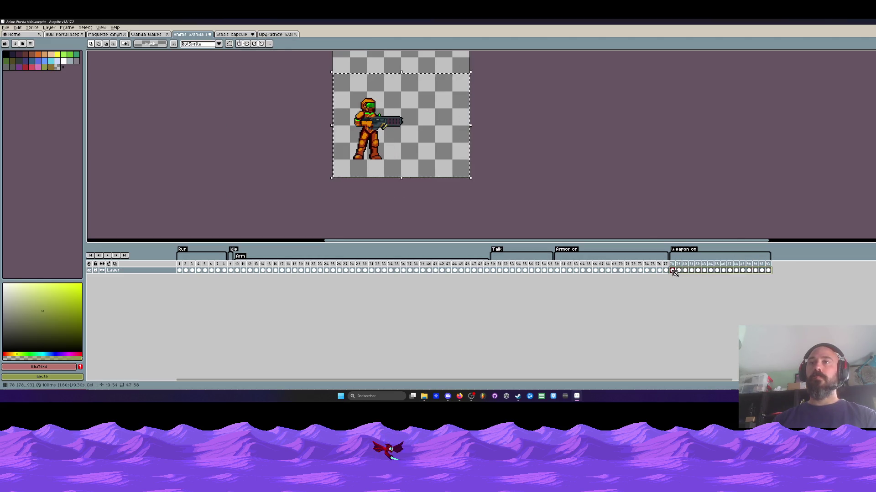
scroll(401, 151, up, 1)
drag(375, 148, 396, 147)
key(Return)
key(comma)
key(period)
scroll(243, 74, down, 1)
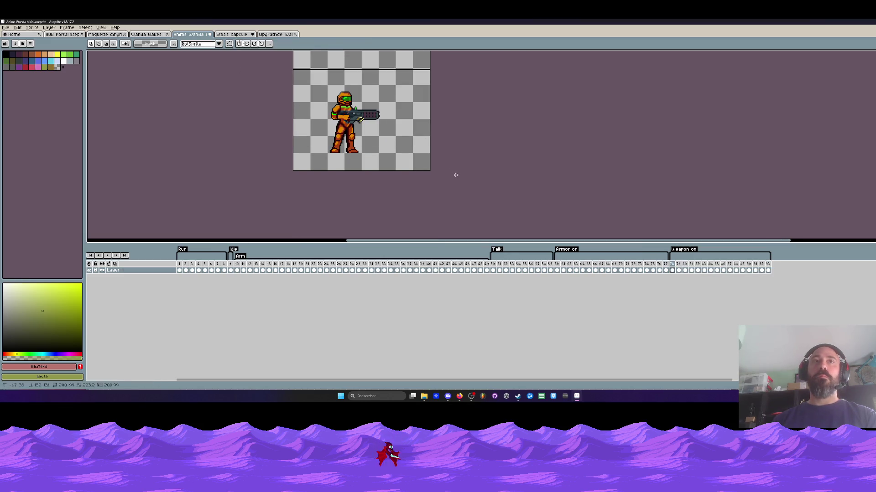
Clear the cel selection, play the animation, and return to frame 1
drag(768, 271, 671, 270)
scroll(377, 165, up, 1)
key(Escape)
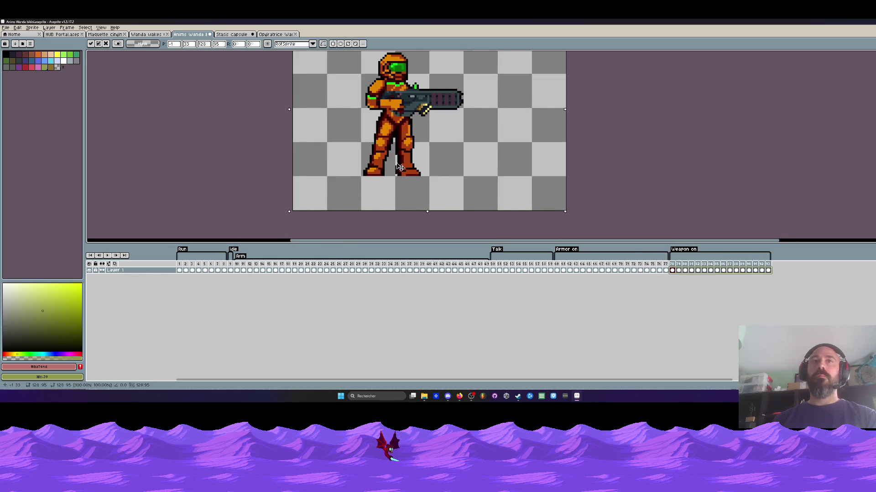
key(ctrl+d)
key(Return)
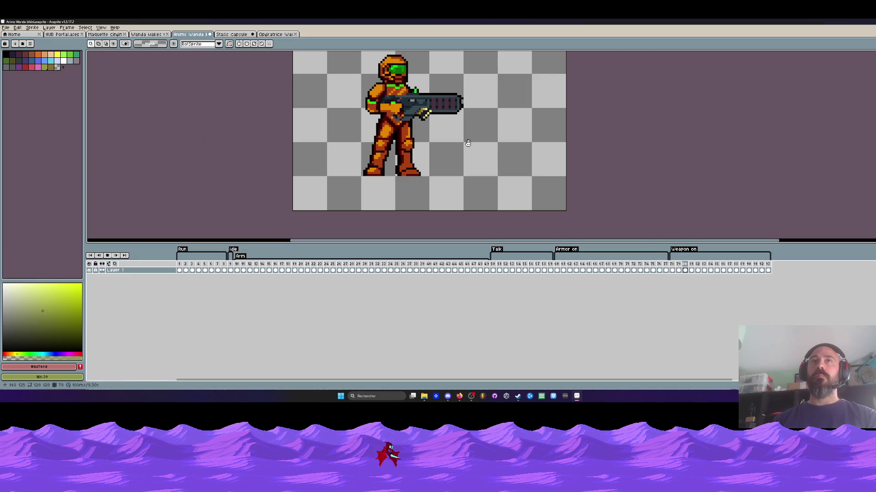
scroll(468, 143, down, 1)
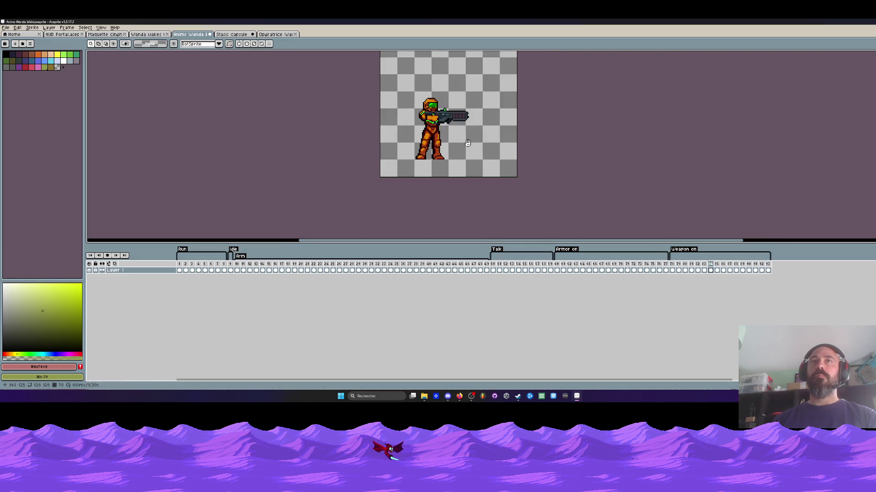
click(177, 264)
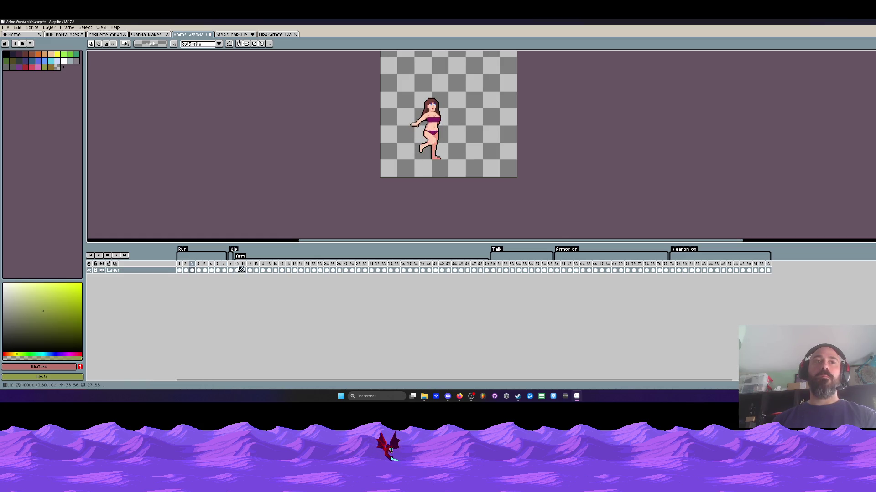
scroll(514, 98, up, 3)
scroll(517, 102, down, 2)
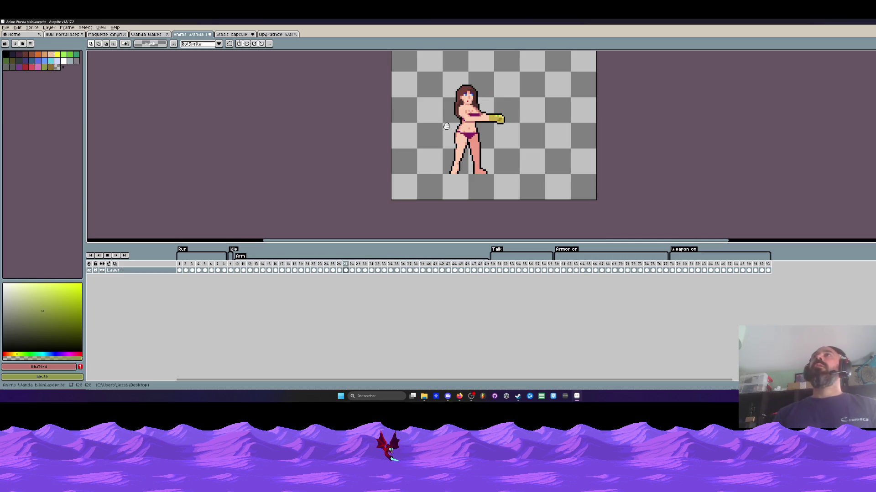
scroll(454, 144, up, 1)
scroll(454, 144, down, 1)
scroll(454, 144, up, 1)
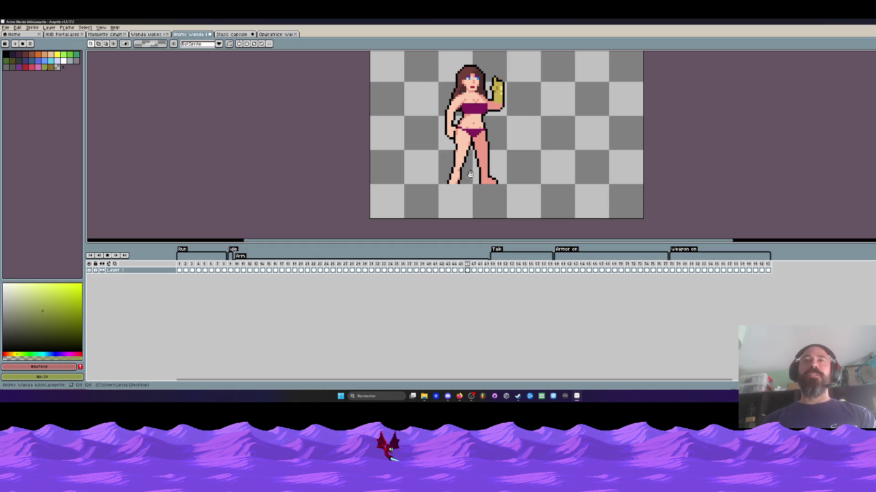
click(491, 263)
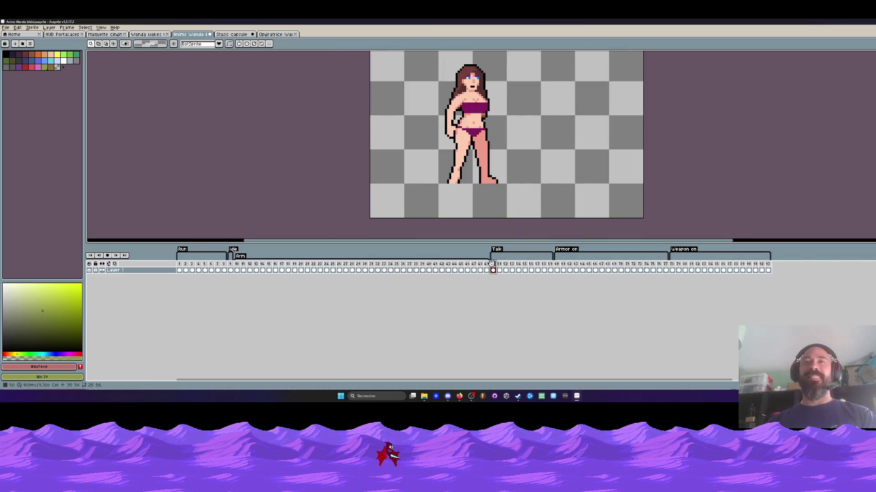
key(Return)
scroll(510, 153, down, 1)
scroll(498, 136, up, 1)
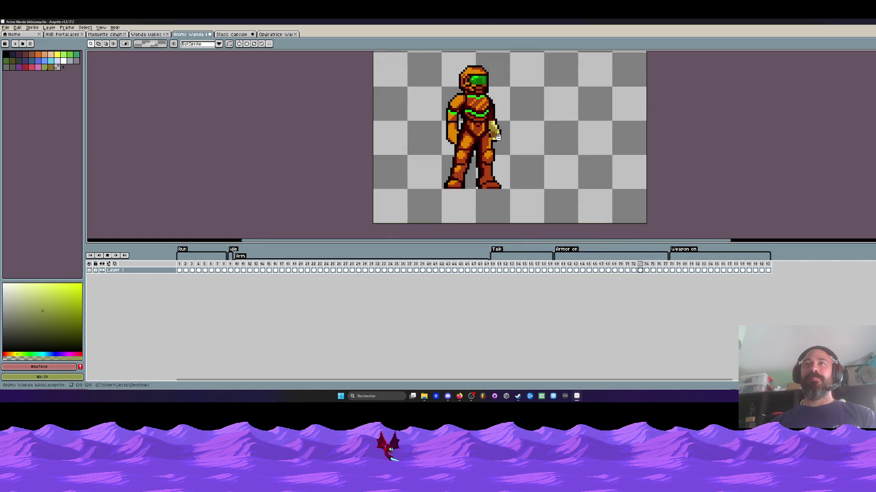
scroll(525, 114, down, 1)
scroll(509, 93, up, 1)
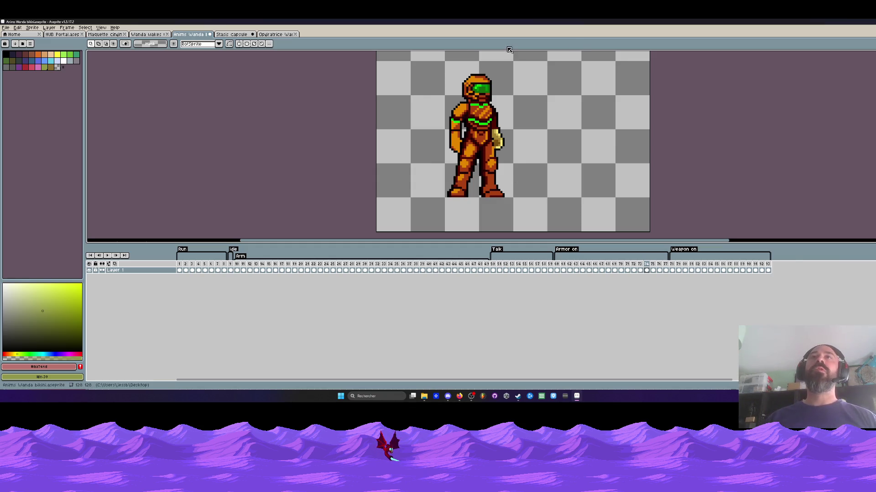
scroll(507, 77, down, 1)
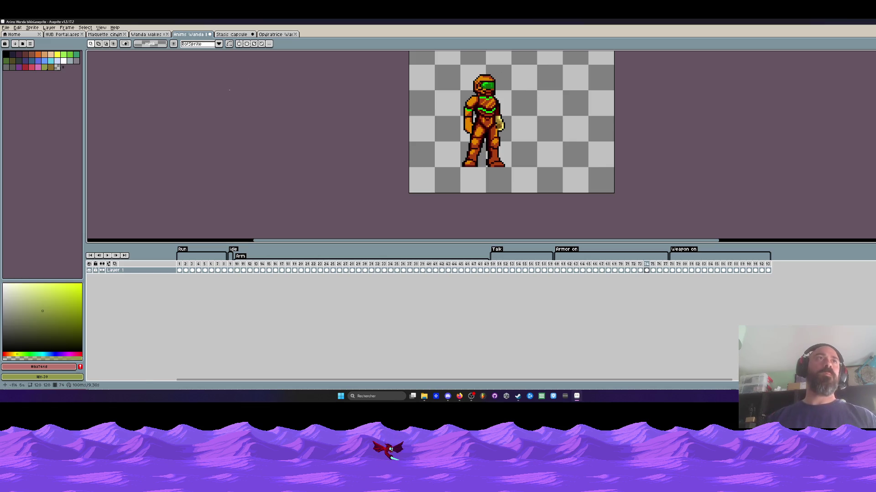
click(6, 27)
click(16, 54)
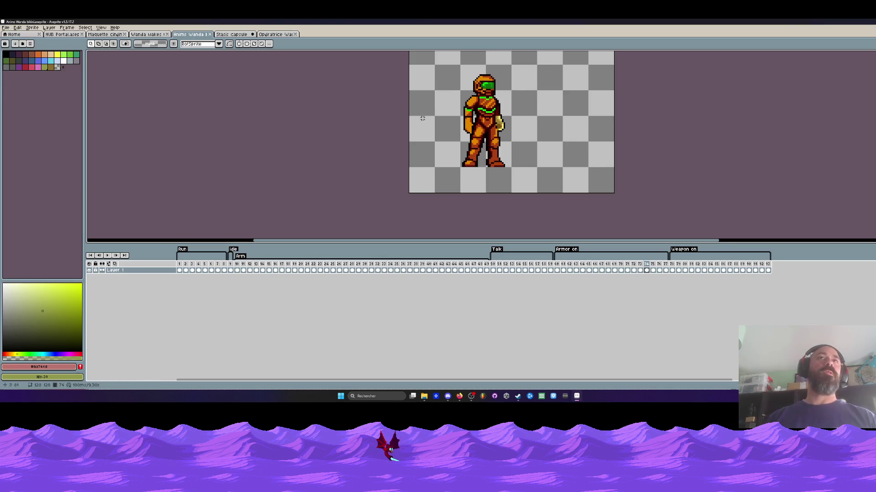
scroll(421, 118, down, 2)
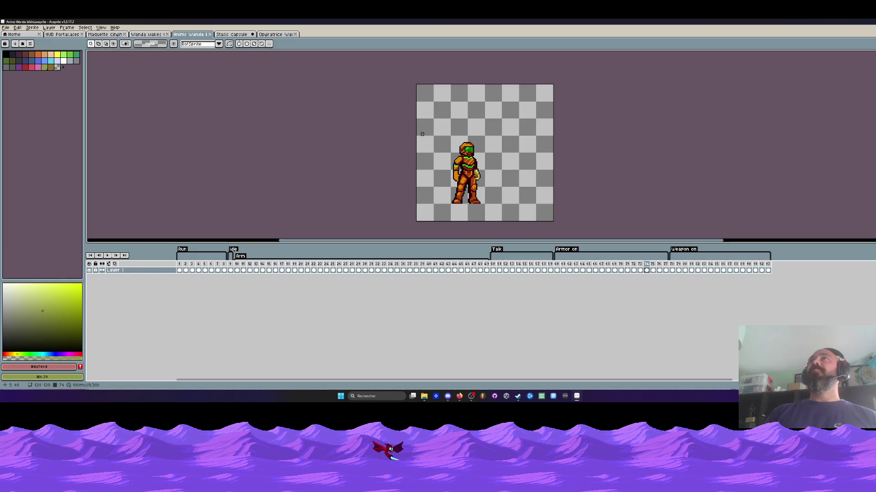
key(Return)
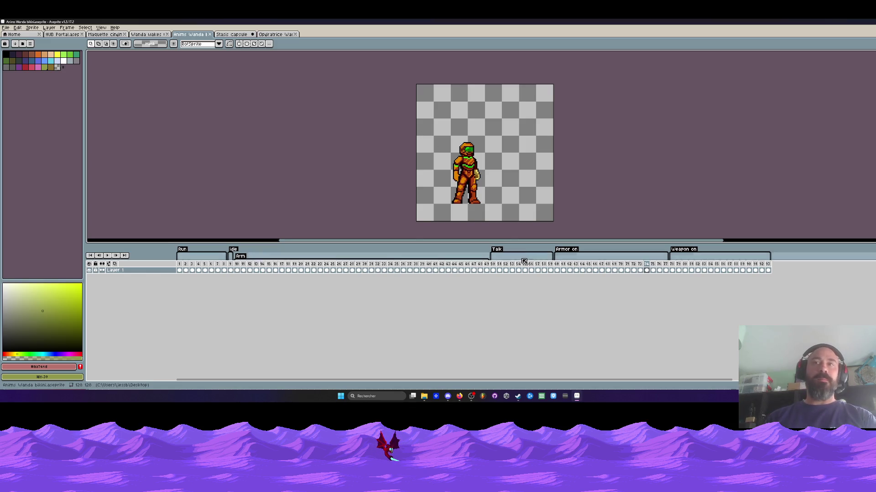
scroll(487, 178, up, 1)
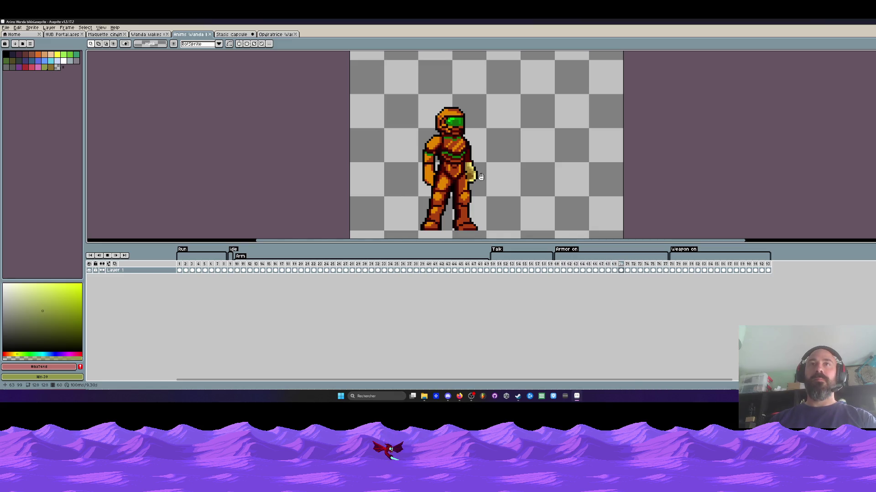
click(673, 270)
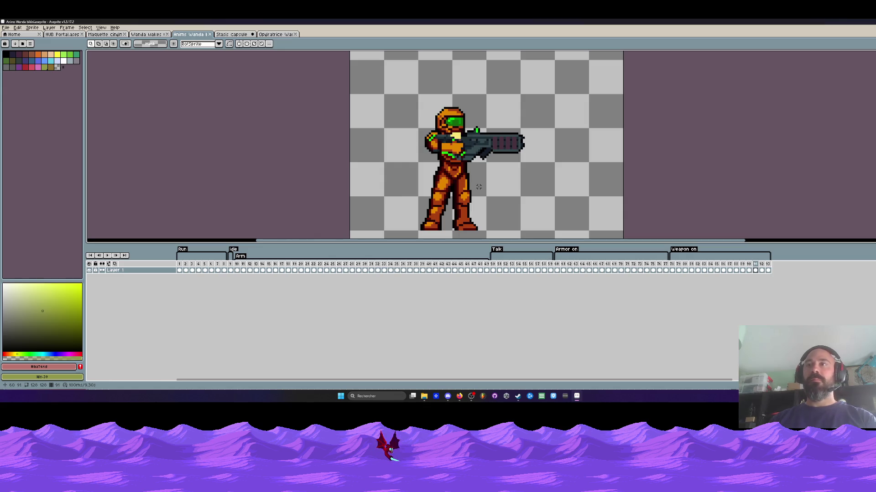
scroll(429, 156, up, 1)
Nudge the Wanda sprite a few pixels left and play the Weapon on animation
drag(388, 61, 598, 183)
click(532, 165)
drag(532, 165, 527, 165)
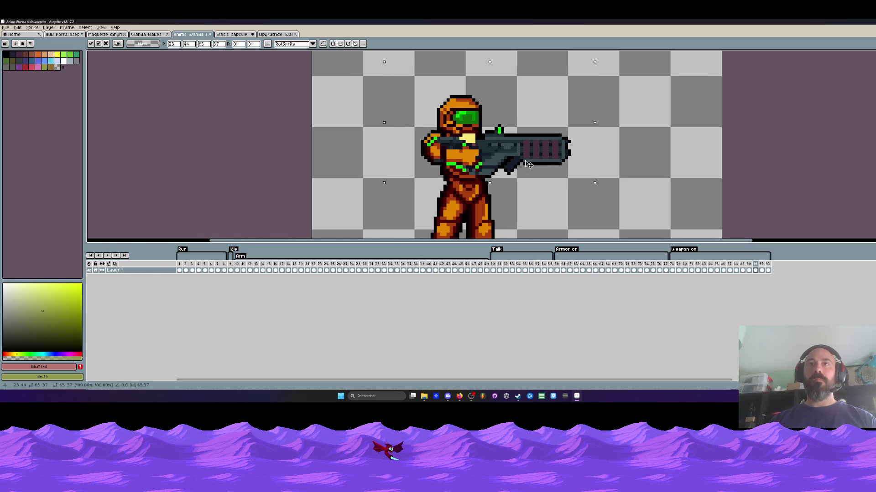
key(ctrl+d)
scroll(596, 195, down, 1)
key(Return)
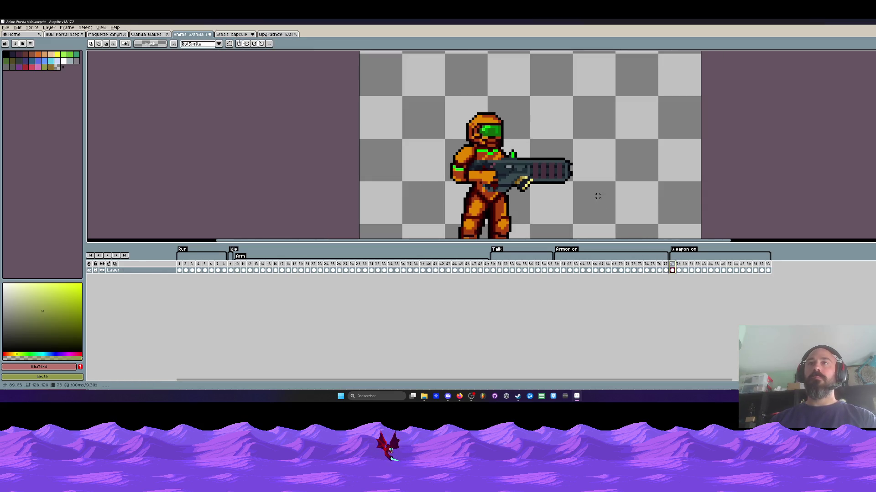
scroll(589, 184, down, 2)
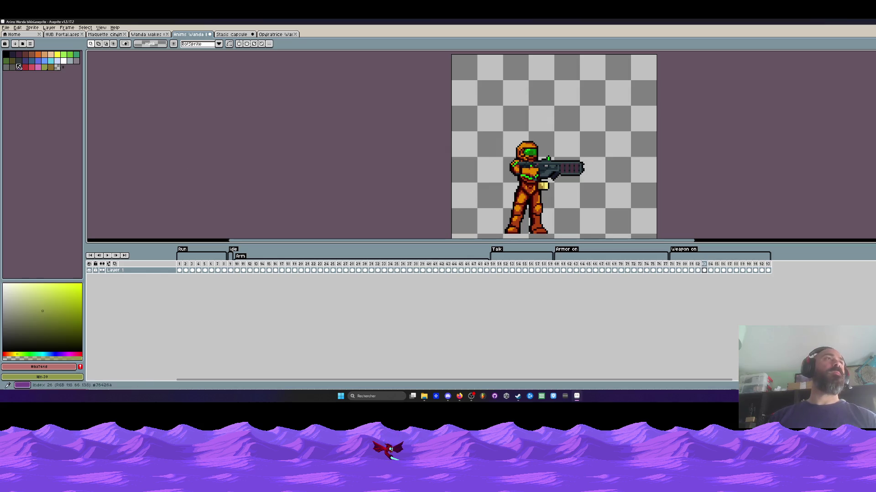
Save the Anims Wanda file and switch to the Opératrice Wanda single sprite
click(6, 27)
click(12, 54)
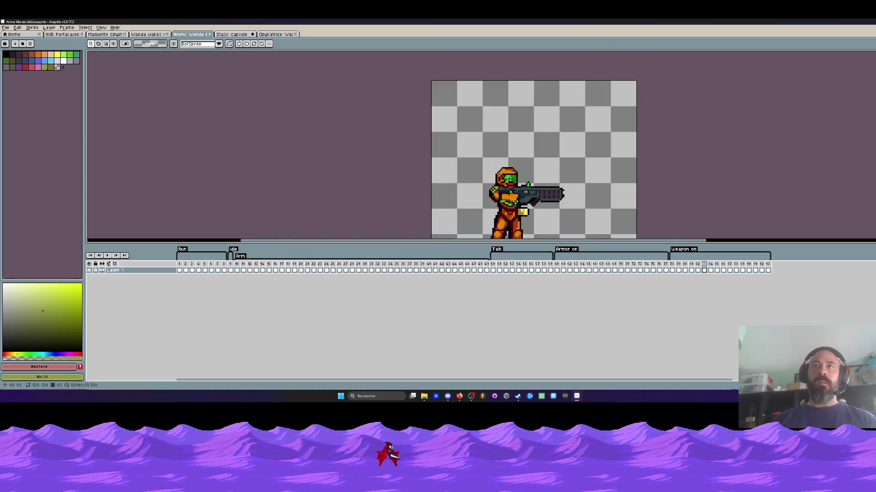
click(274, 36)
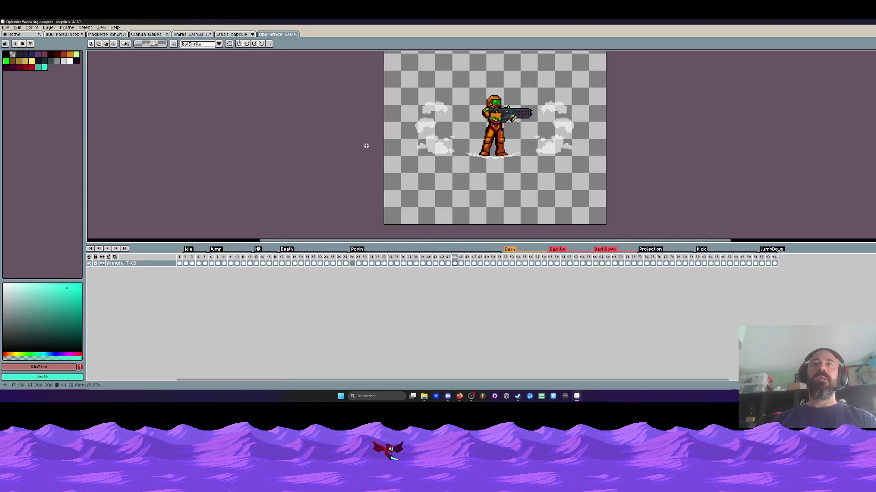
Close the Opératrice Wanda single document and move on to Maquette cinématique
key(ctrl+w)
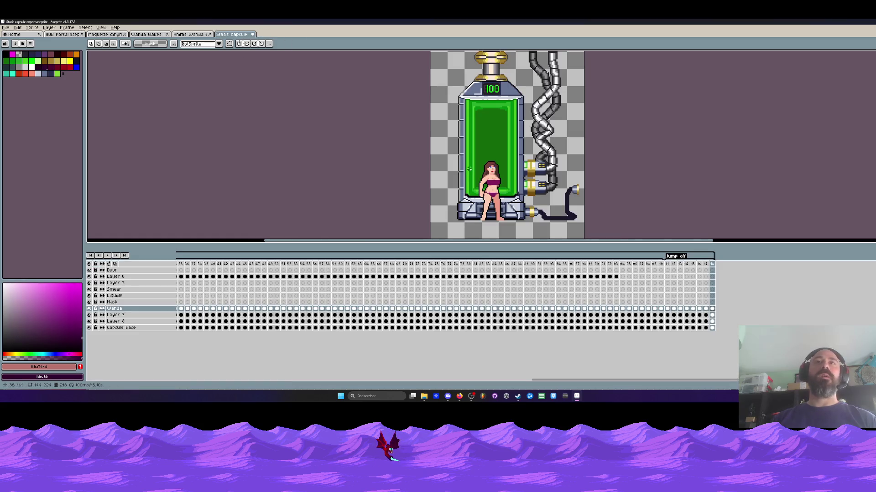
click(200, 36)
click(62, 34)
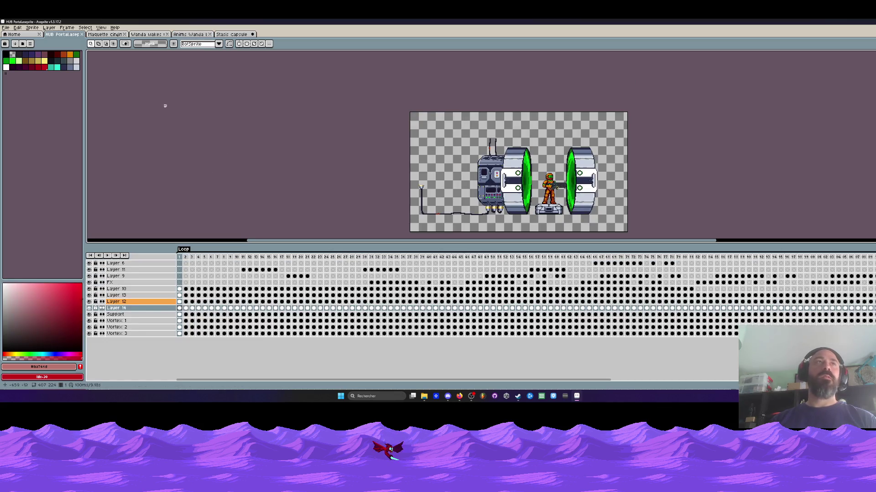
key(ctrl+Tab)
Review Maquette cinématique frames 74–155, including a frame showing only Wanda
mouse_move(182, 258)
mouse_down()
mouse_move(753, 264)
mouse_move(460, 265)
mouse_up()
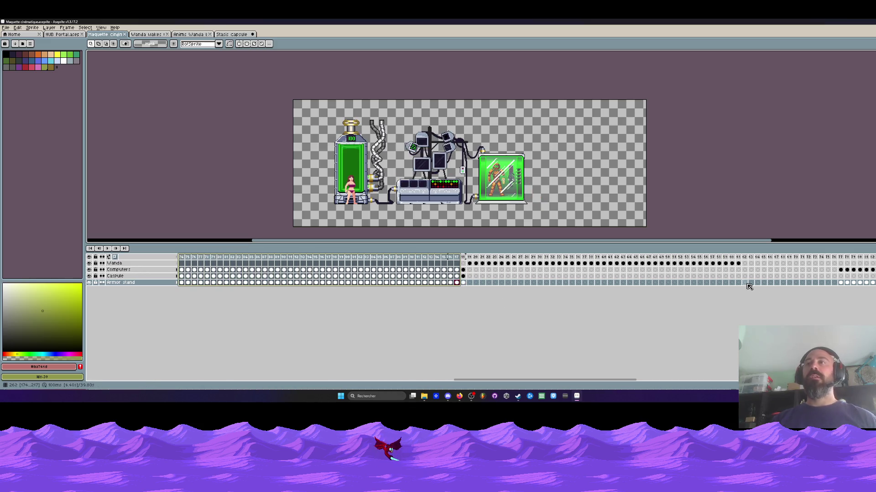
click(731, 263)
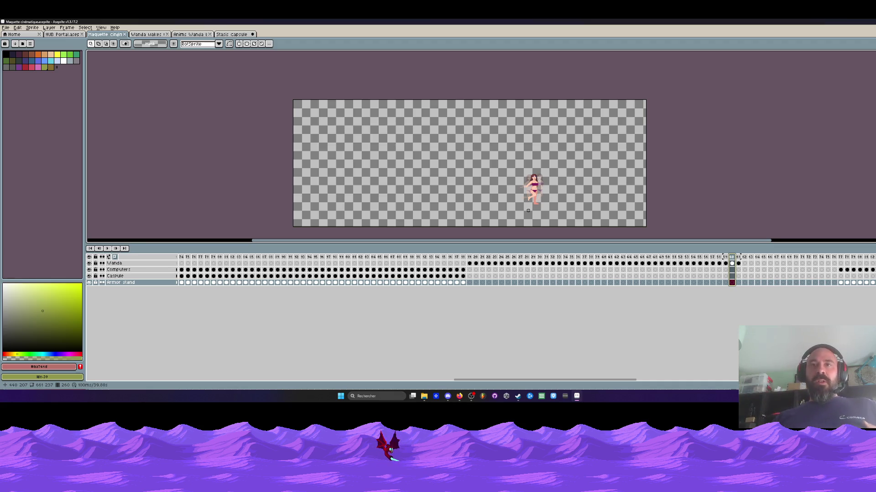
drag(471, 380, 546, 382)
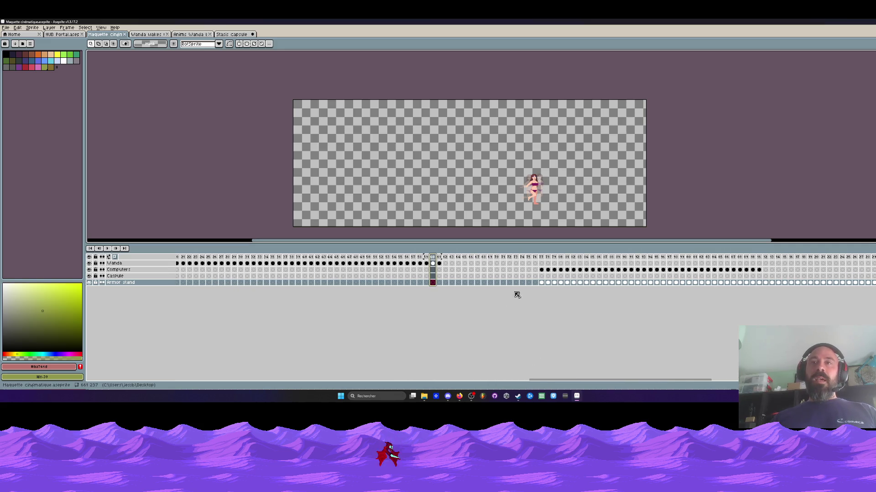
mouse_move(541, 263)
mouse_down()
mouse_move(867, 267)
mouse_move(558, 282)
mouse_move(644, 284)
mouse_up()
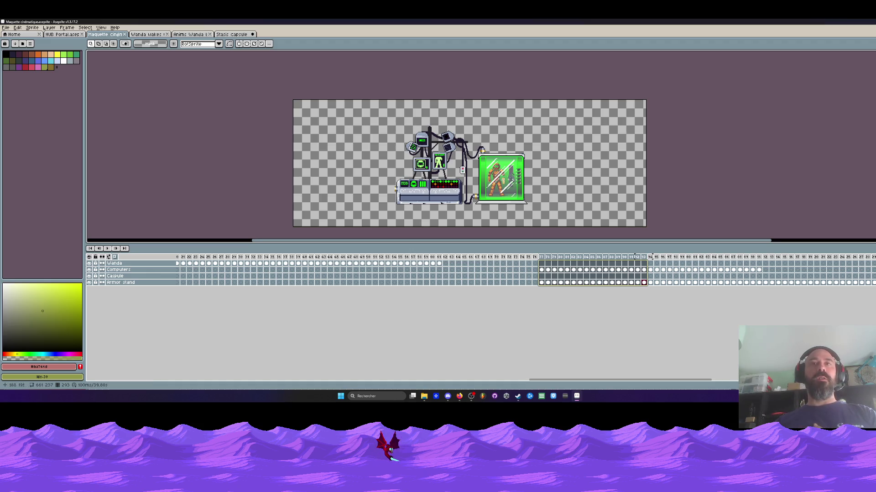
Cycle through the Wanda wakes up, Stasis capsule, HUB Portal and Maquette cinématique tabs
click(148, 34)
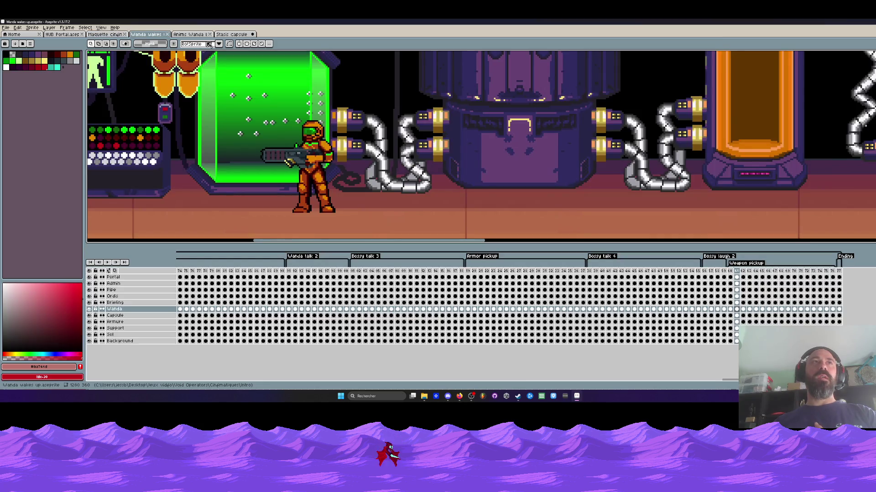
click(194, 35)
click(241, 37)
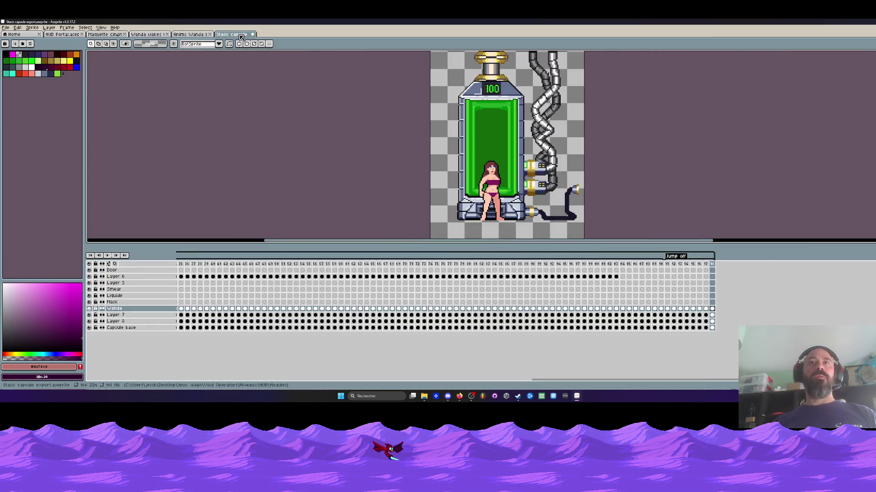
click(62, 35)
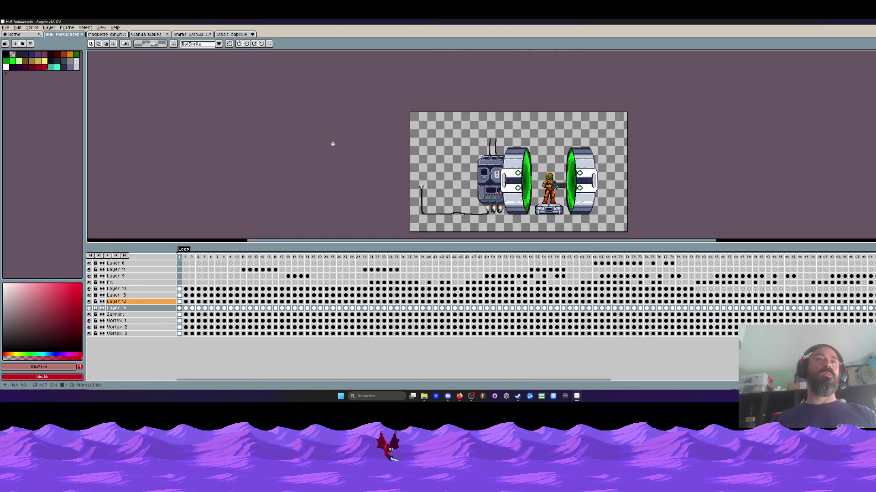
click(113, 34)
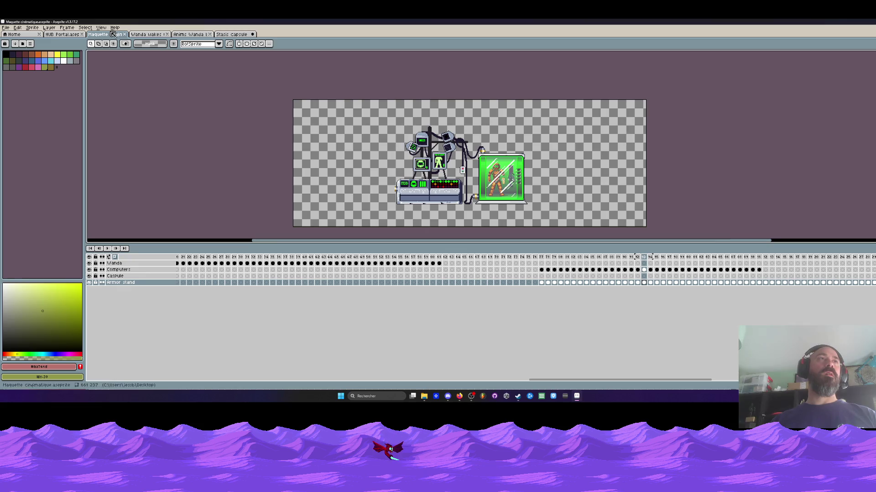
click(16, 43)
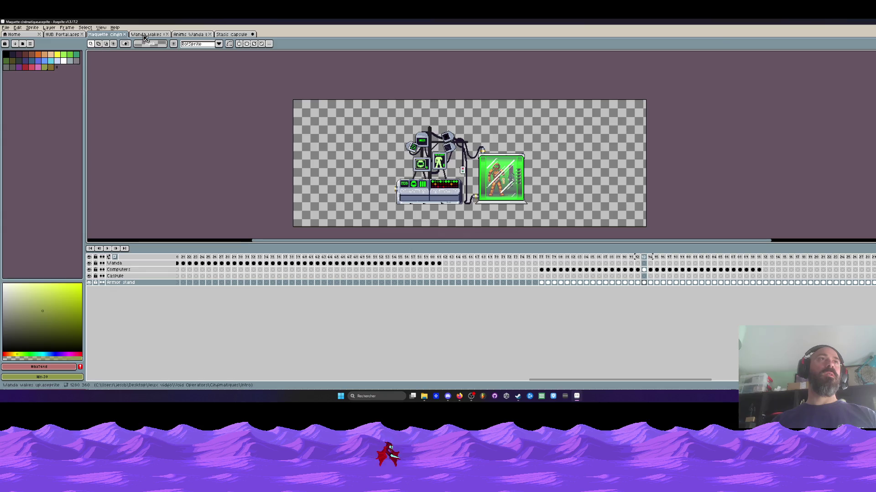
Inspect Wanda wakes up frames 60–84 across all layers, then close that document
click(146, 35)
scroll(228, 137, down, 3)
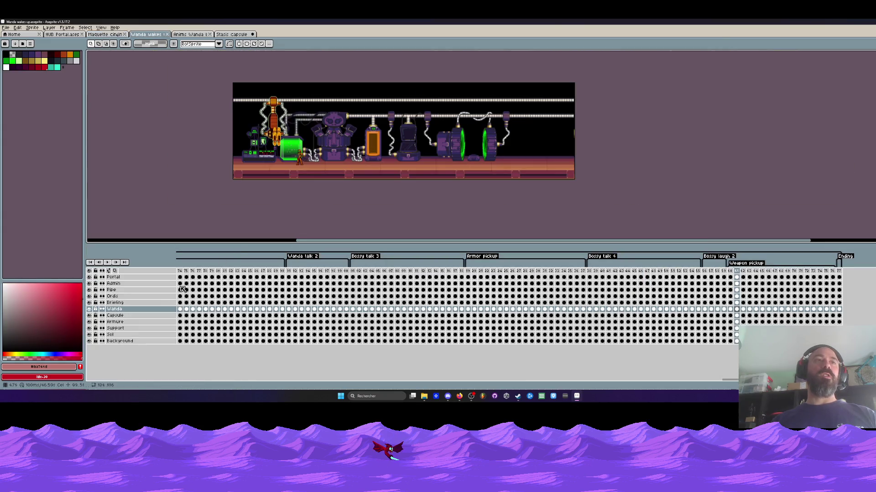
drag(180, 271, 842, 284)
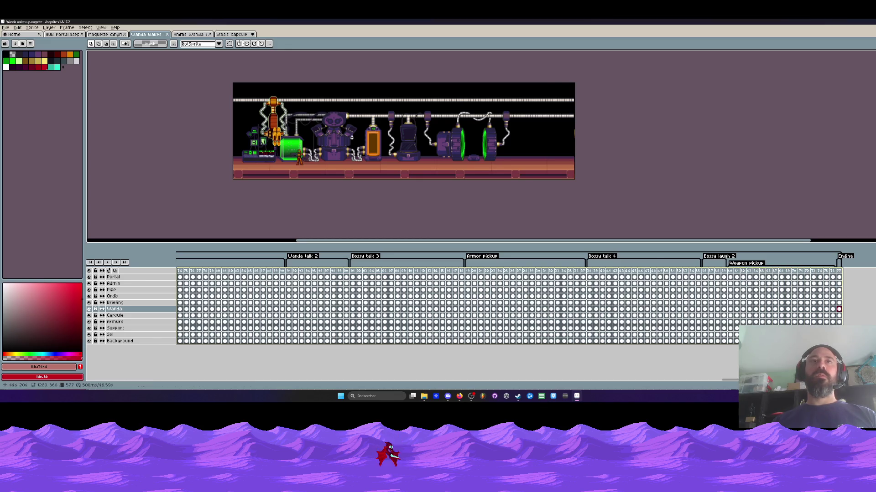
scroll(350, 137, up, 2)
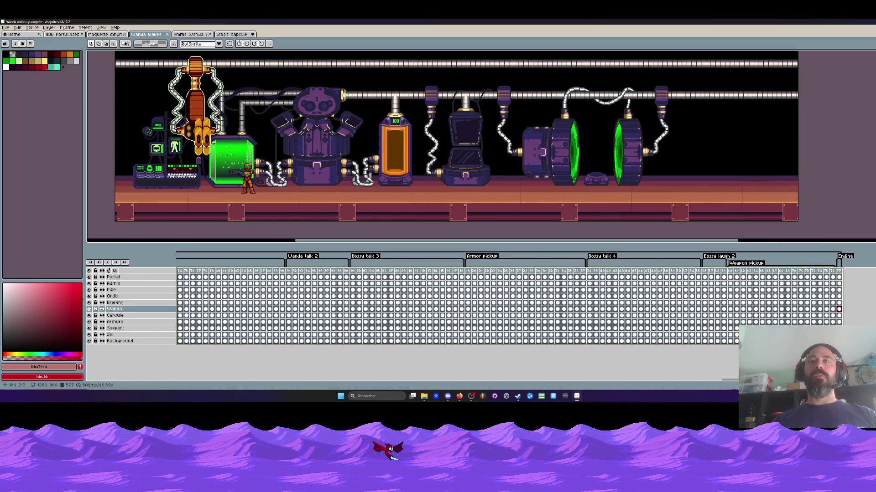
drag(179, 270, 807, 278)
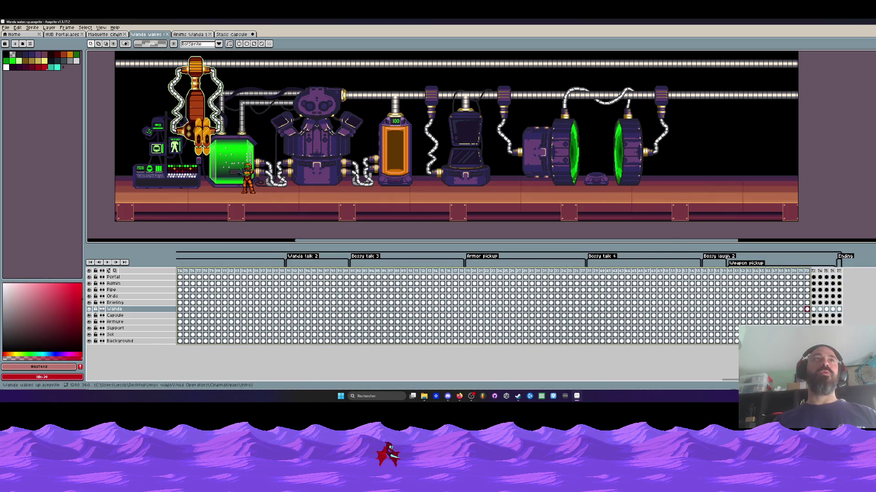
key(ctrl+w)
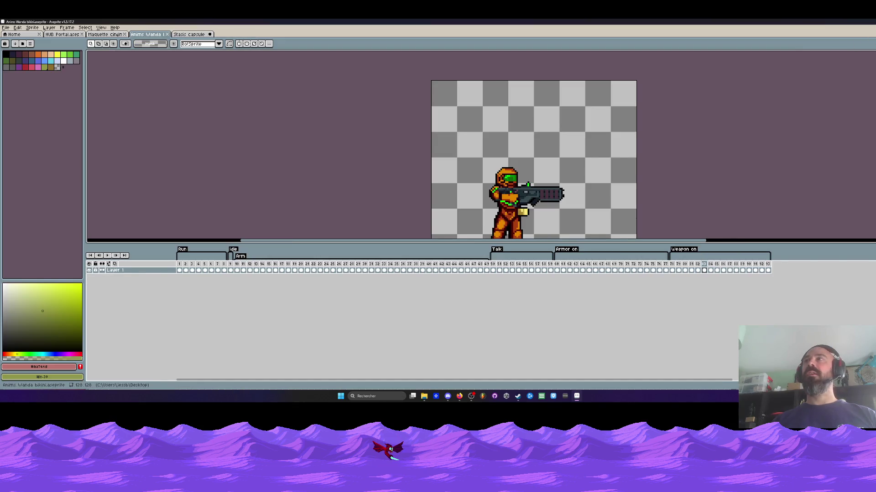
click(842, 21)
Delete the upper body GIF and the Sprite-0001 PNG from the current folder
click(256, 113)
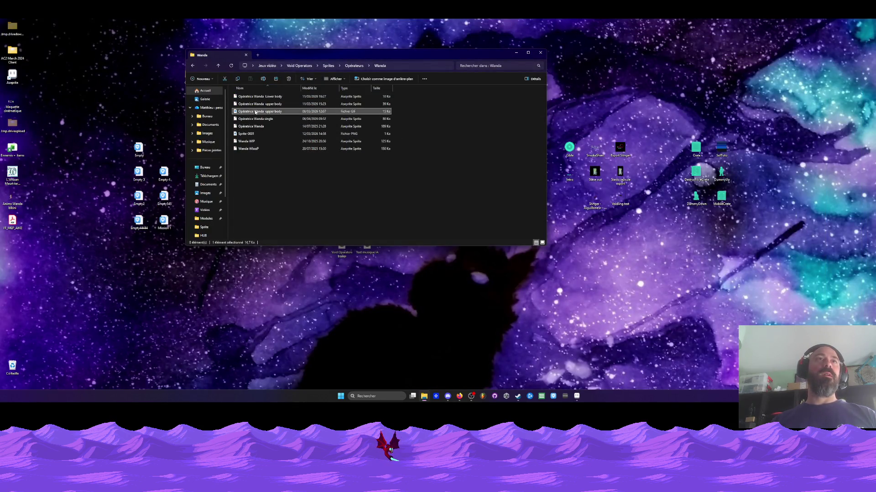
key(Delete)
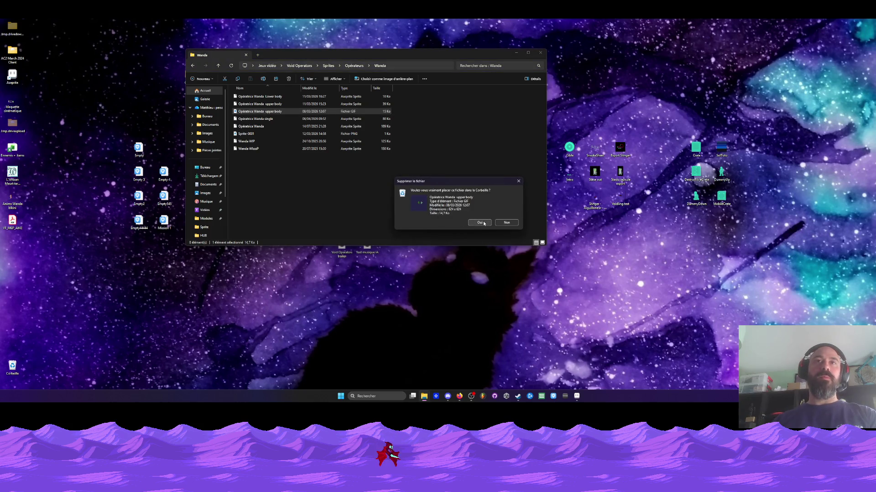
click(480, 222)
click(255, 126)
key(Delete)
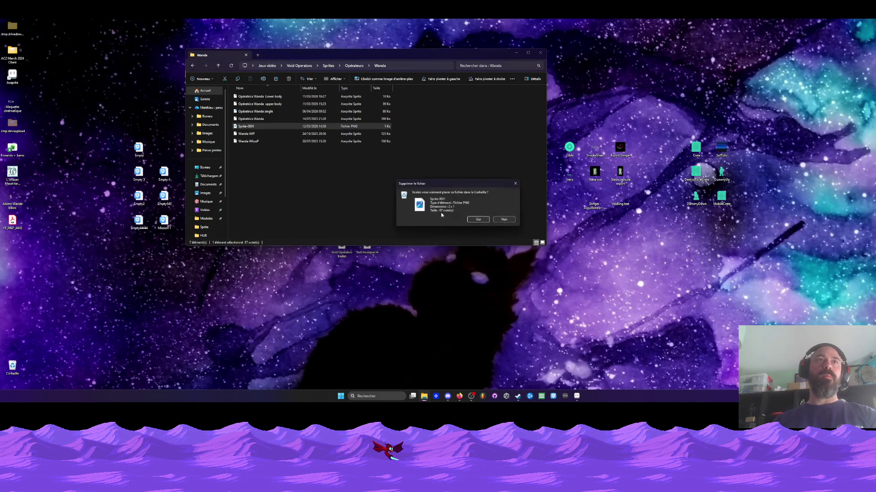
click(479, 221)
Delete the Sprite-0001 PNG from the Wanda folder
click(194, 66)
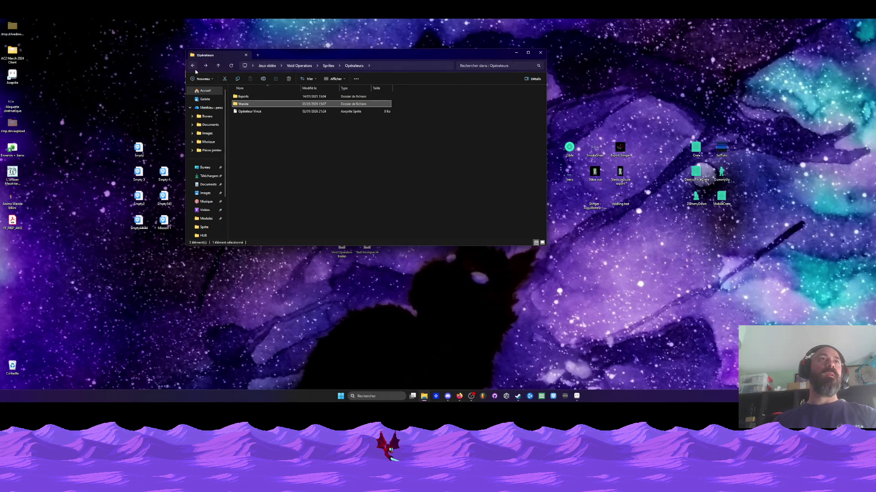
double_click(246, 104)
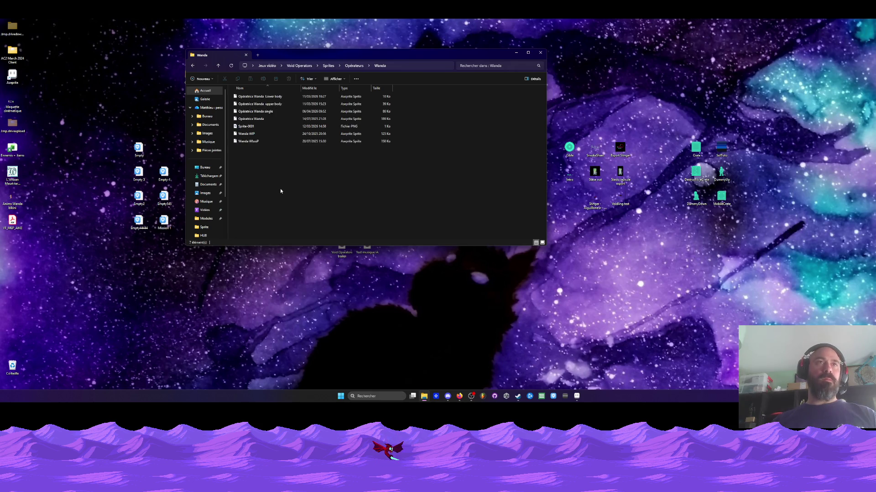
click(249, 126)
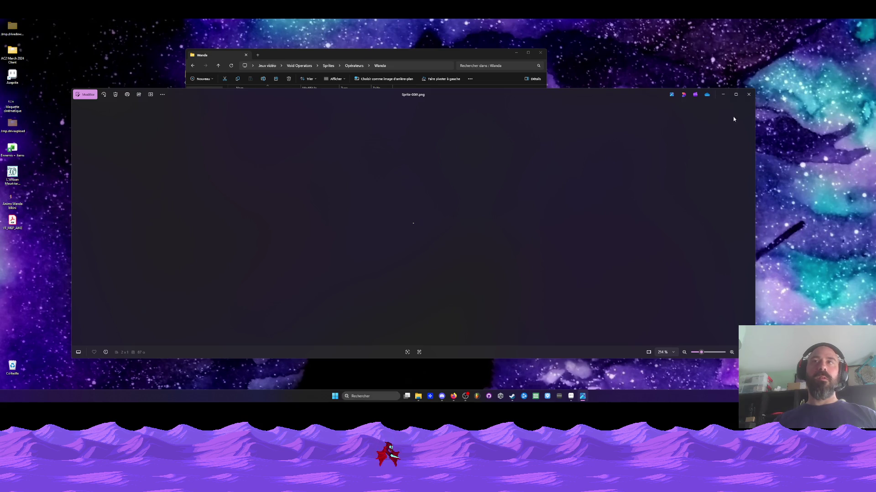
click(753, 93)
key(F2)
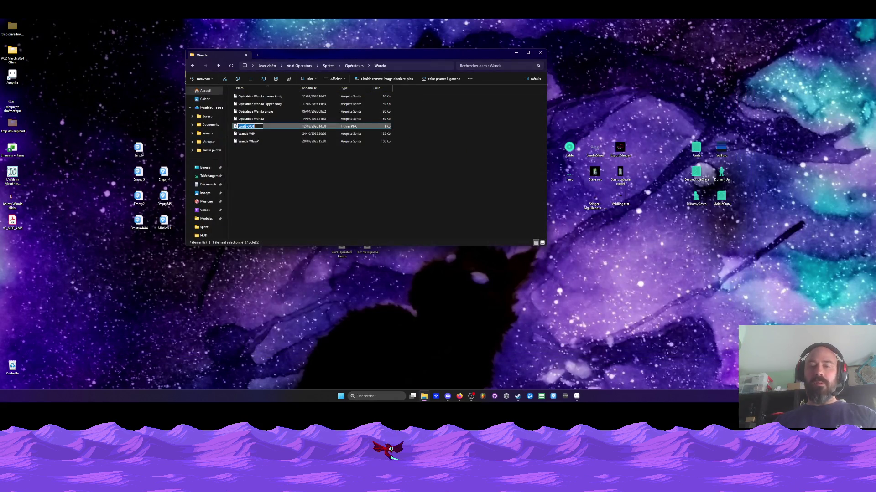
key(Escape)
key(Delete)
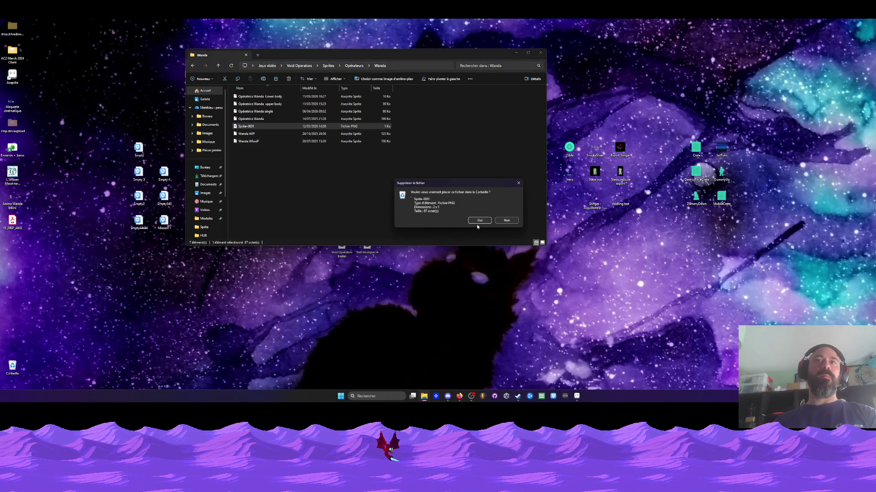
click(478, 221)
Delete Wanda wakes up from Void Operators > Cinématiques > Intro, then select frames 1–26 in Aseprite
click(191, 66)
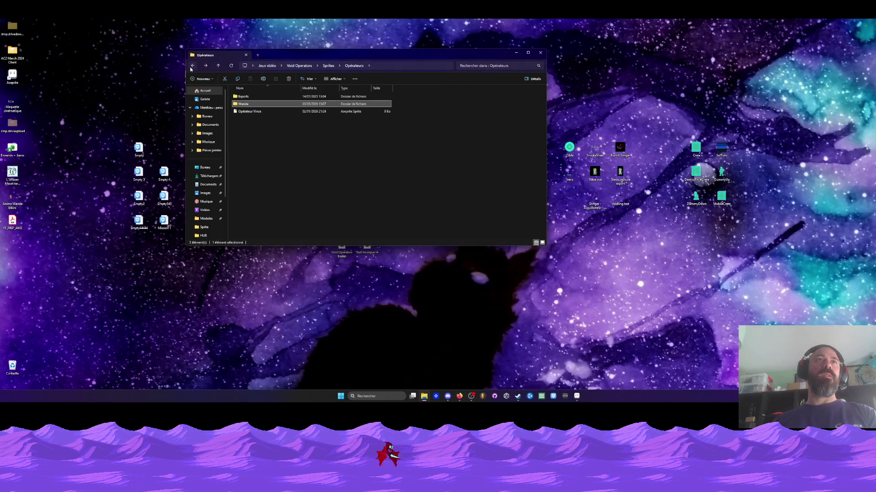
click(194, 66)
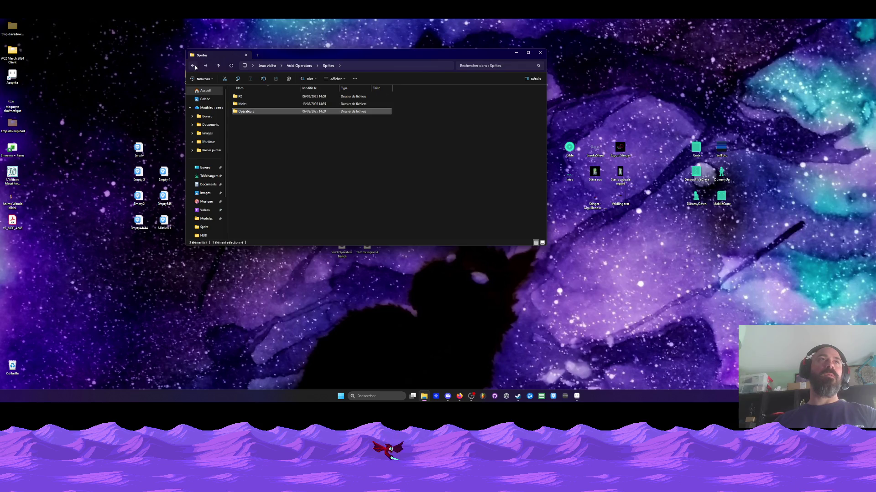
click(193, 66)
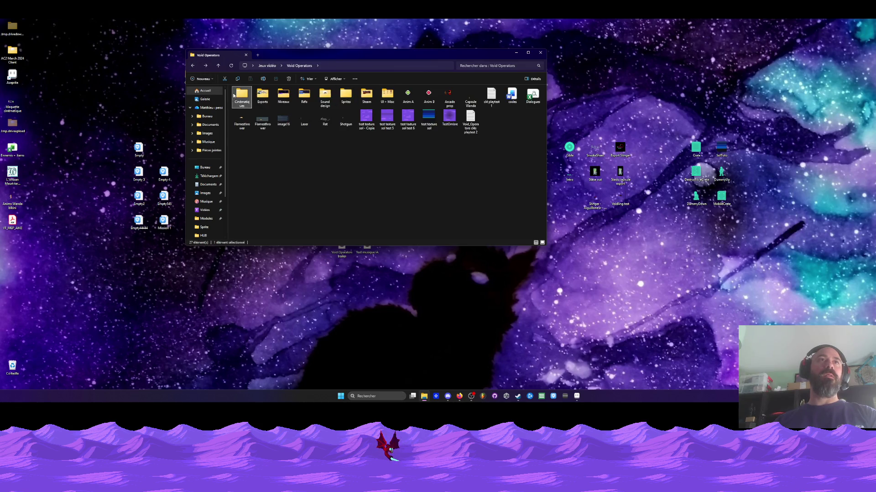
double_click(240, 95)
double_click(239, 96)
click(249, 104)
key(Delete)
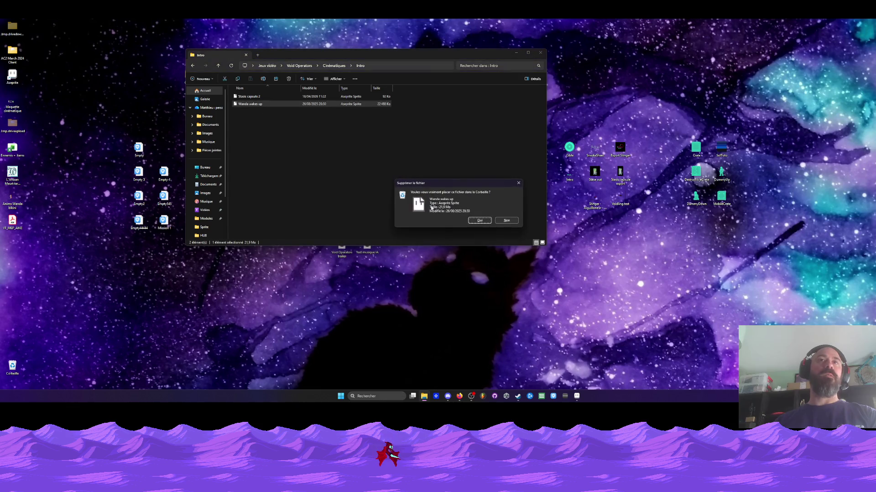
click(474, 221)
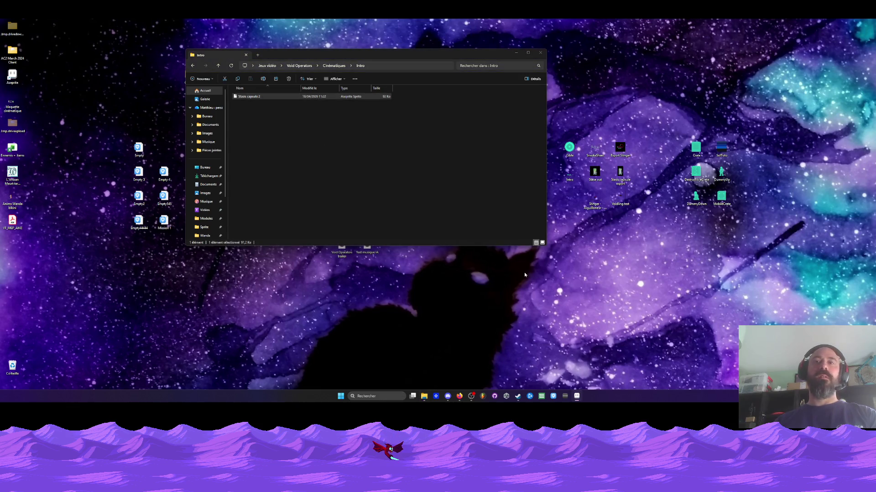
click(577, 396)
mouse_move(180, 264)
mouse_down()
mouse_move(497, 264)
mouse_move(383, 265)
mouse_move(454, 264)
mouse_up()
Show Layer 1, select frames 1–9, then close Stasis capsule 2 without saving
click(89, 289)
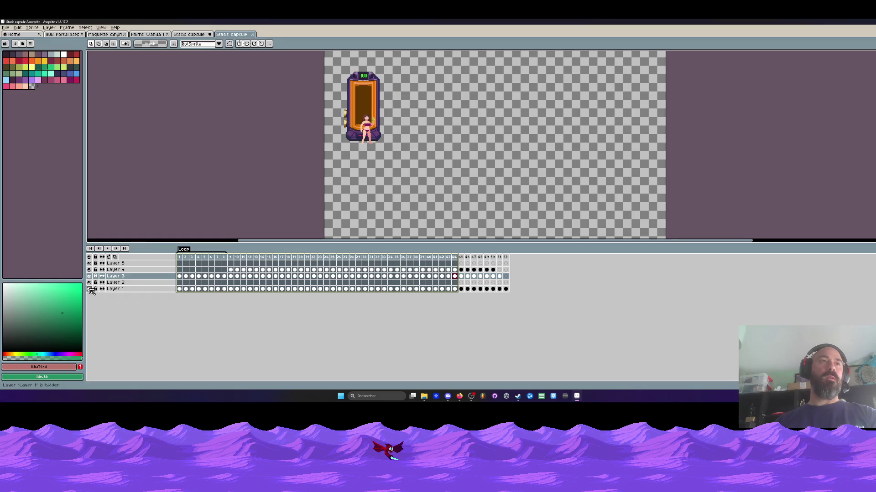
drag(180, 257, 493, 262)
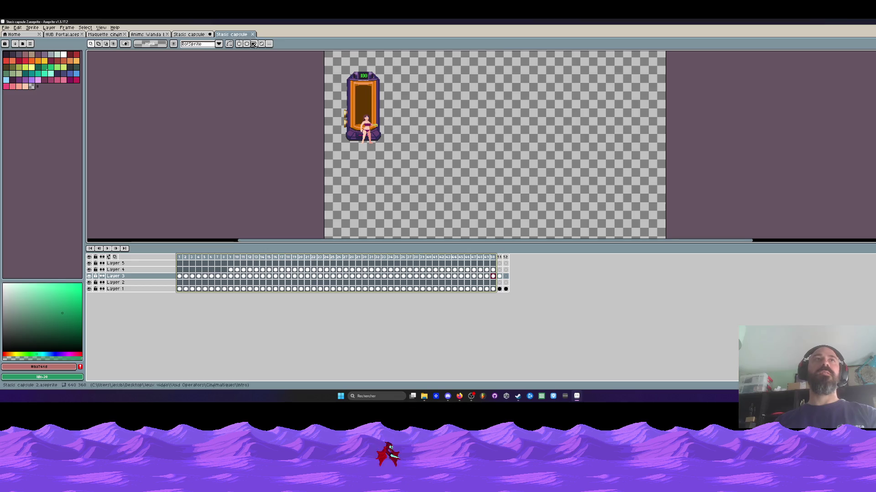
key(ctrl+w)
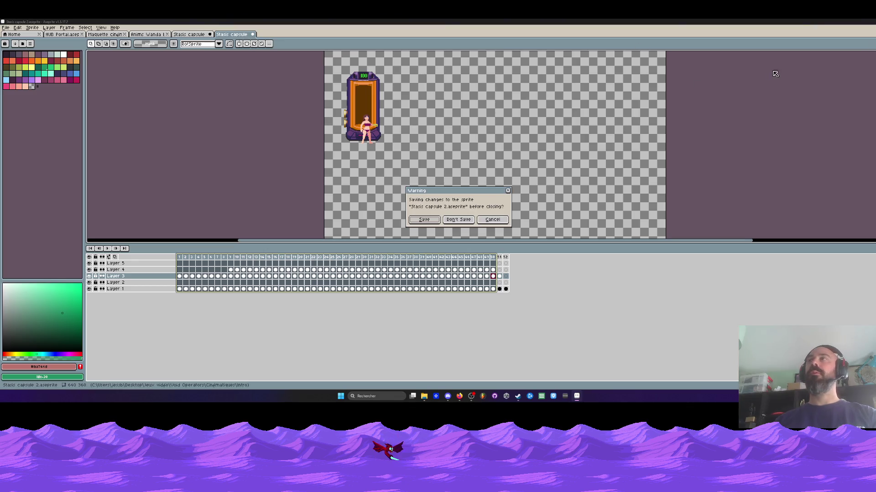
click(458, 220)
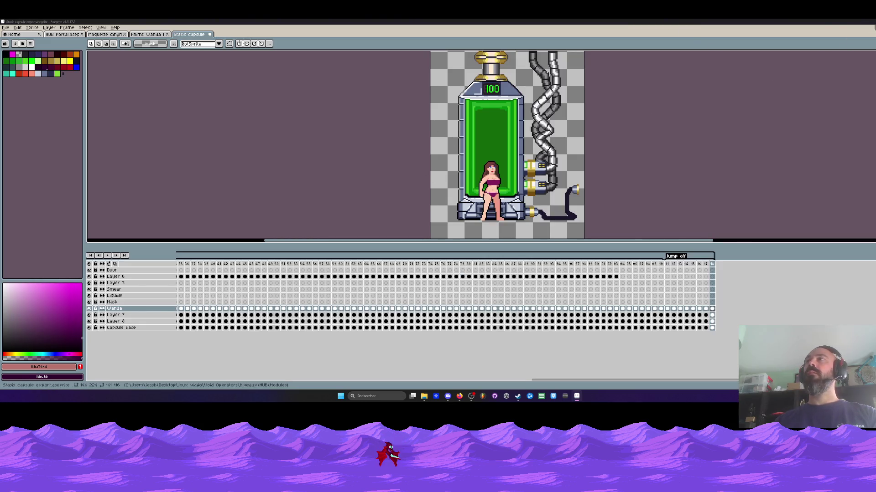
Delete the Stasis capsule 2 file from the Intro folder in File Explorer
drag(850, 21, 612, 95)
key(super+Down)
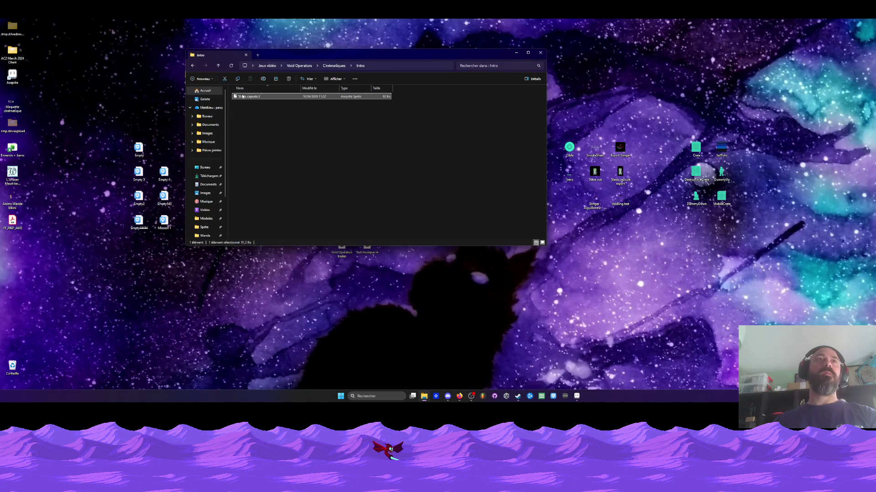
key(Delete)
click(475, 221)
click(193, 65)
click(241, 97)
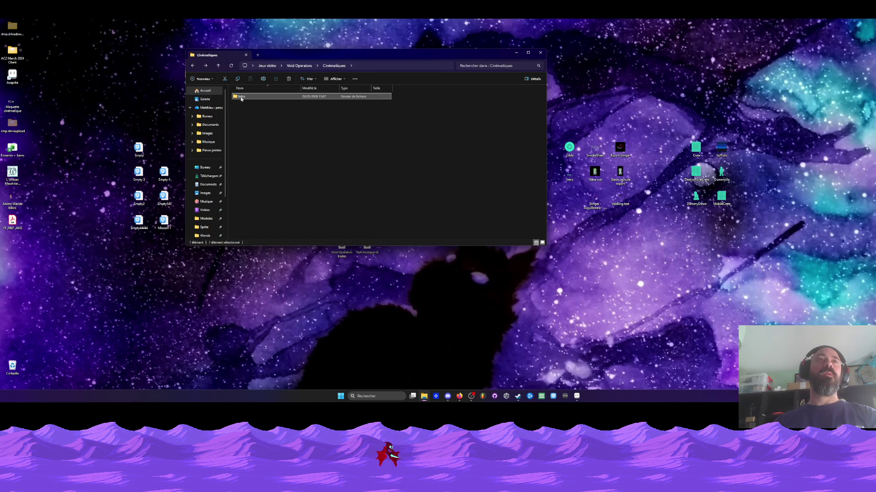
click(63, 147)
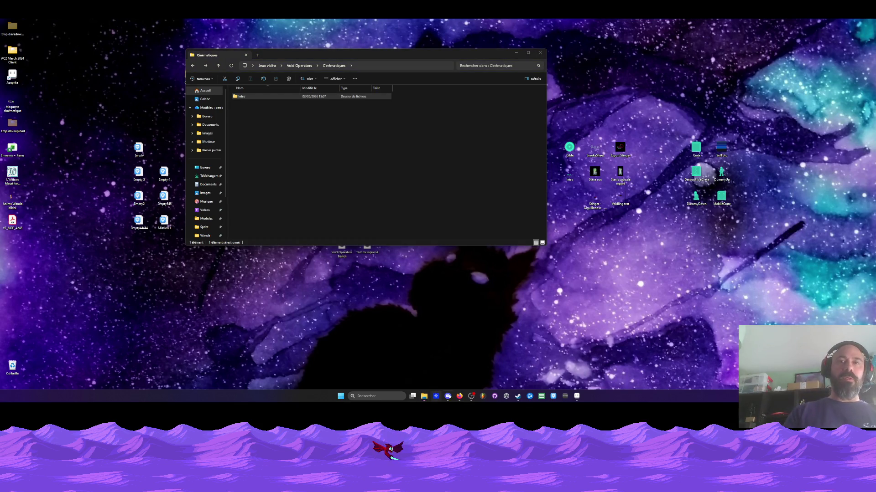
Back in Aseprite, close the Maquette cinématique sprite
click(578, 396)
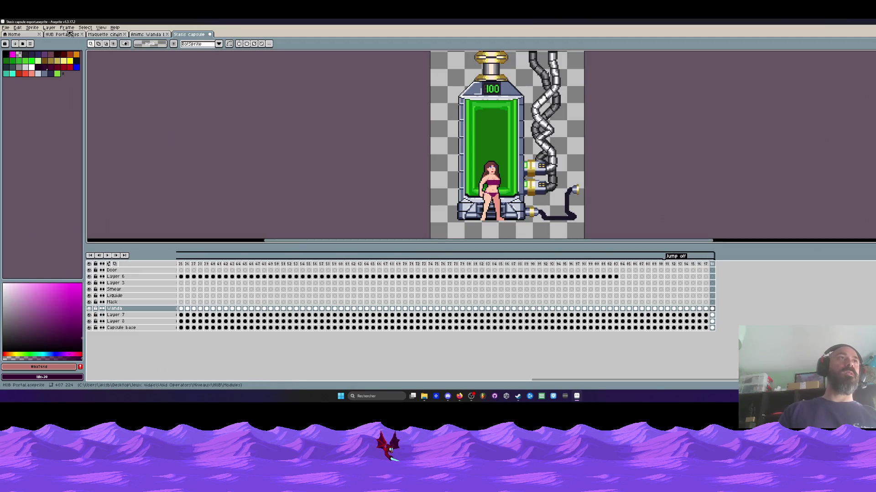
click(70, 34)
click(91, 35)
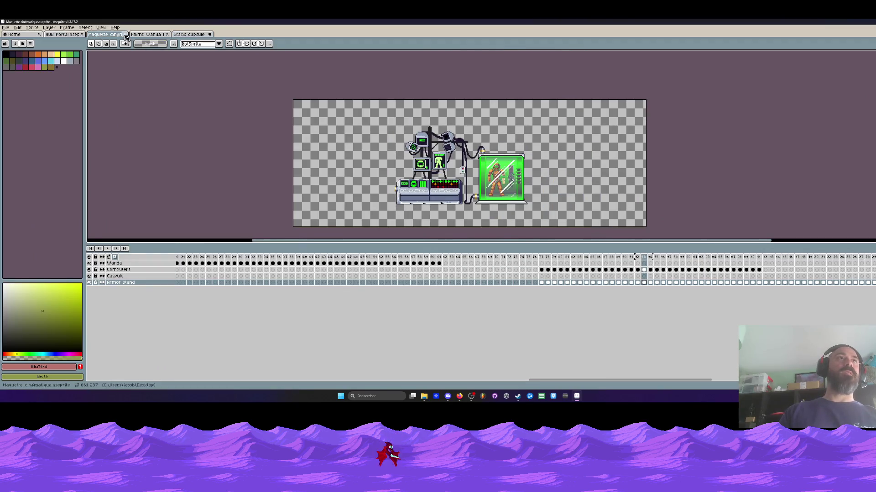
click(124, 34)
scroll(201, 189, down, 1)
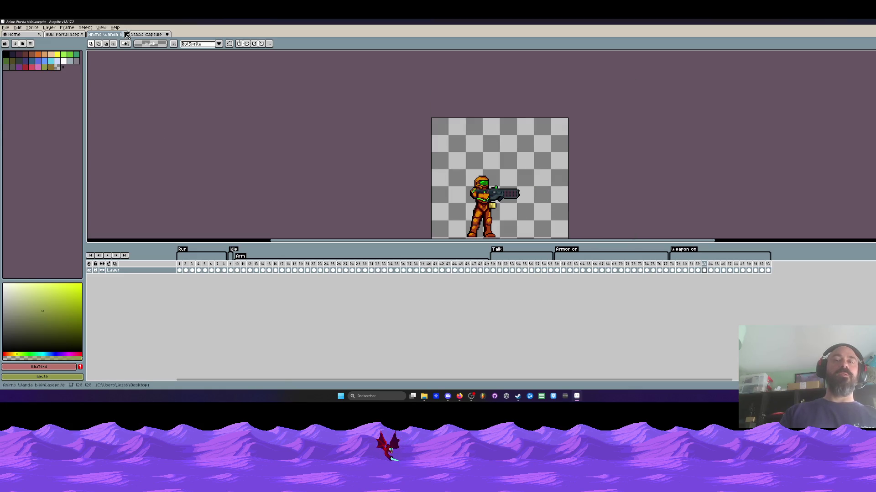
Try cropping the canvas to 81x111 around the character, then undo it
mouse_move(180, 270)
mouse_down()
mouse_move(725, 270)
mouse_move(280, 269)
mouse_up()
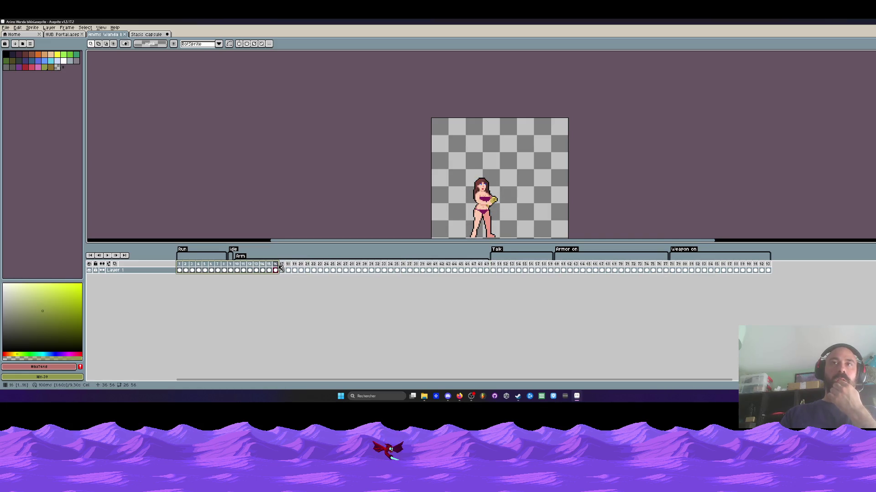
scroll(431, 175, down, 2)
scroll(481, 187, up, 1)
key(ctrl+alt+c)
drag(519, 210, 463, 188)
scroll(468, 201, up, 1)
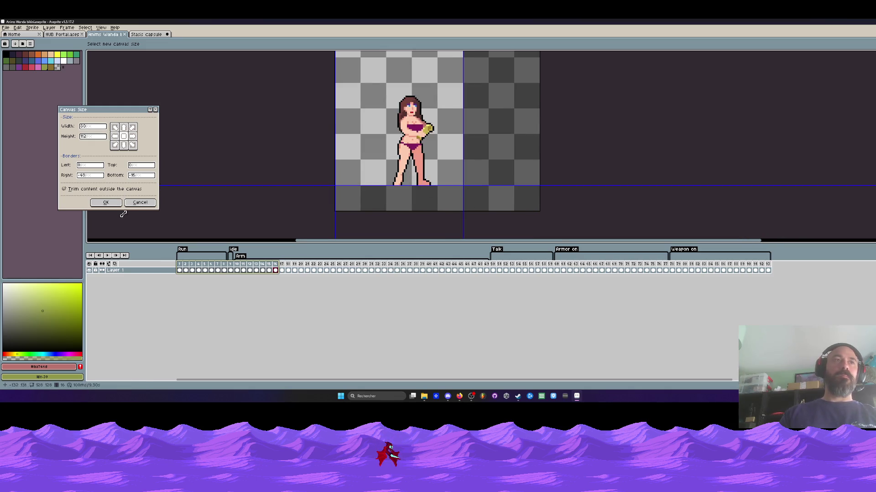
click(105, 202)
mouse_move(184, 267)
mouse_down()
mouse_move(713, 268)
mouse_move(627, 267)
mouse_up()
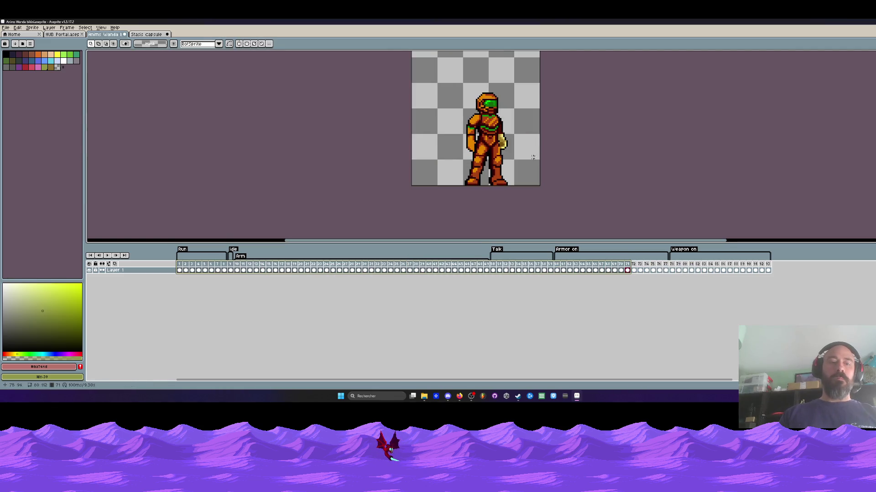
key(ctrl+z)
Pull the canvas's right edge in with Canvas Size to trim the empty space
scroll(471, 111, down, 3)
scroll(483, 112, up, 2)
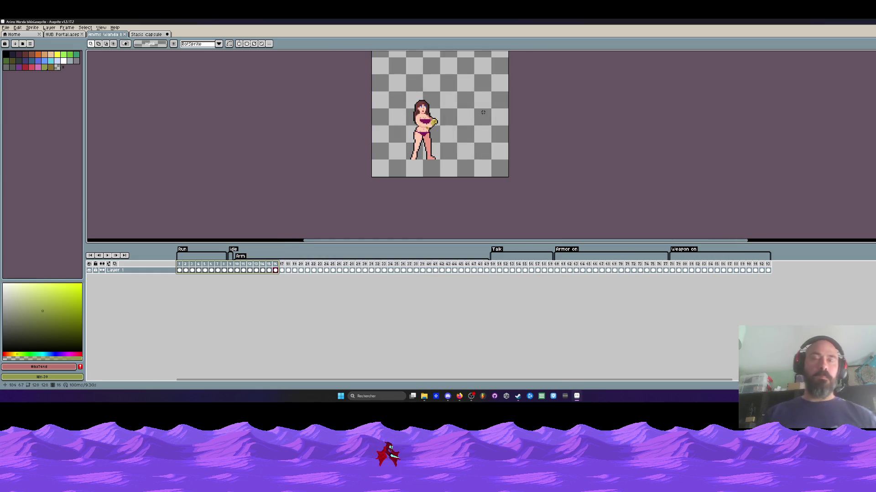
key(ctrl+alt+c)
drag(508, 114, 498, 115)
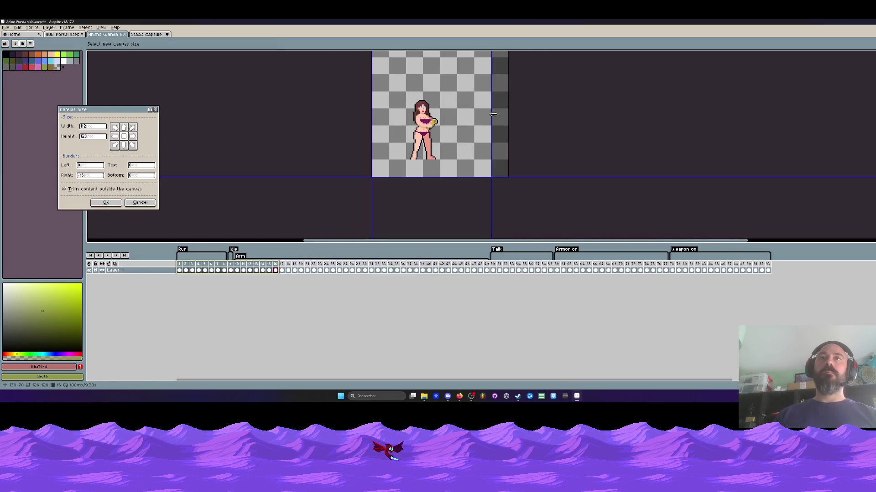
click(106, 202)
mouse_move(184, 269)
mouse_down()
mouse_move(718, 270)
mouse_move(710, 270)
mouse_up()
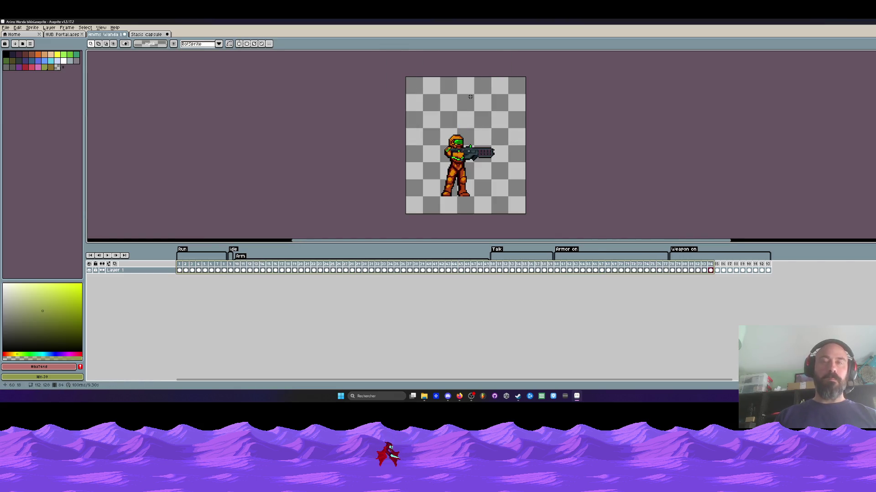
Lower the canvas top by 32 pixels, giving 112x96, and review frames 1–41
key(ctrl+alt+c)
drag(470, 77, 470, 111)
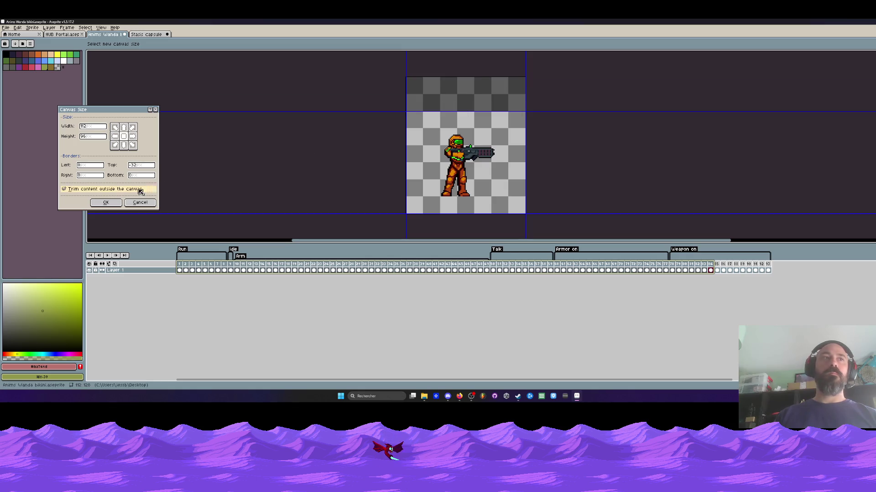
click(106, 202)
drag(182, 270, 776, 277)
key(alt+Tab)
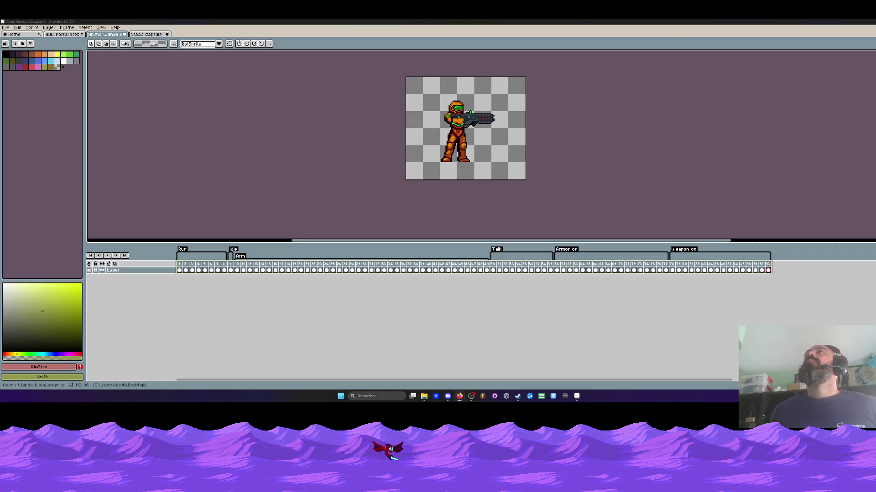
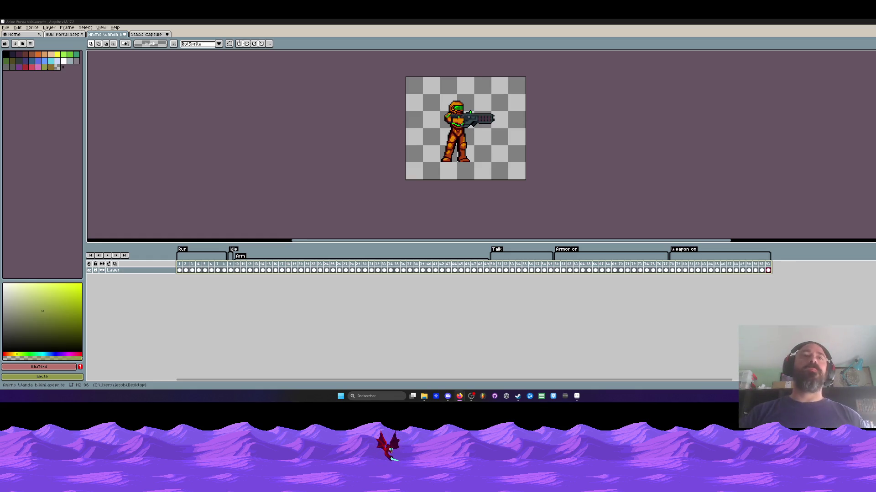
Switch from the Stasis capsule to the HUB Portal sprite and select frames 1–38 on all layers
click(146, 34)
click(62, 34)
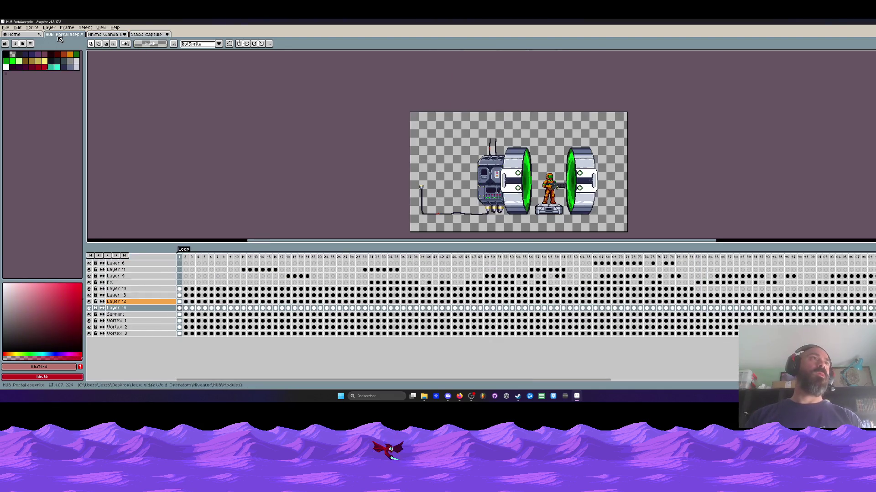
mouse_move(180, 257)
mouse_down()
mouse_move(623, 258)
mouse_move(264, 258)
mouse_up()
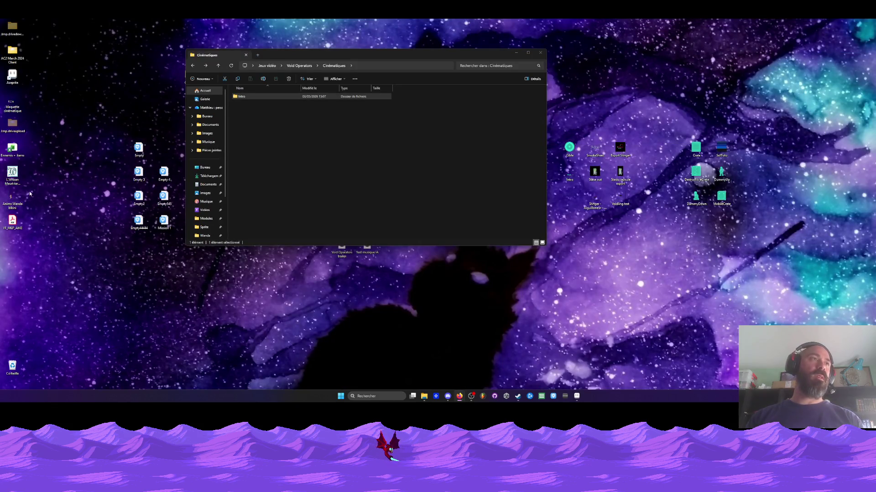
Open the Intro folder in File Explorer
drag(17, 200, 240, 97)
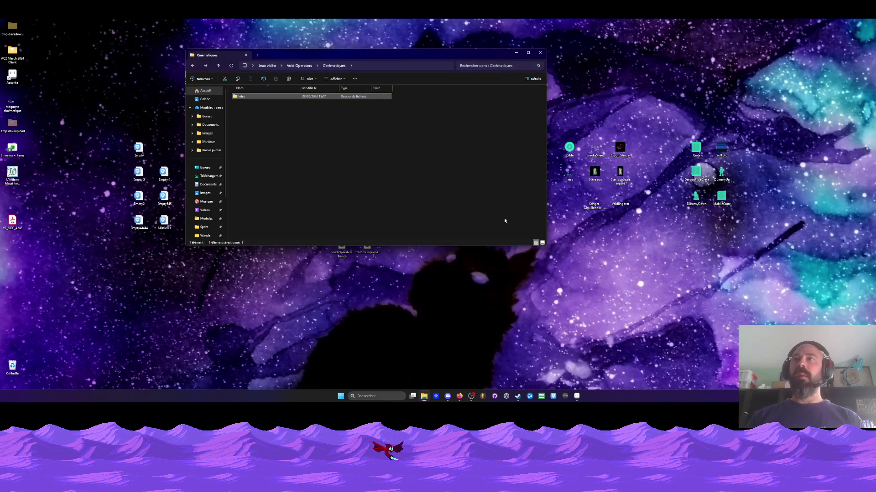
click(65, 246)
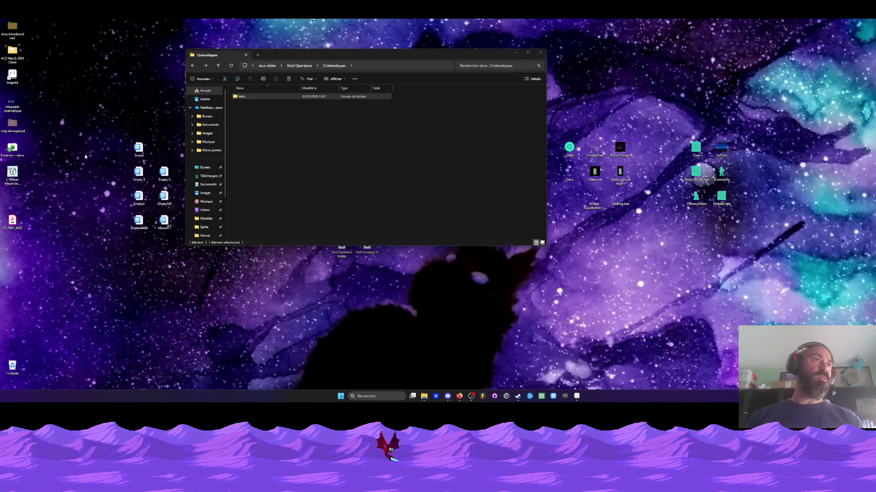
click(254, 100)
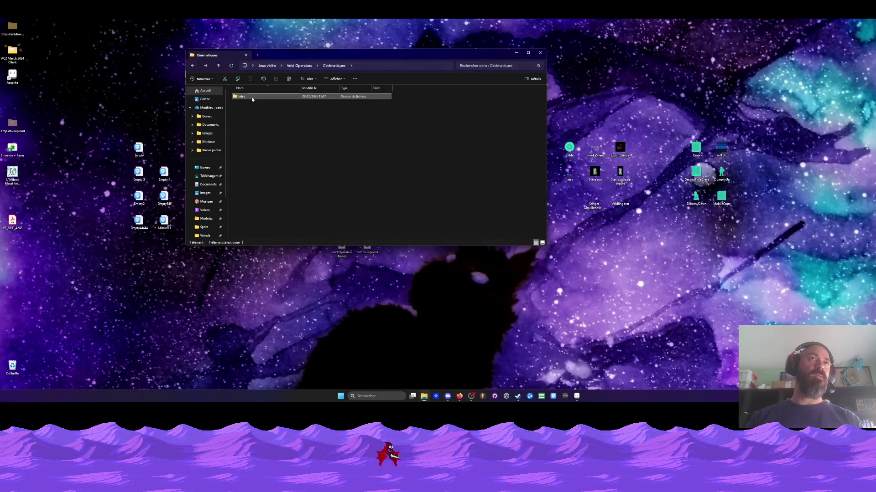
double_click(244, 98)
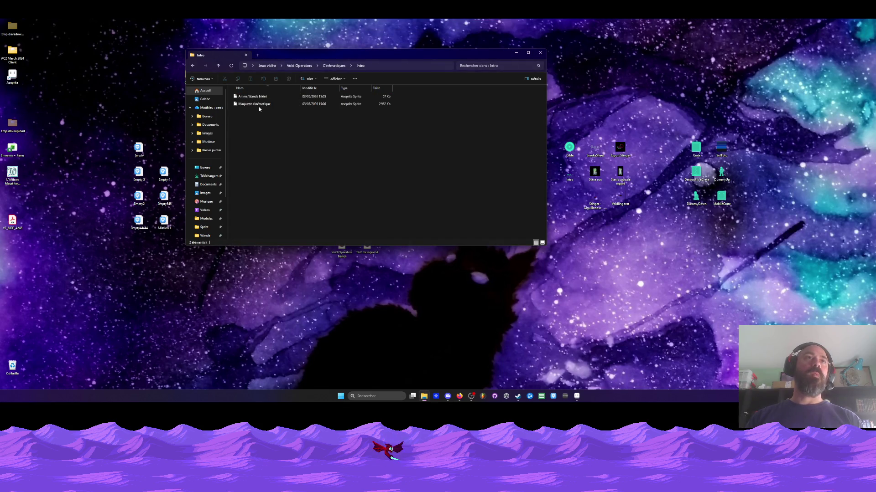
Rename the Maquette cinématique file to 'Maquette cinématique partie 1' and return to Aseprite
click(261, 106)
right_click(262, 107)
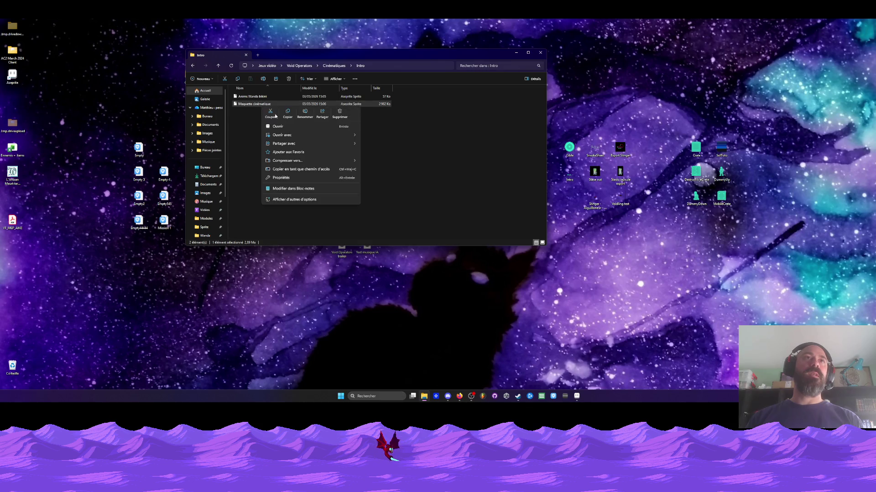
click(303, 117)
text(partie 1)
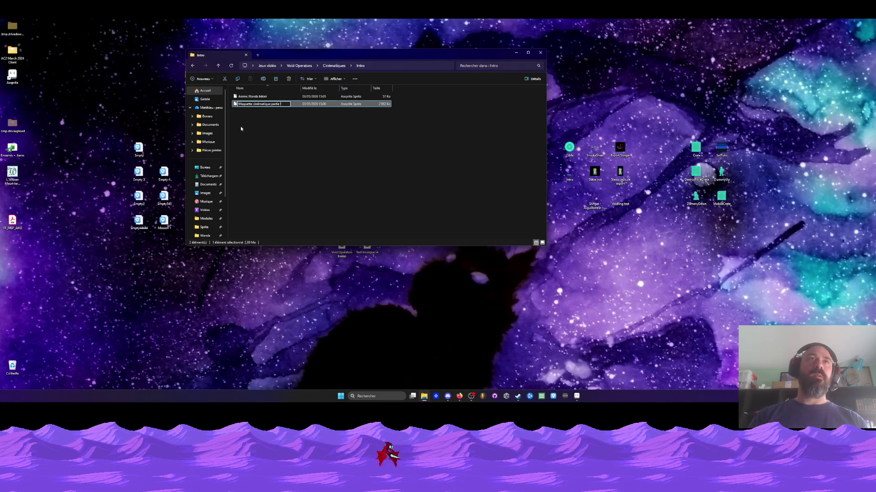
click(241, 128)
click(253, 106)
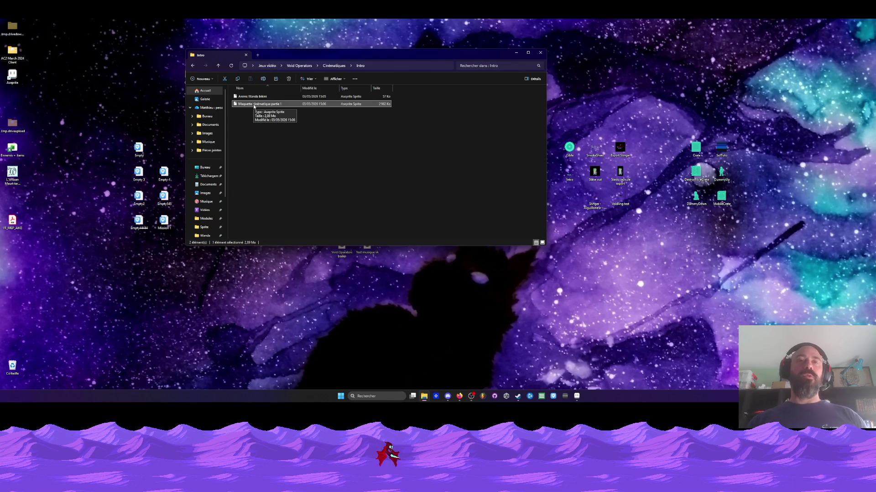
key(alt+Tab)
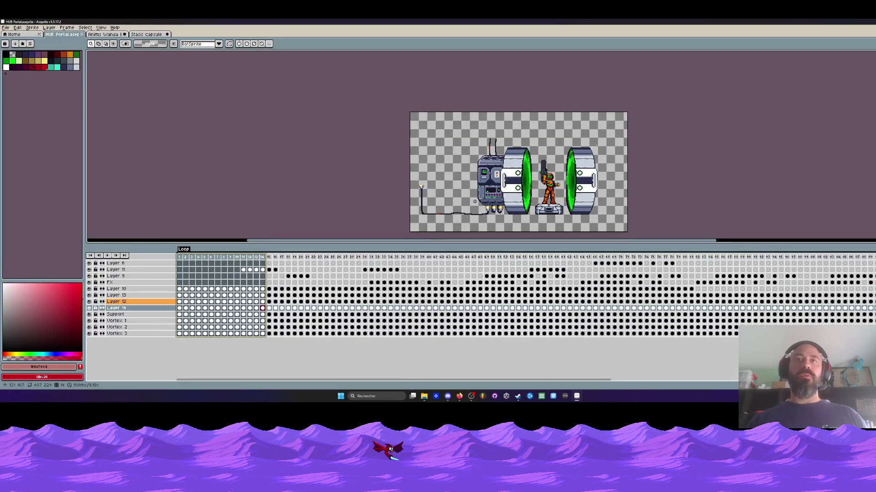
Close the Stasis capsule and Anims Wanda sprites, saving each one
scroll(486, 211, up, 2)
scroll(398, 184, down, 2)
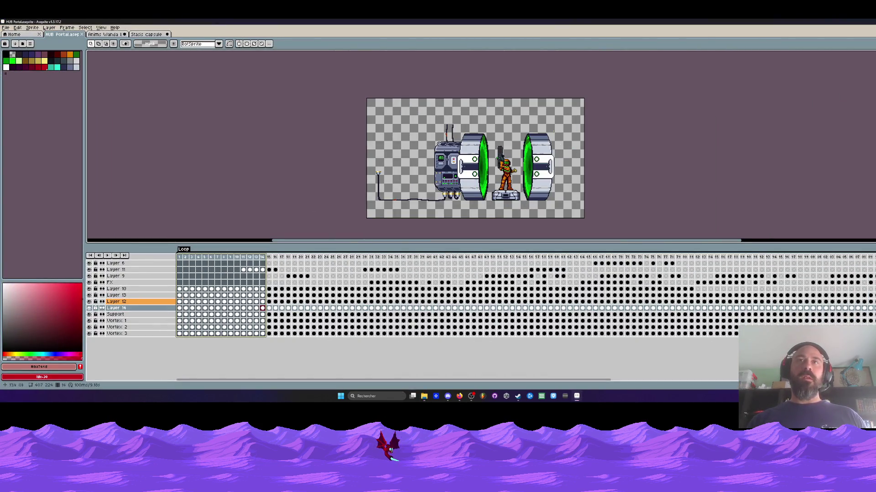
click(144, 35)
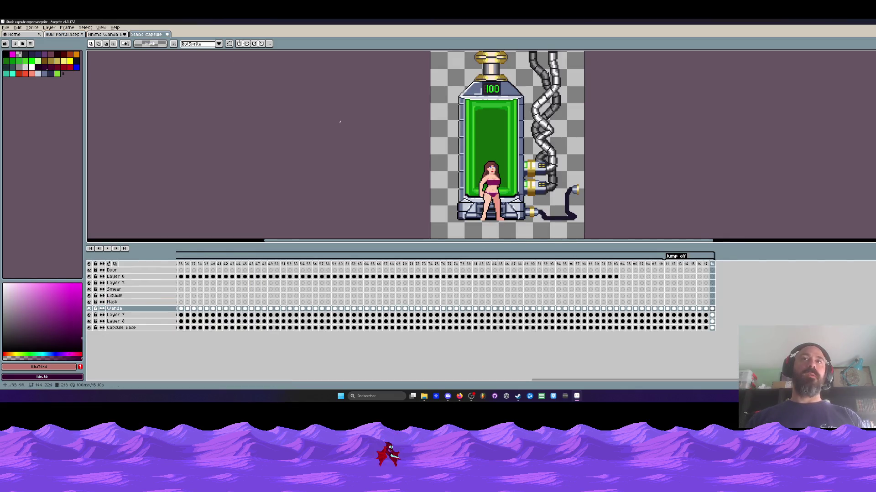
click(168, 35)
click(424, 220)
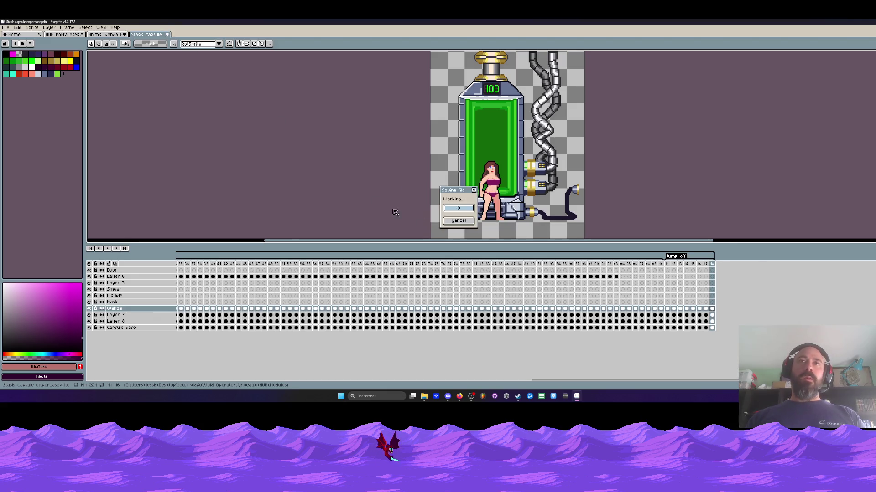
click(126, 36)
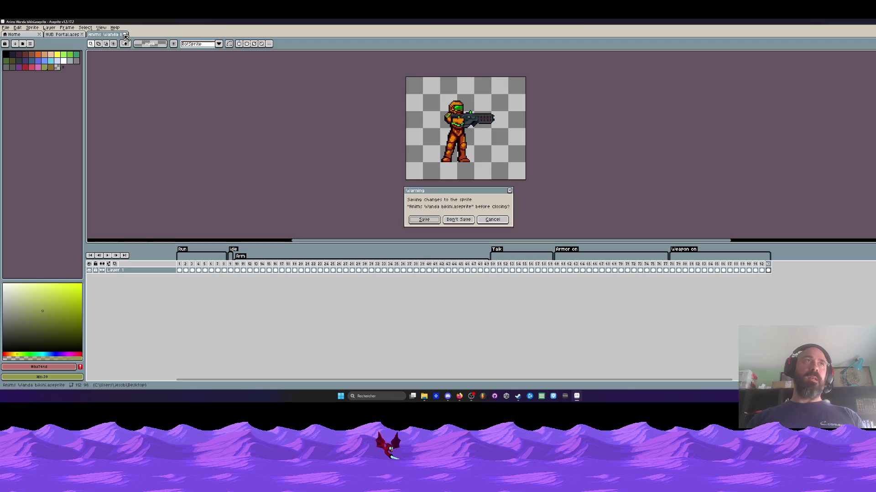
click(424, 221)
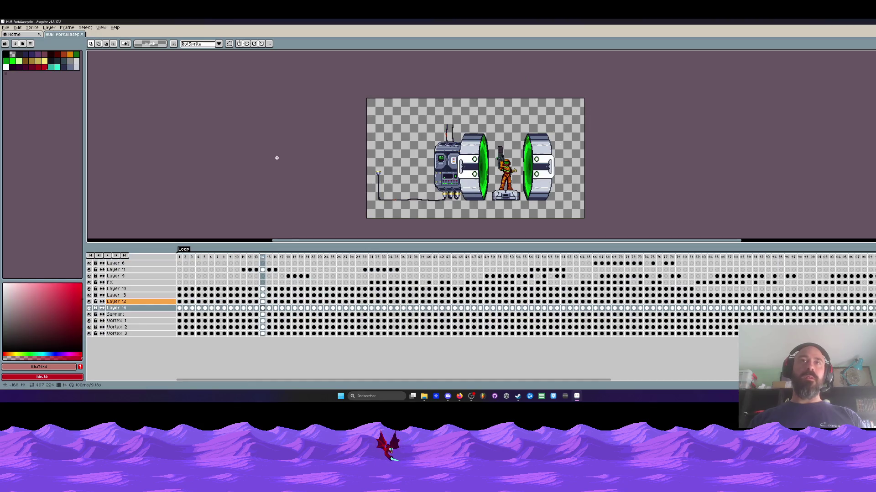
Create the blank Sprite-0004 with default settings, then select HUB Portal's frames again
click(6, 27)
click(7, 35)
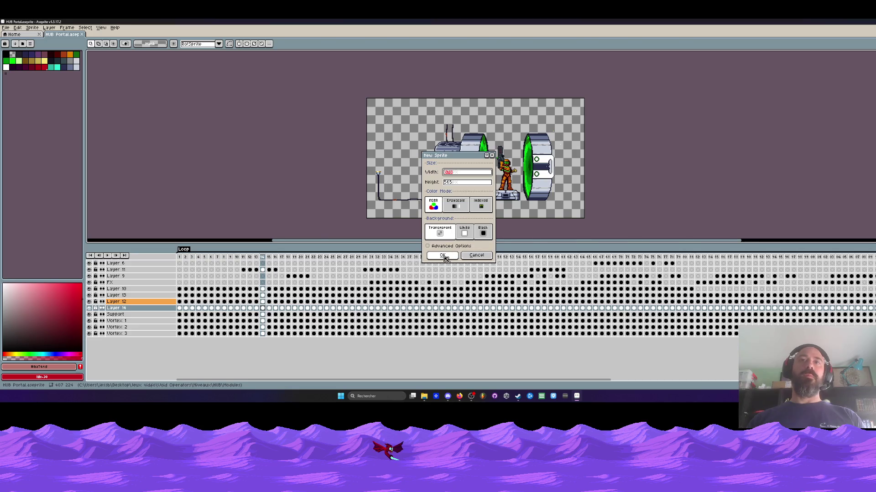
click(442, 258)
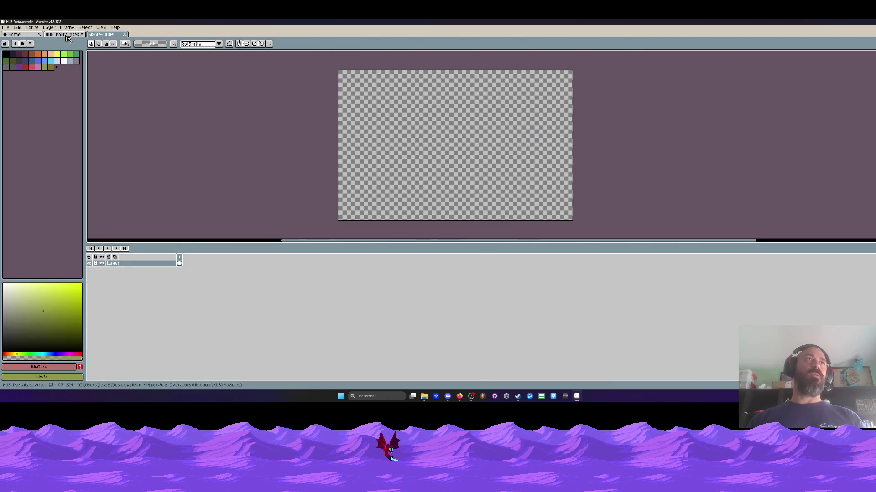
click(63, 34)
mouse_move(185, 264)
mouse_down()
mouse_move(649, 265)
mouse_move(179, 264)
mouse_up()
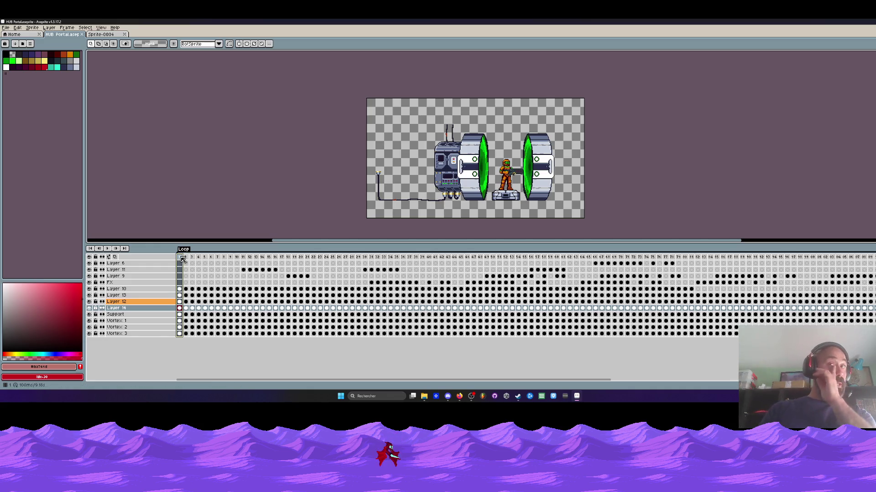
Add an empty frame with Alt+N and move it to the start of the animation
scroll(474, 174, up, 1)
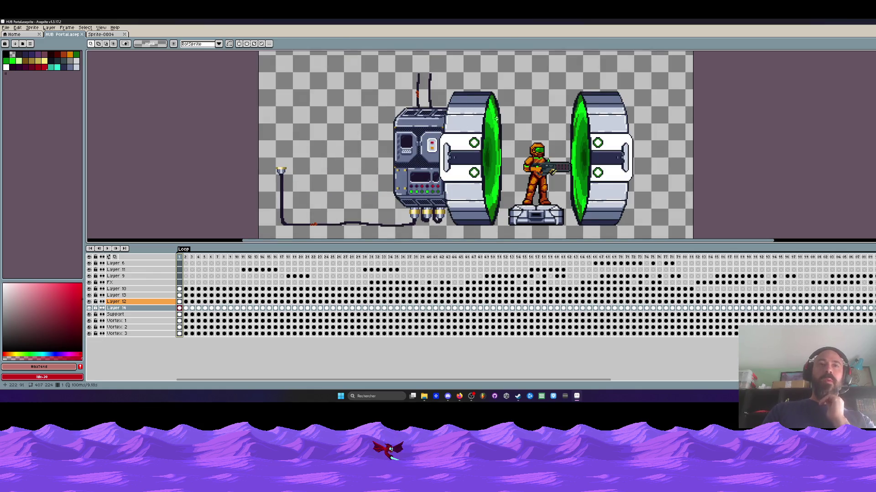
key(alt+n)
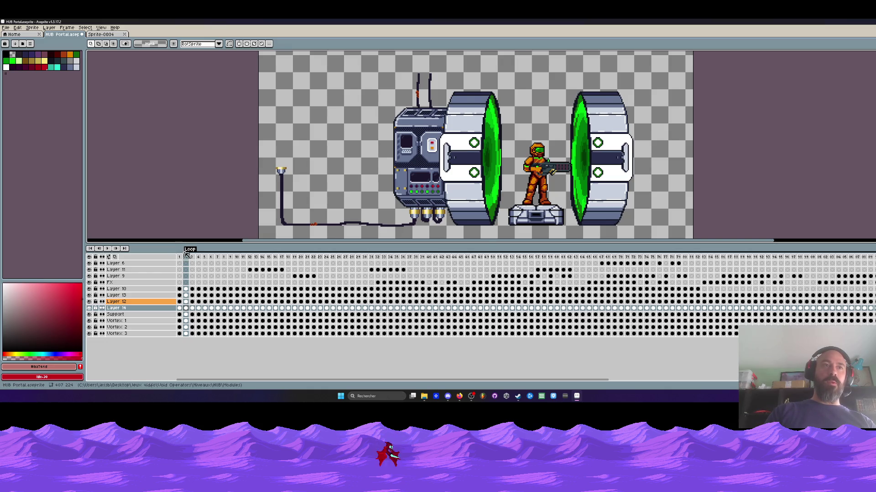
mouse_move(185, 258)
mouse_down()
mouse_move(190, 262)
mouse_move(180, 257)
mouse_up()
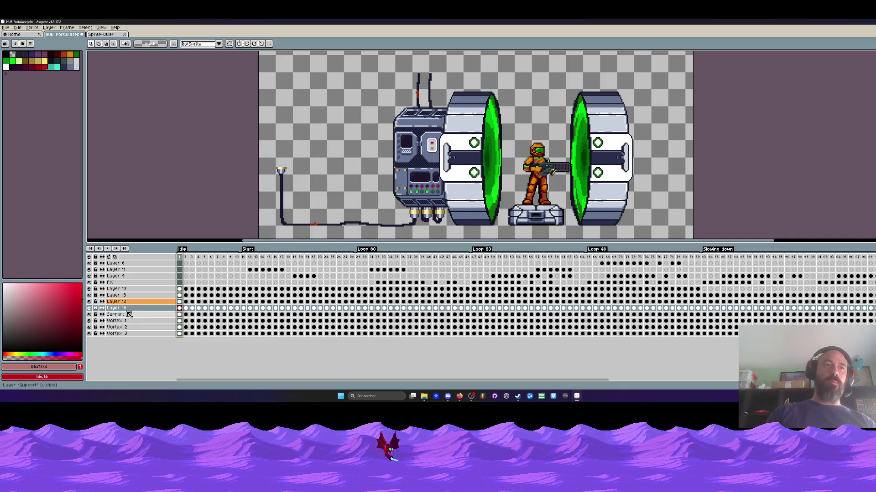
Insert more empty frames after frames 8 and 1, preview playback, and select frames 2–11
drag(180, 289, 224, 290)
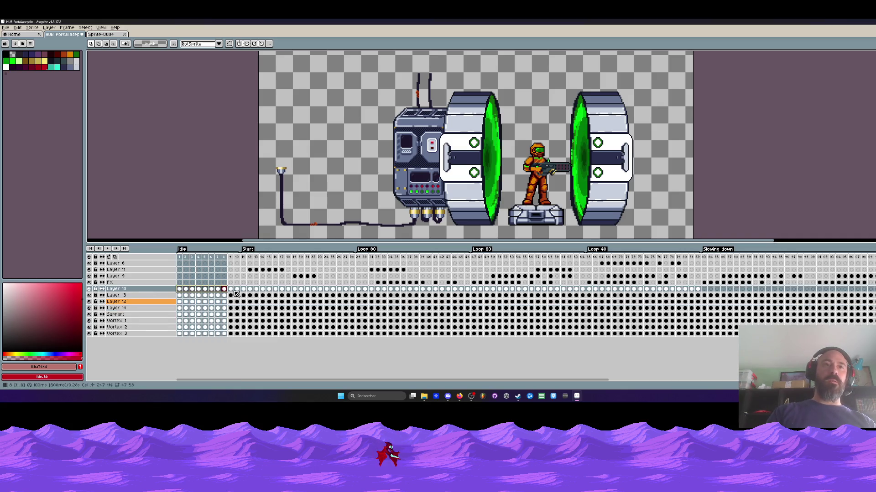
key(alt+n)
key(alt+n)
key(Return)
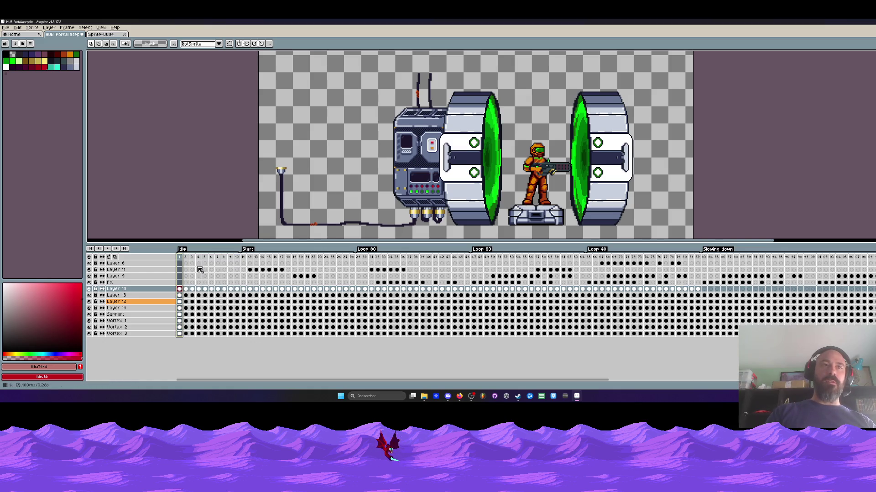
click(181, 258)
key(alt+n)
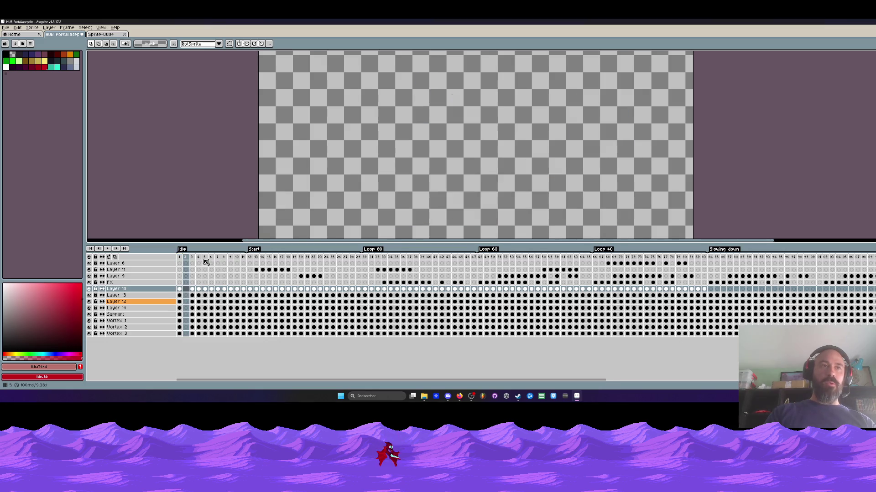
click(187, 258)
drag(187, 257, 192, 258)
drag(219, 291, 243, 290)
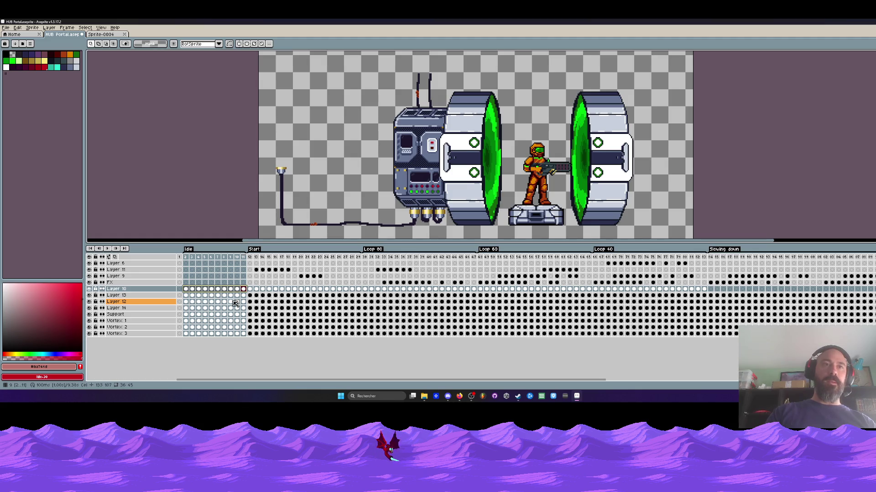
click(187, 295)
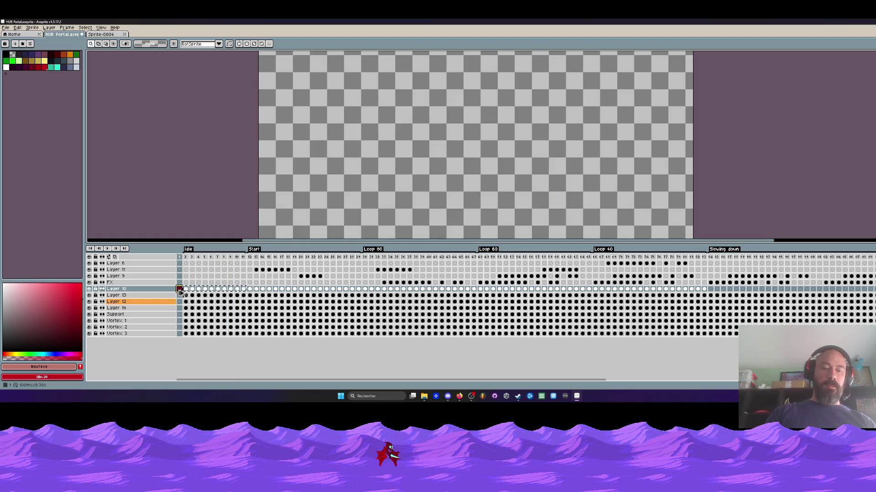
Copy the Idle frames 22–31 and paste them at frame 1
key(alt+n)
key(alt+n)
key(alt+n)
key(alt+n)
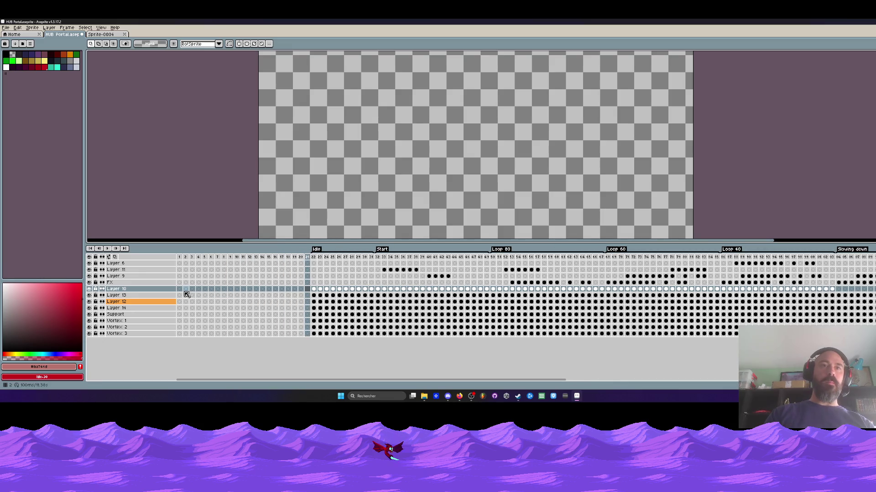
mouse_move(317, 261)
mouse_down()
mouse_move(356, 315)
mouse_move(374, 310)
mouse_up()
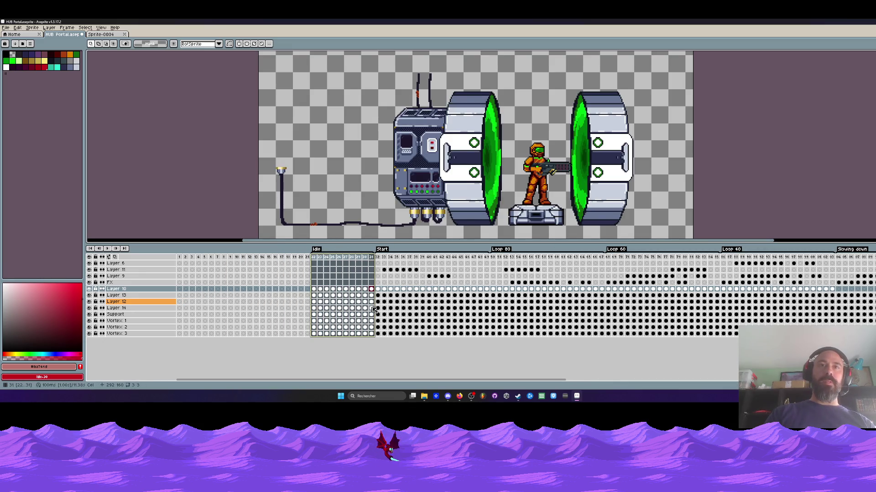
key(ctrl+c)
click(180, 263)
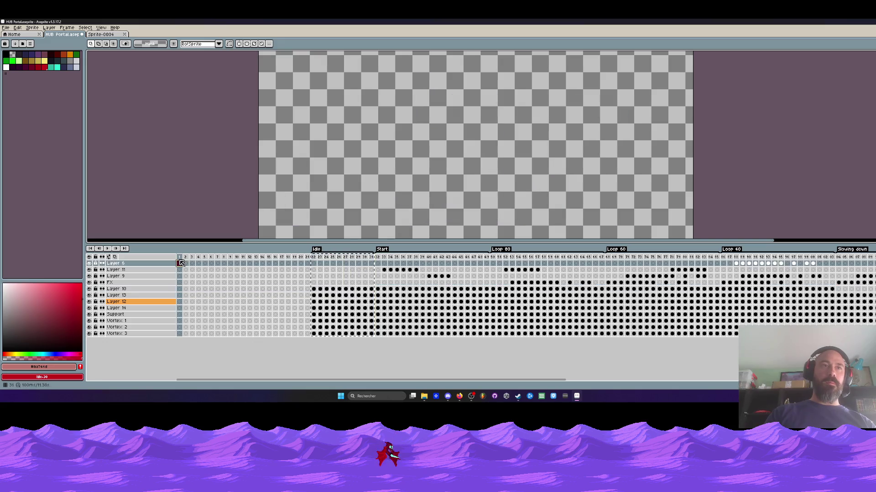
key(ctrl+v)
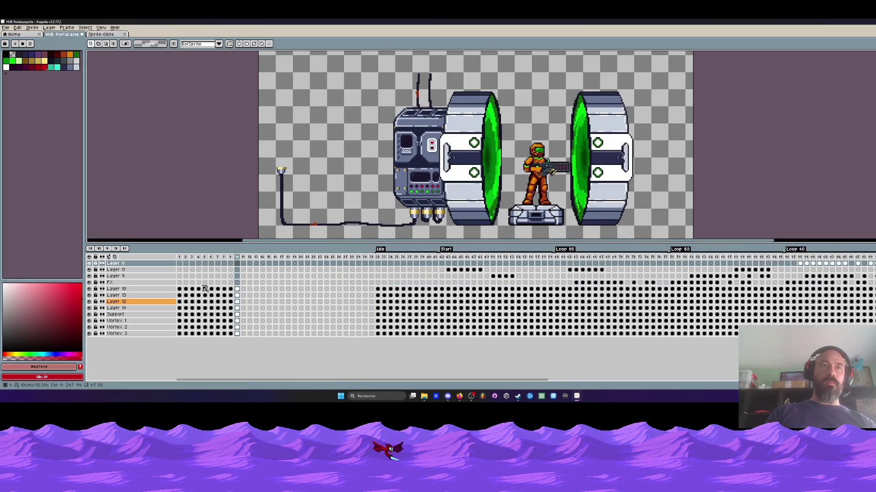
Delete frames 11–31 and check the Idle tag's properties
drag(371, 259, 244, 298)
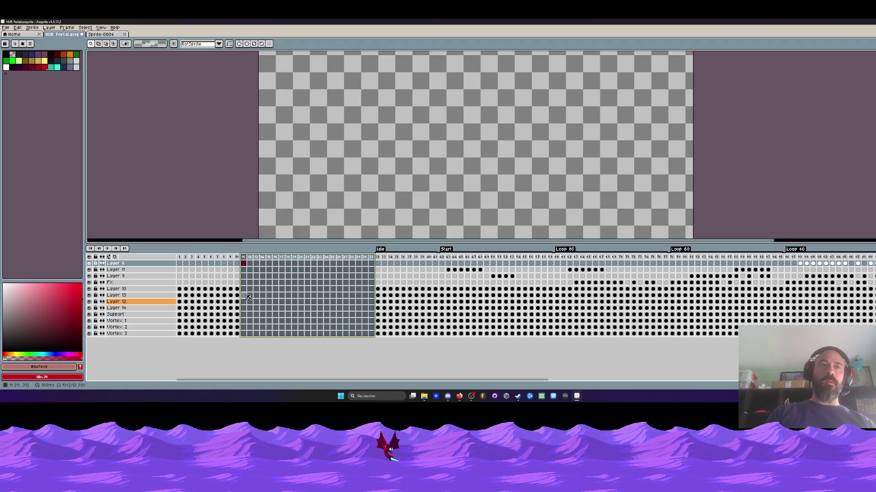
key(alt+c)
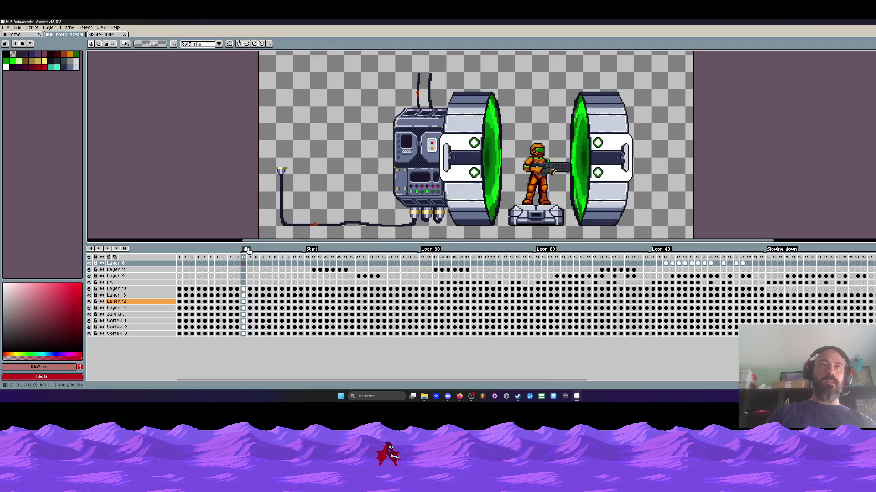
double_click(261, 250)
click(474, 168)
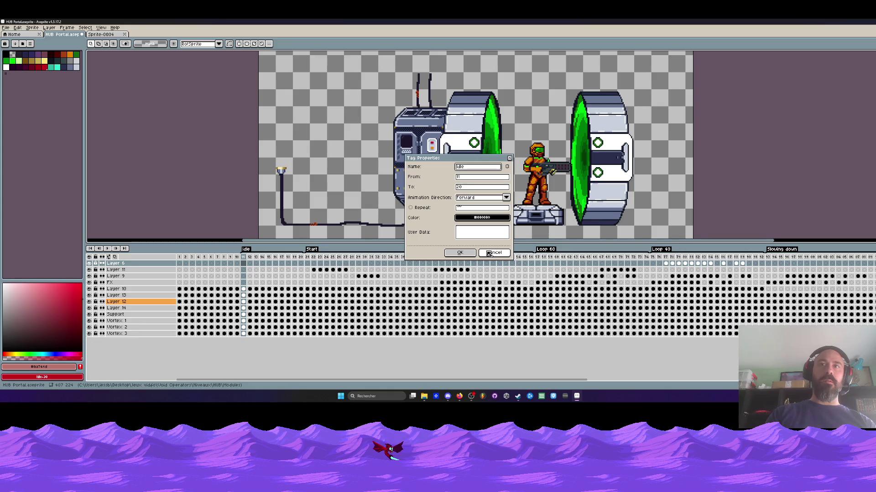
click(473, 256)
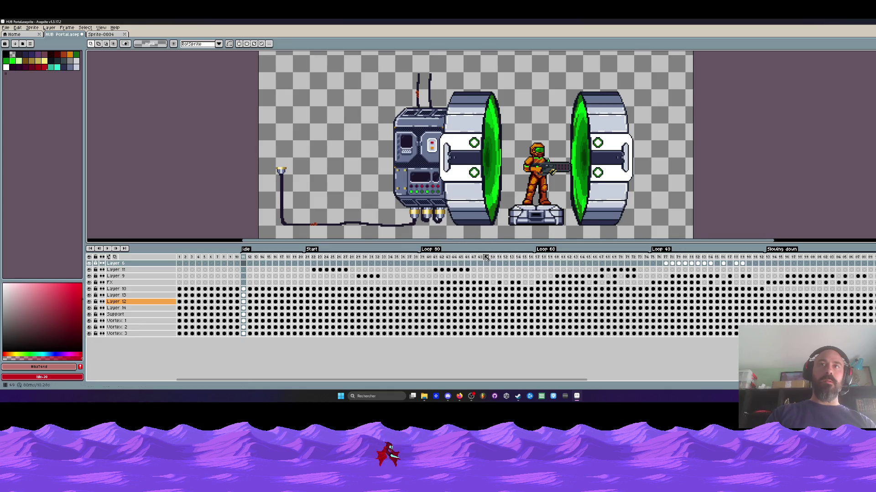
Review the Idle tag and select the Idle frames 11–20 and the Start frames 21–35
mouse_move(181, 258)
mouse_down()
mouse_move(264, 260)
mouse_move(180, 259)
mouse_up()
click(239, 258)
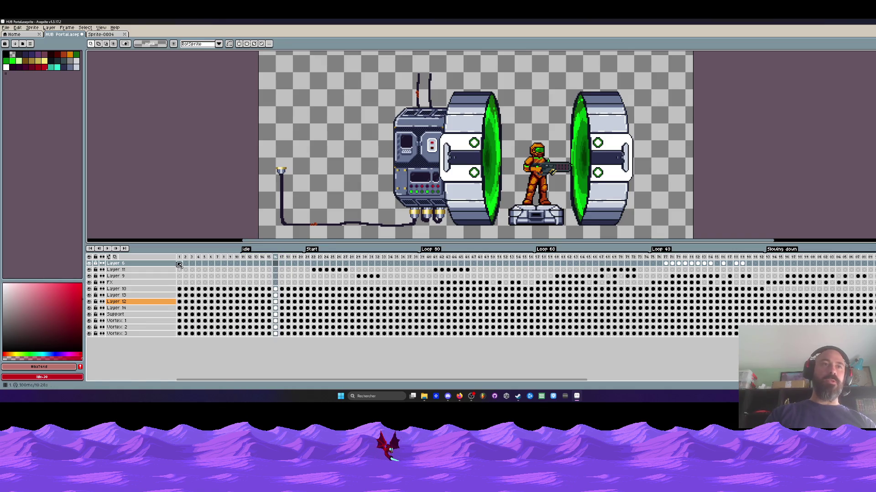
click(179, 259)
double_click(246, 249)
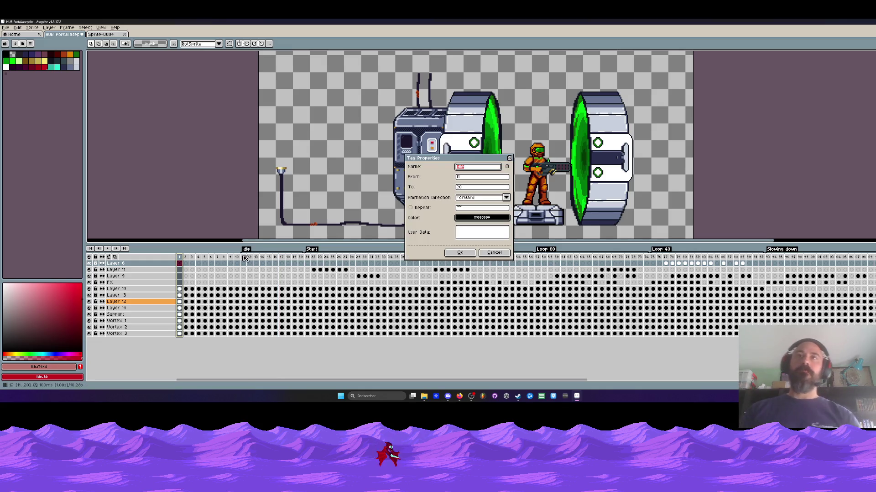
click(485, 252)
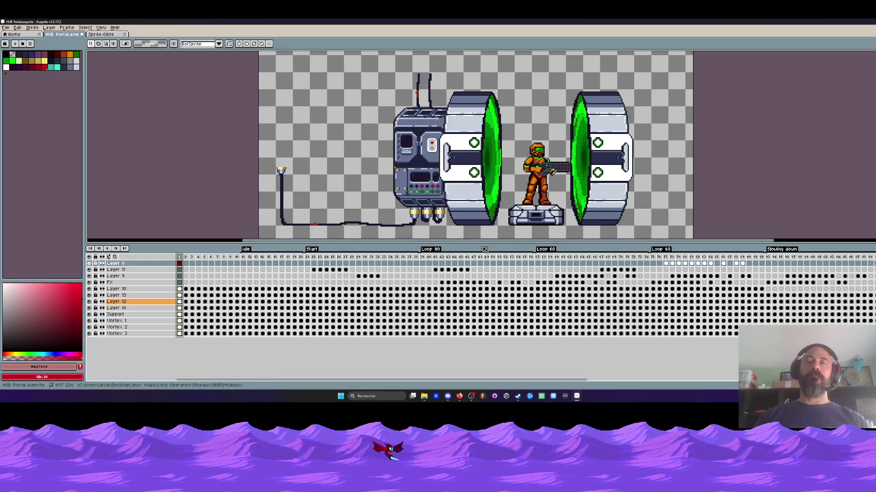
drag(308, 258, 371, 257)
mouse_move(243, 258)
mouse_down()
mouse_move(737, 257)
mouse_move(522, 257)
mouse_up()
drag(243, 258, 304, 258)
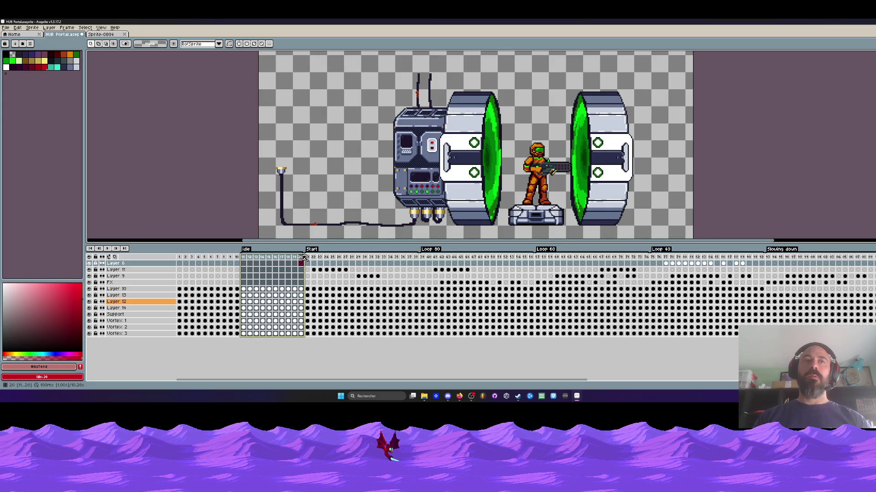
mouse_move(306, 258)
mouse_down()
mouse_move(557, 262)
mouse_move(442, 262)
mouse_up()
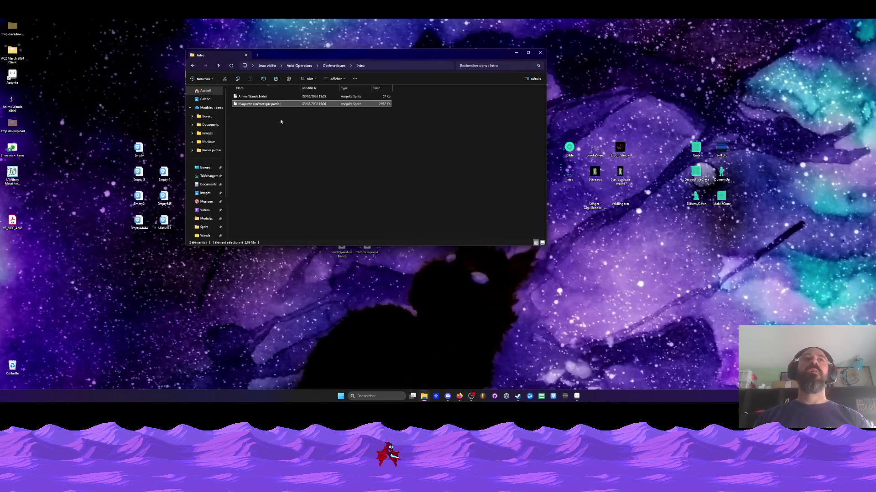
Move the Intro window aside and run VoidOperators.exe from the V0.24 build folder
drag(458, 49, 444, 185)
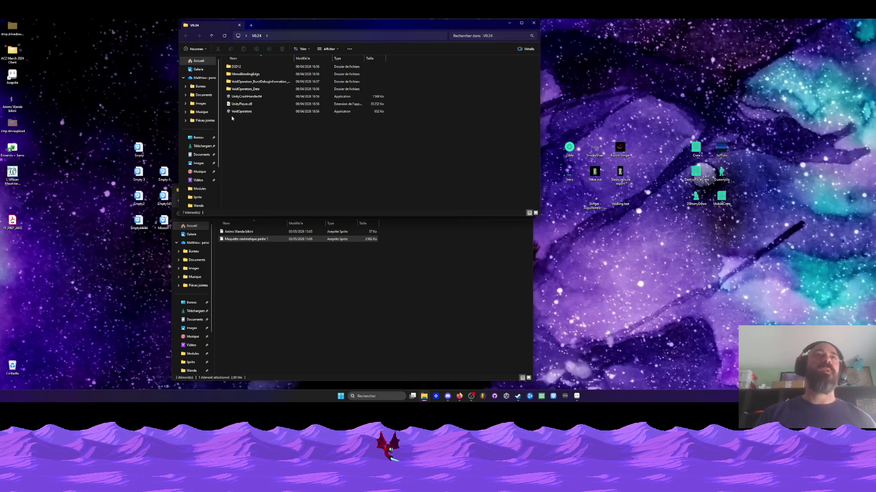
click(236, 114)
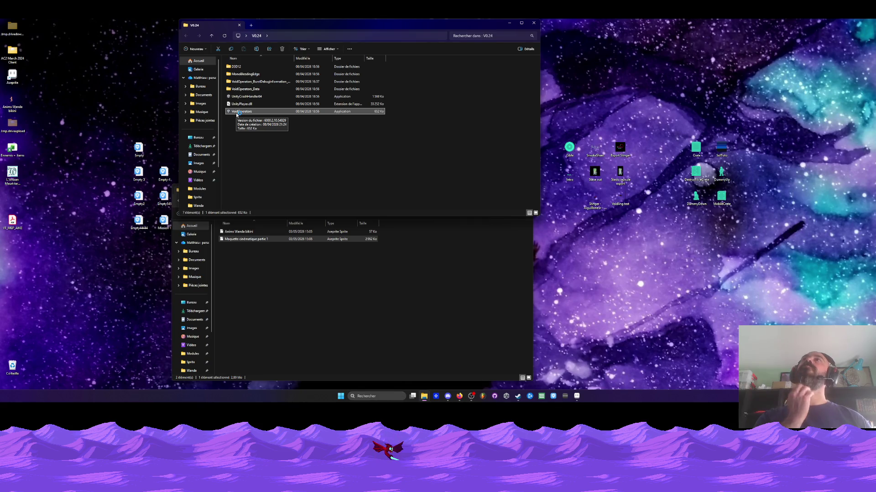
double_click(236, 113)
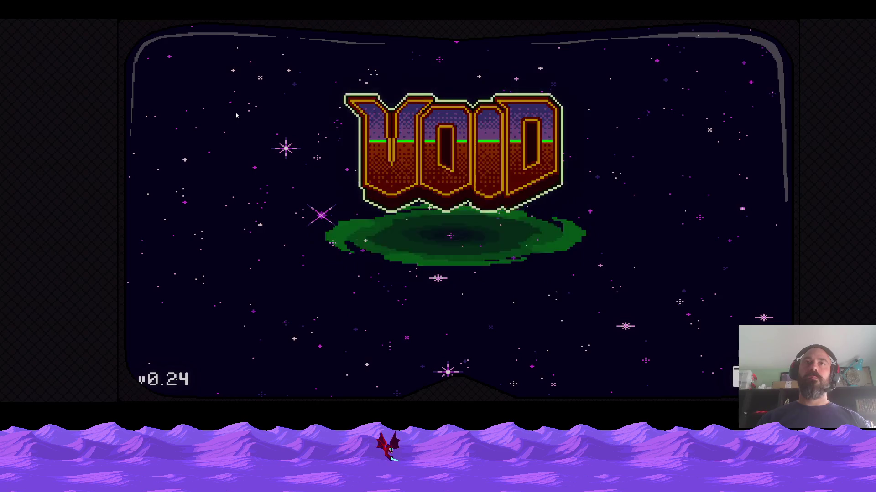
Continue past the title and run the character right onto the pad between the green portals
key(Return)
key(Return)
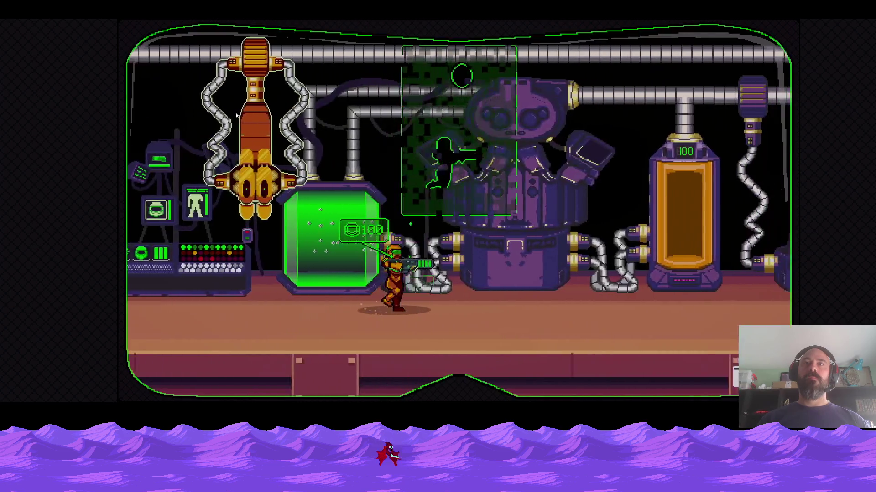
key(Right)
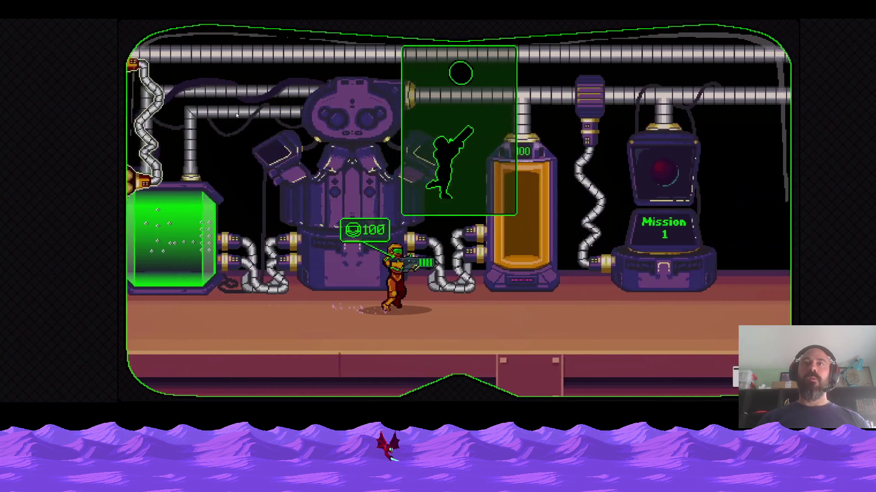
key(Right)
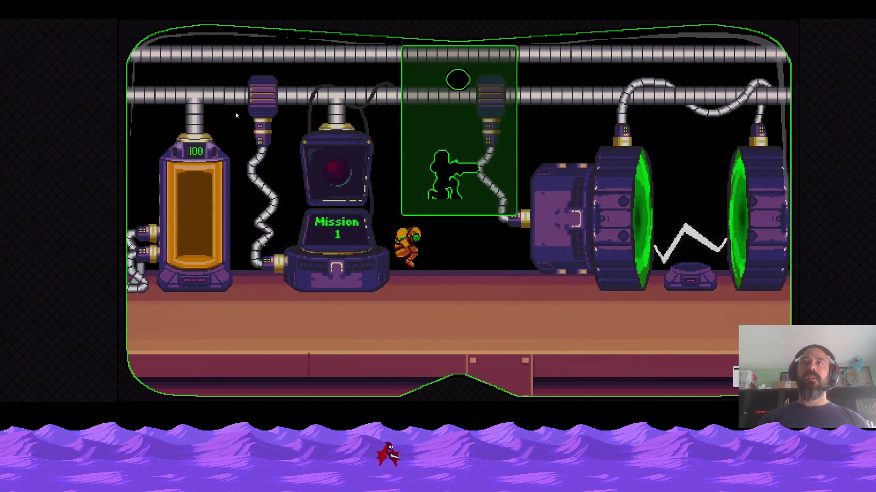
key(Right)
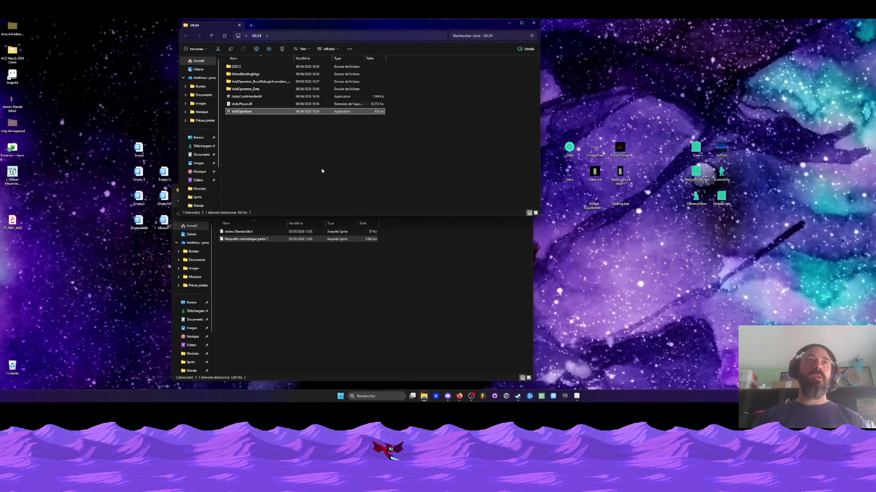
Delete the 10 frames before the Idle tag, clear Layer 10's cels in frames 1–10, and preview
click(577, 396)
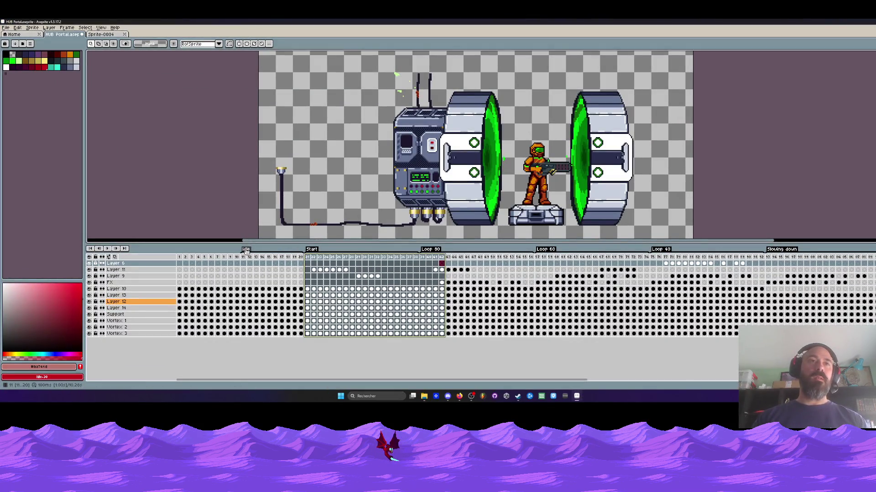
double_click(246, 250)
click(495, 254)
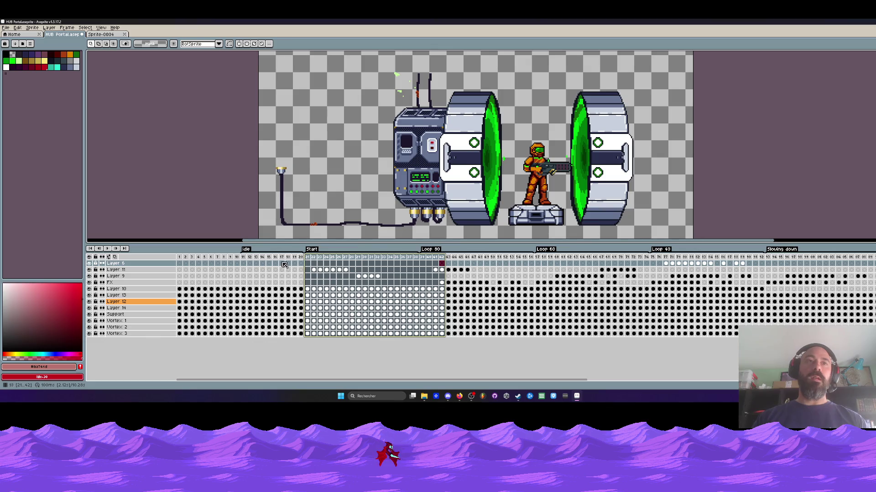
drag(238, 258, 179, 258)
key(alt+c)
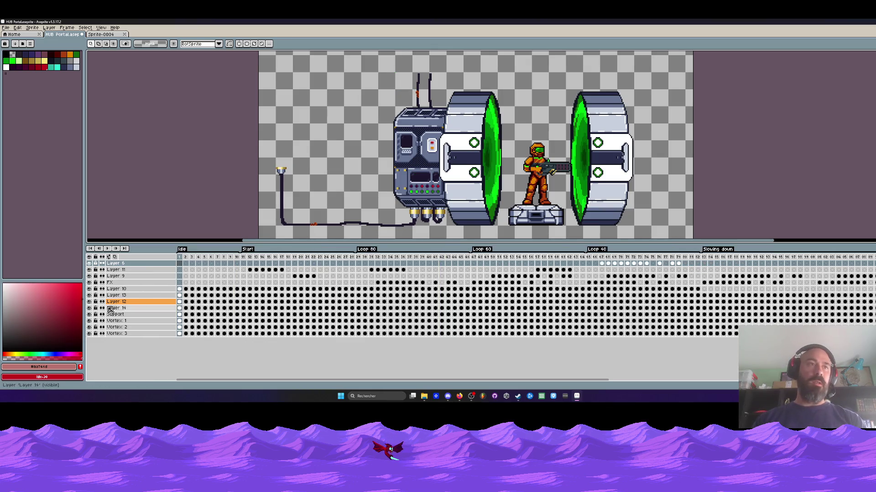
drag(180, 293, 237, 291)
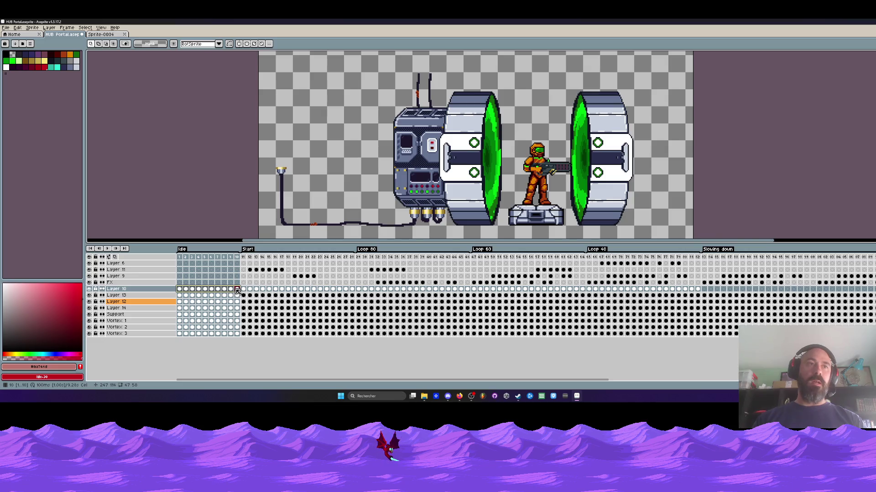
key(Delete)
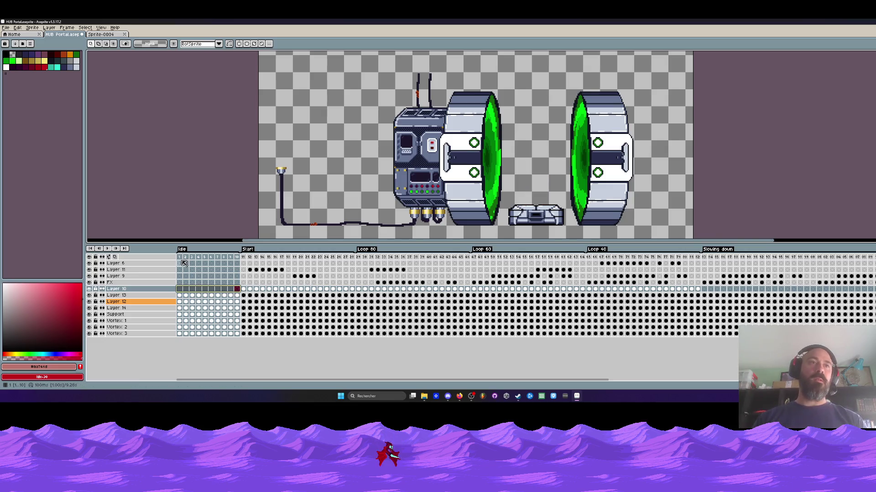
click(184, 264)
key(Return)
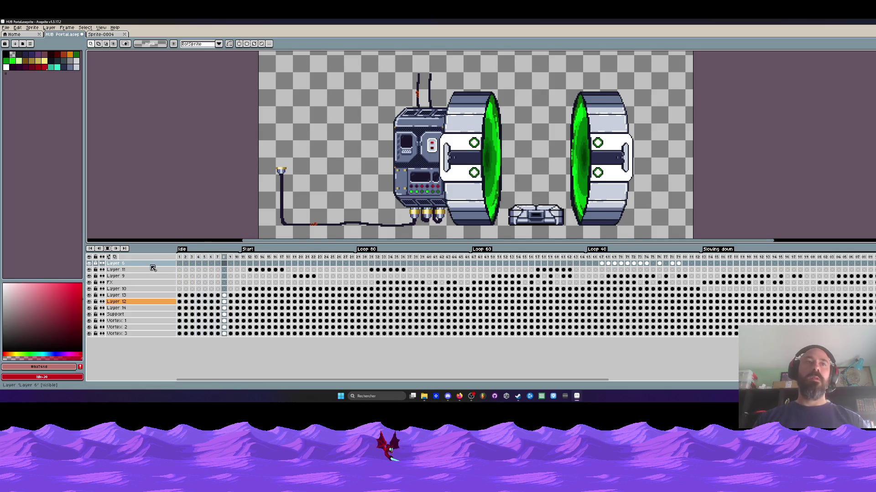
click(108, 249)
click(180, 258)
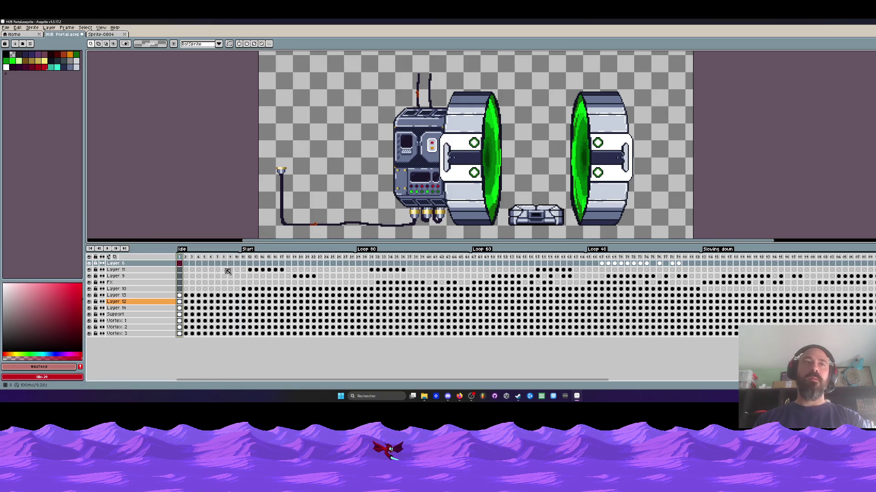
Delete frame 1 so the animation runs 9.18 s, then play it back
drag(238, 259, 178, 260)
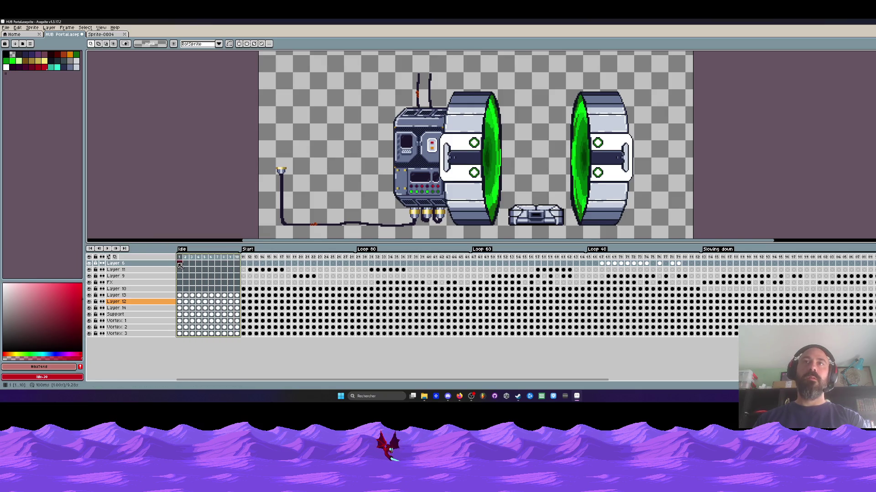
click(181, 258)
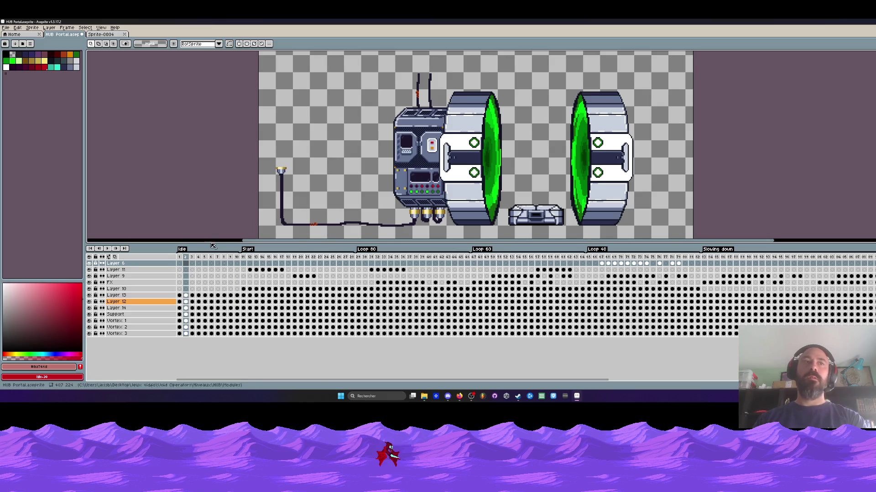
click(181, 258)
key(alt+c)
key(ctrl+z)
key(alt+c)
click(179, 260)
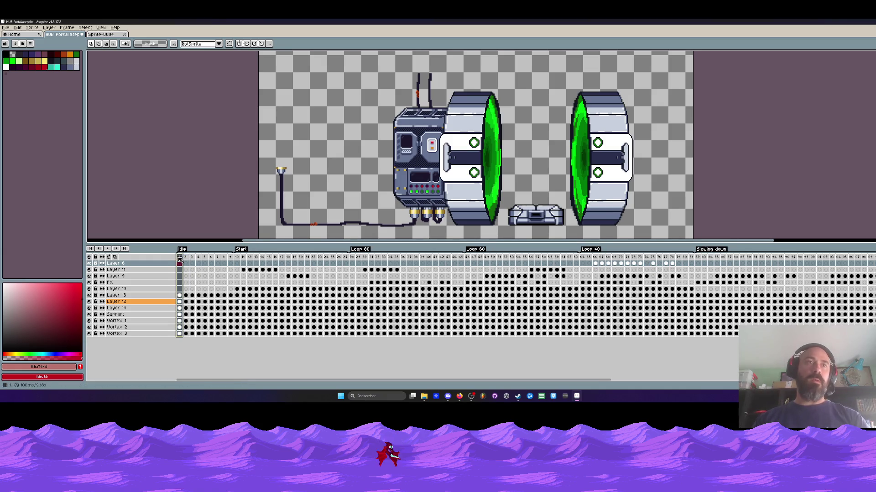
key(Return)
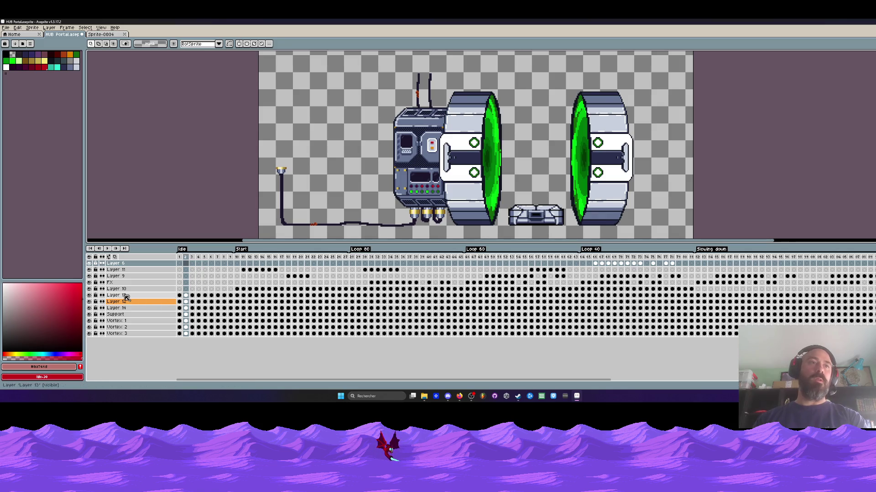
Hide and select the Support layer, keeping the Layer 13 cable and antenna layer visible
click(90, 295)
click(90, 295)
click(89, 315)
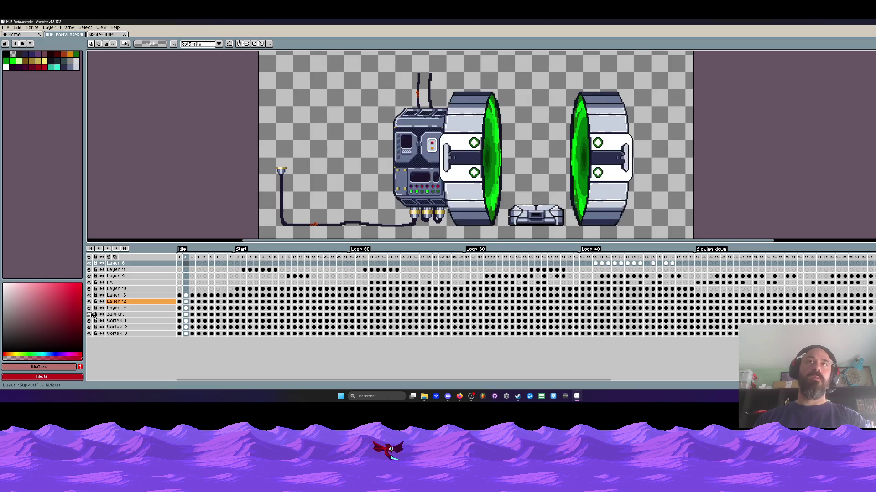
click(175, 314)
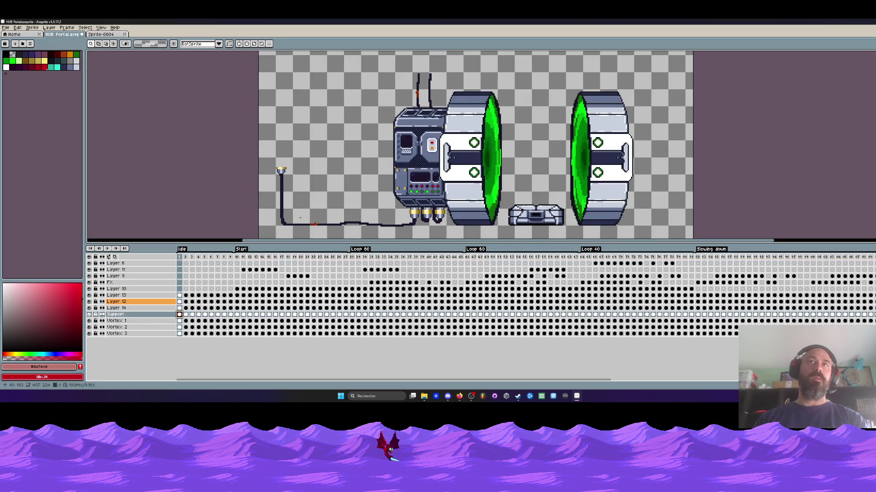
scroll(430, 145, up, 3)
Pick the status light's orange from the sprite and preview the animation playback
key(i)
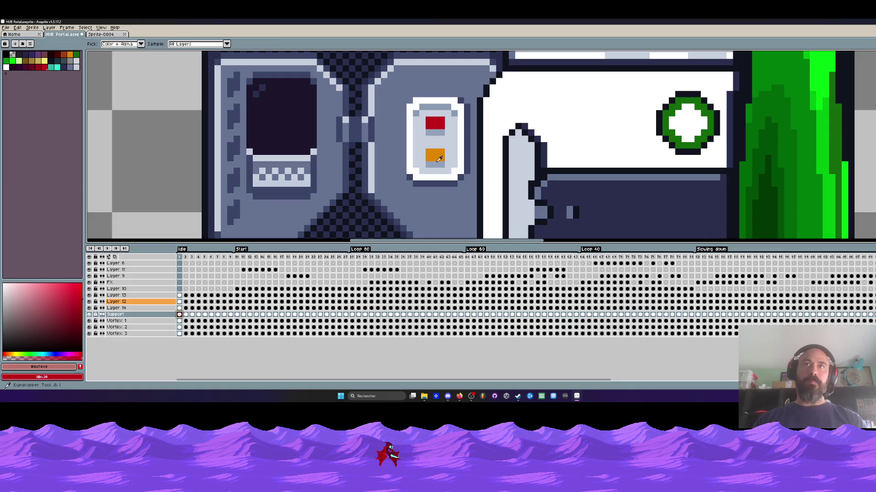
click(434, 152)
key(b)
key(Return)
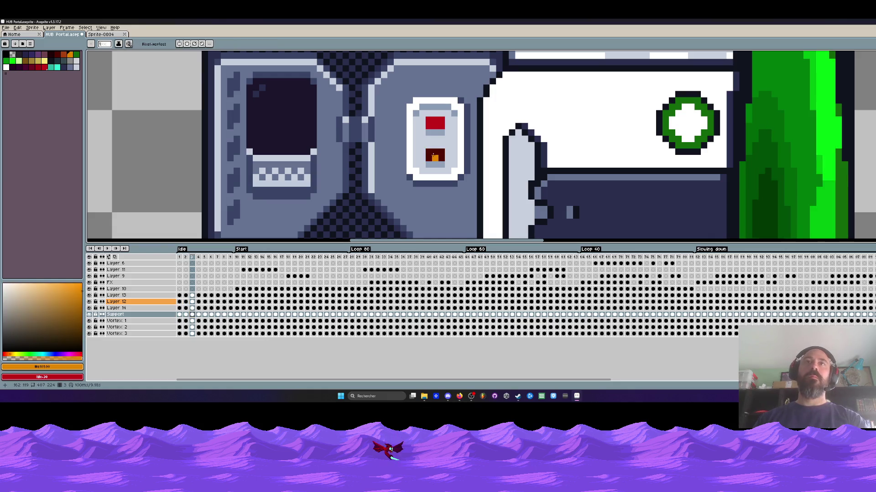
key(Return)
key(g)
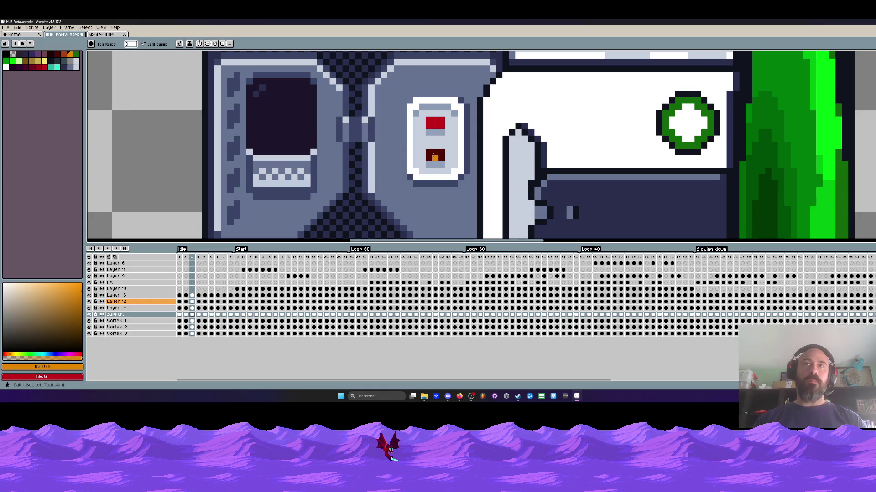
key(Return)
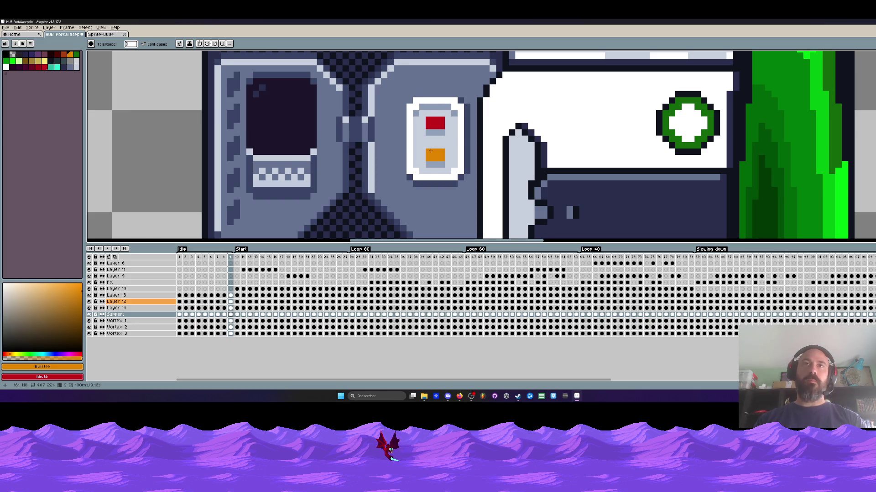
Sample the dark red and fill the lower status light dark red on frames 5 and 7
key(i)
click(443, 154)
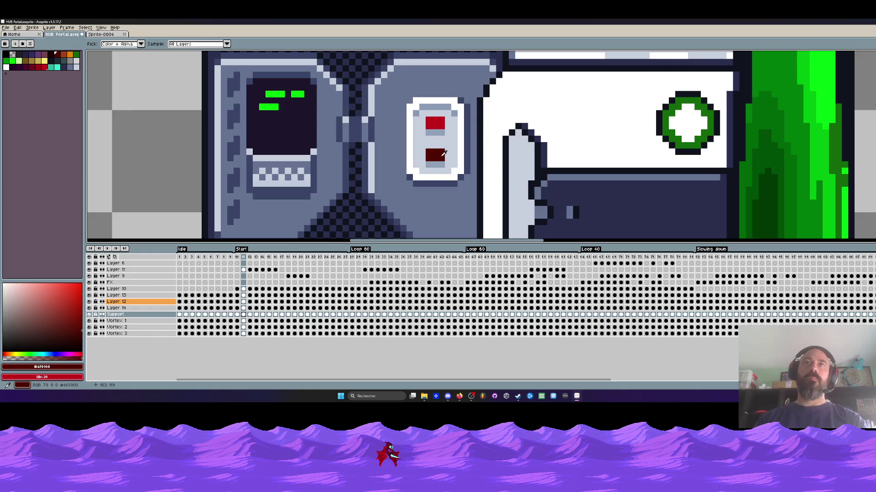
click(185, 258)
key(Left)
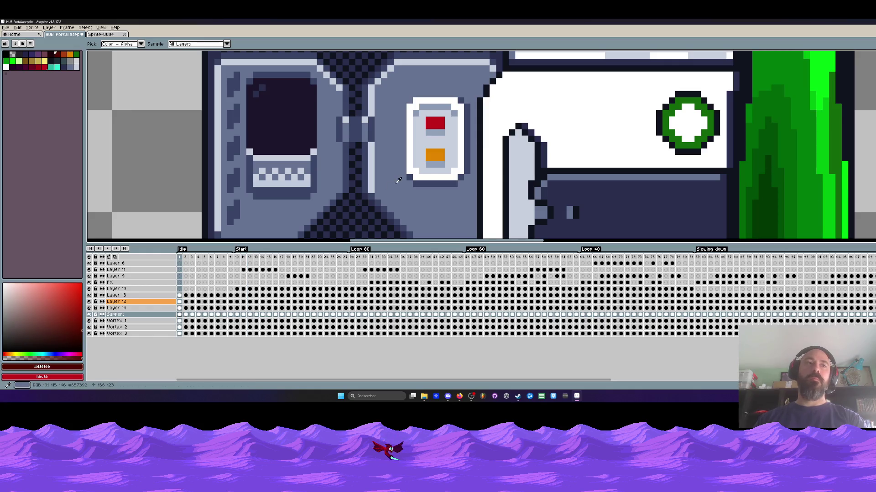
key(g)
key(Right)
key(Right)
key(Right)
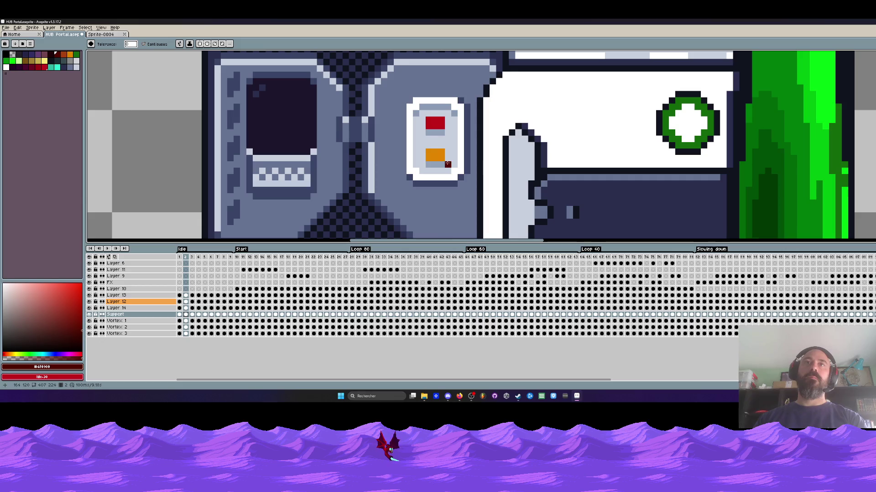
click(435, 158)
key(Right)
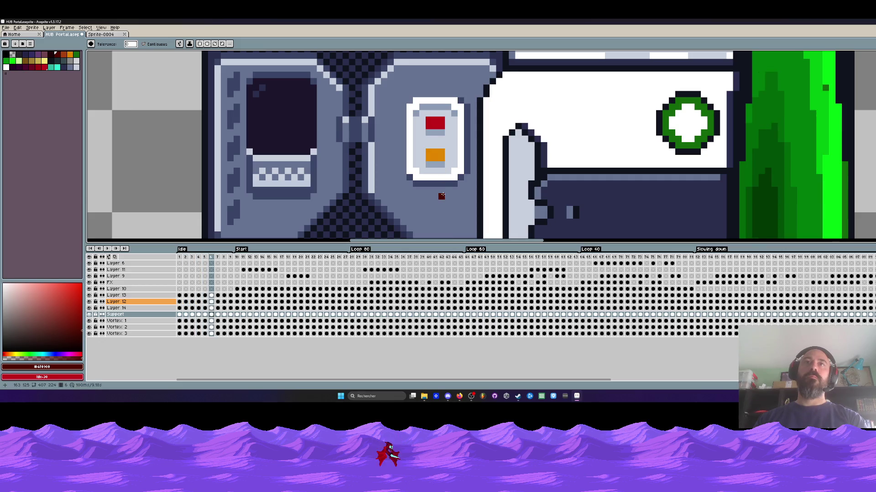
key(Right)
click(436, 151)
key(Right)
key(Right)
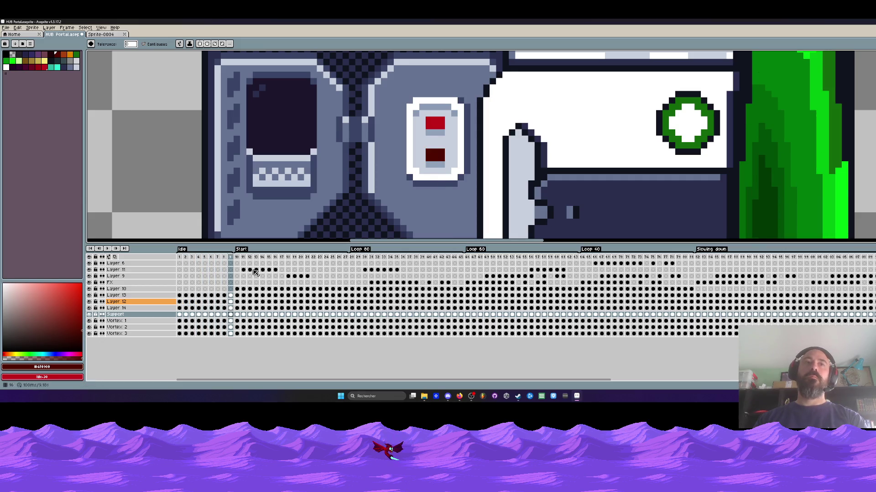
Review the opening frames and play the animation to check the recoloured light
click(182, 259)
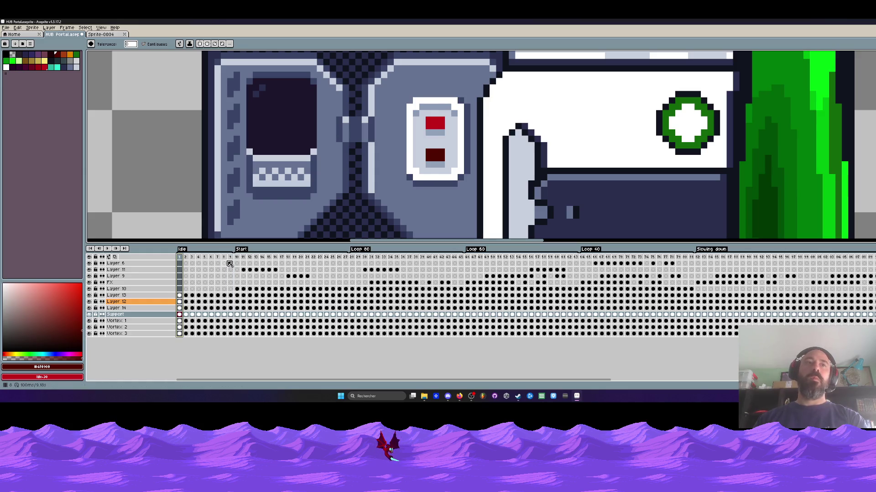
click(188, 258)
click(194, 260)
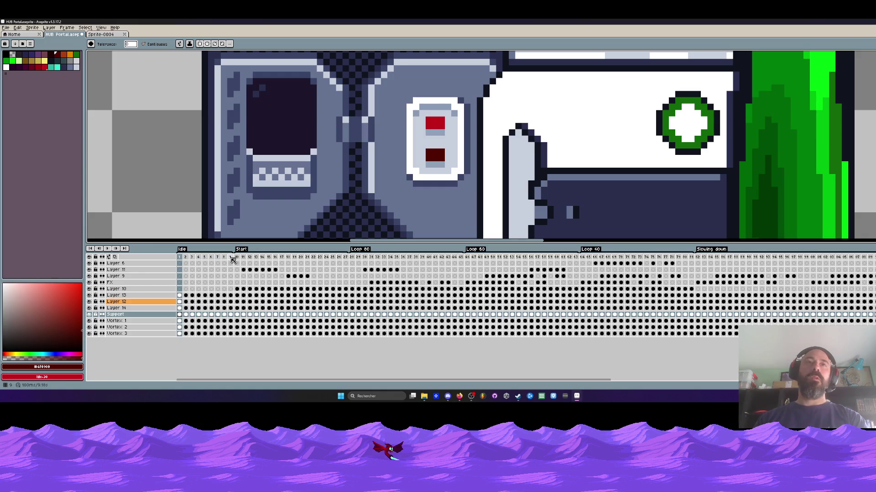
scroll(305, 182, down, 2)
scroll(227, 217, down, 3)
key(Return)
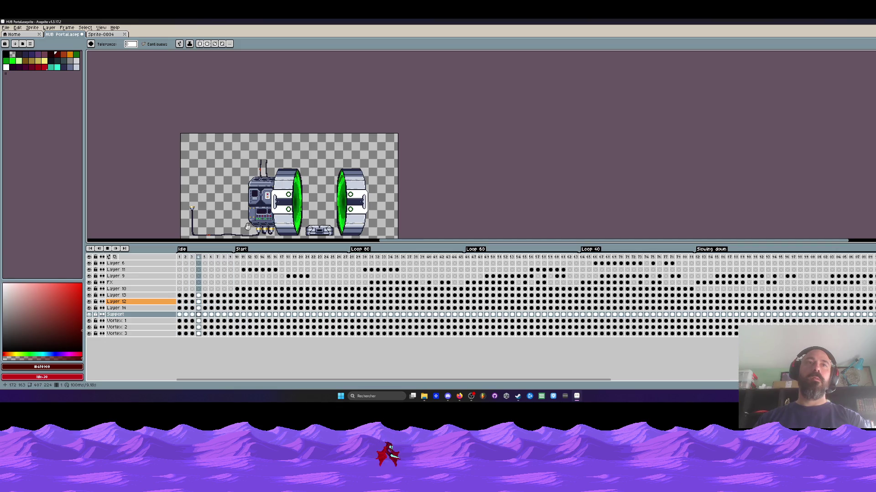
scroll(248, 226, up, 3)
Step through frames 1 to 10, then play the Idle loop
click(232, 258)
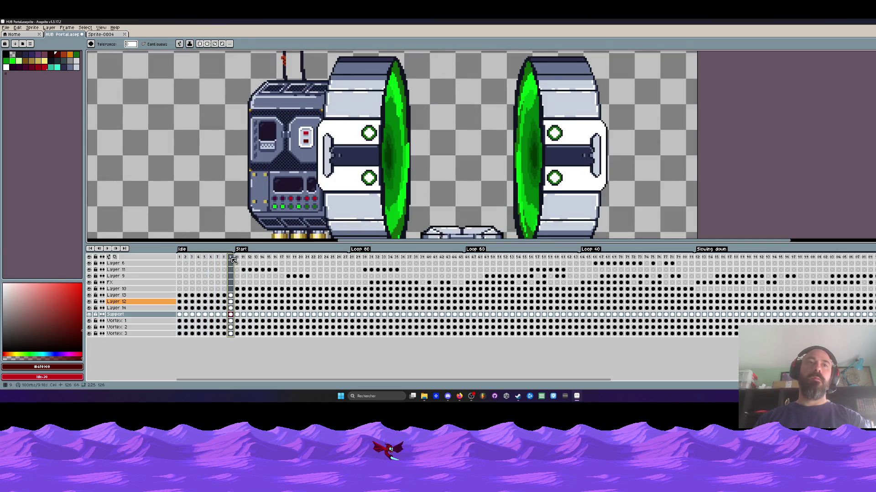
scroll(316, 145, up, 1)
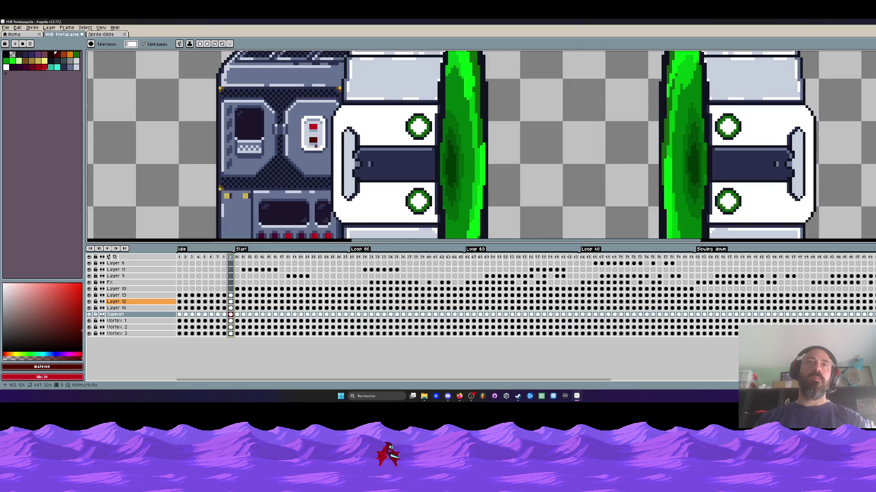
click(182, 258)
key(Right)
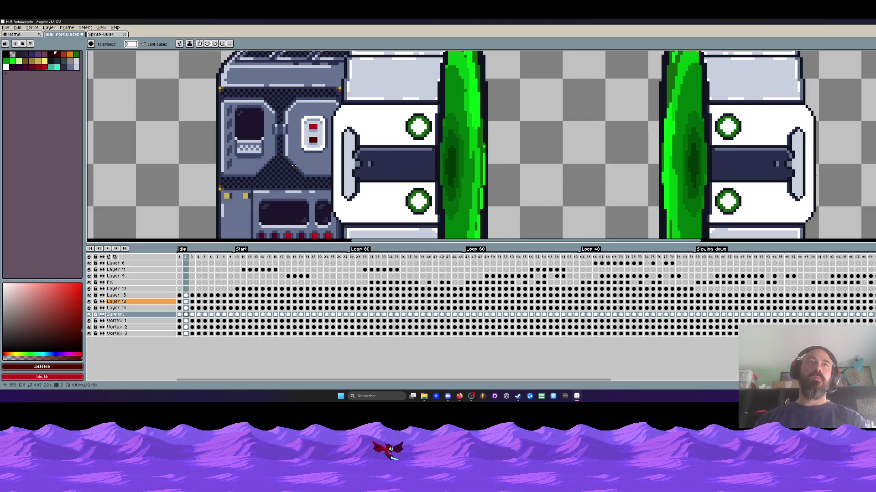
key(Right)
key(Right)
key(Right)
key(Right)
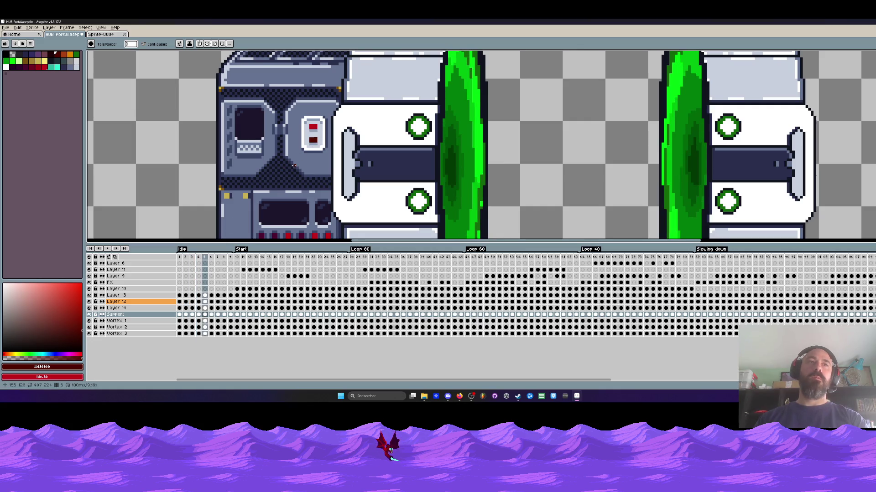
key(Left)
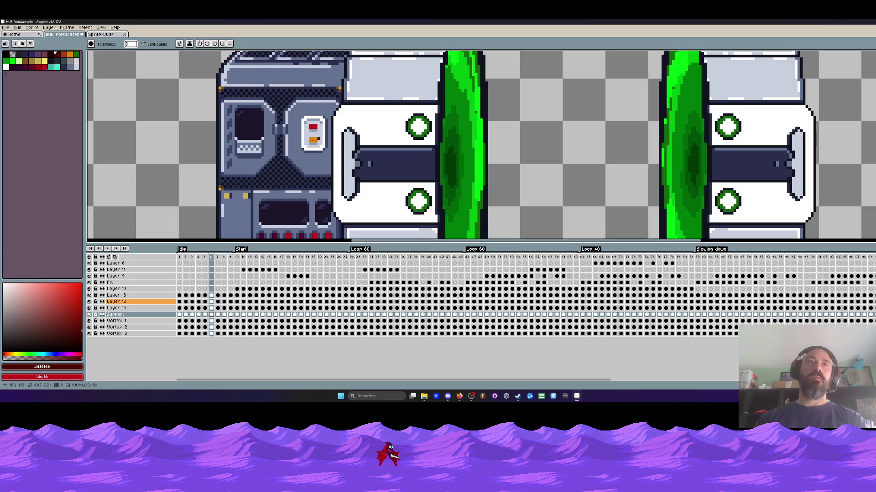
key(Right)
key(Right)
key(Right)
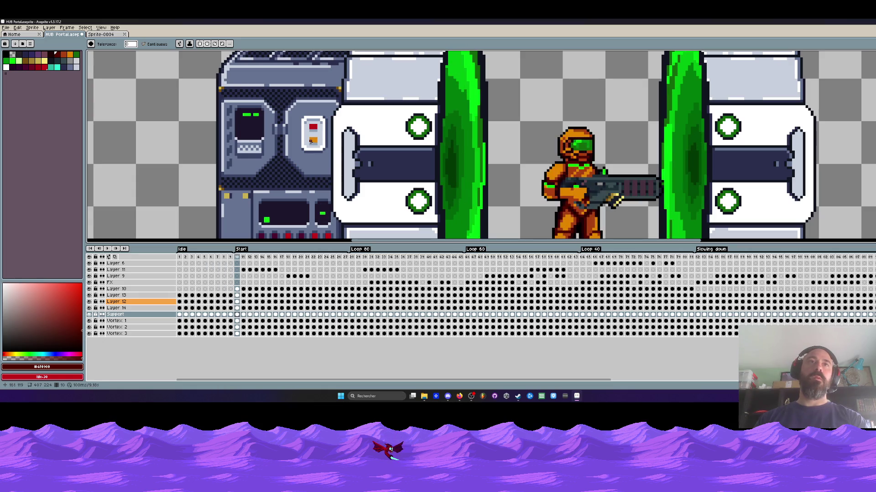
click(183, 259)
key(Return)
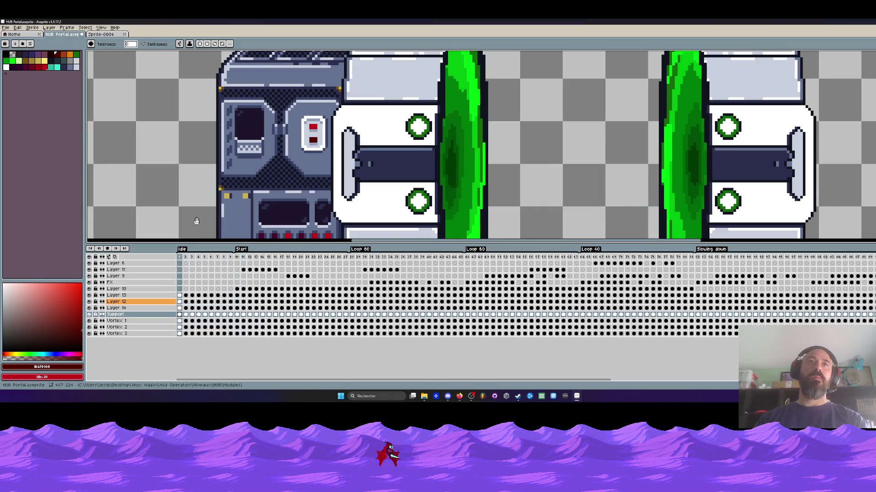
Sample the status light's orange and dark red again, with the Paint Bucket ready on frame 1
scroll(332, 175, down, 1)
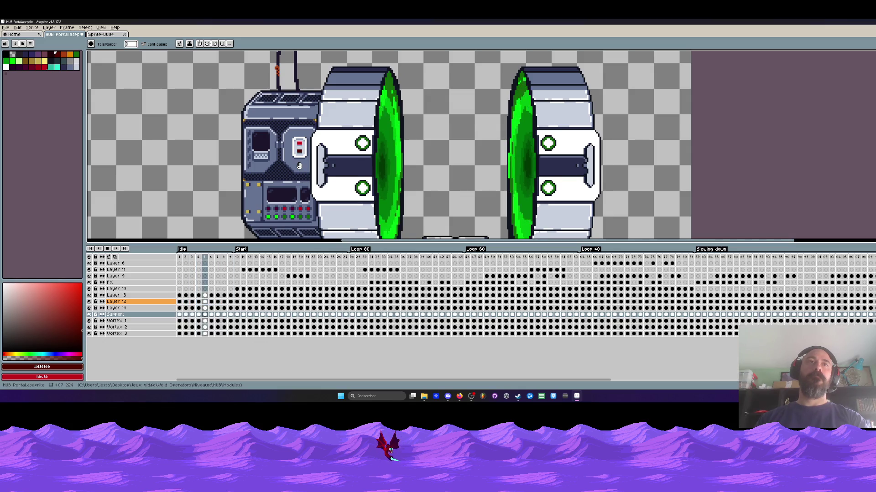
scroll(300, 151, up, 2)
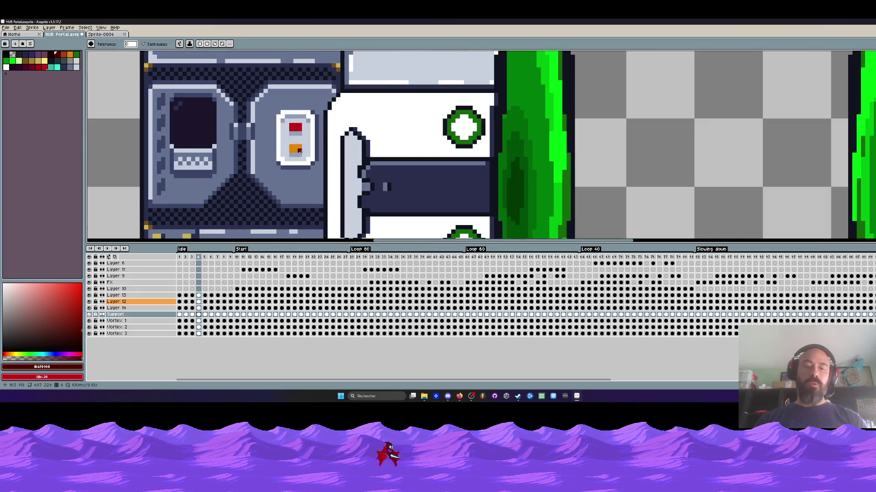
key(i)
click(300, 148)
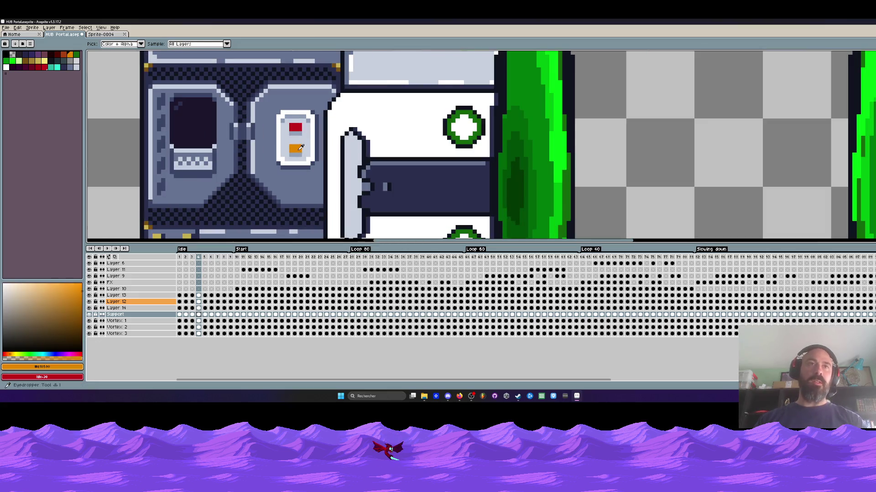
key(period)
click(297, 150)
key(g)
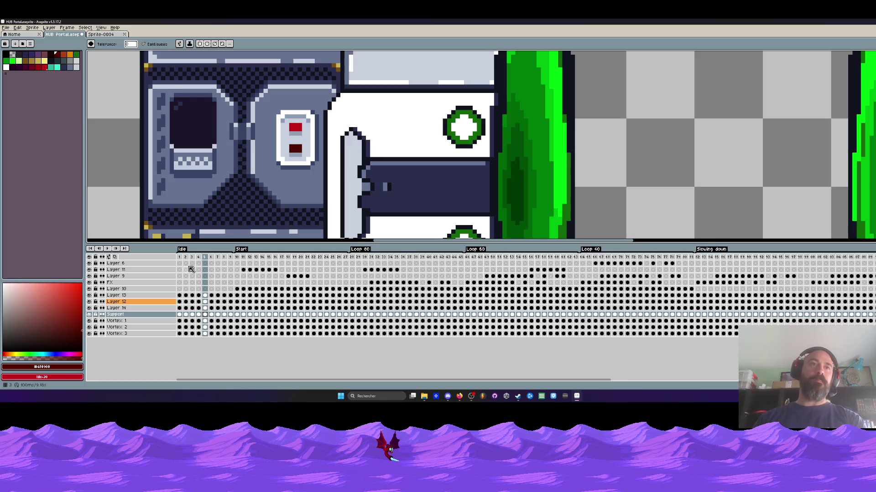
click(181, 258)
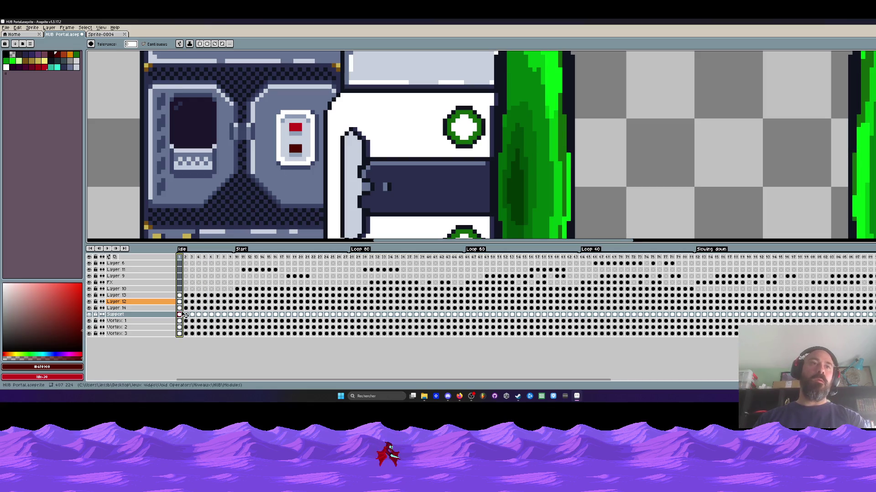
Advance through frames 8 to 16 and preview playback, stopping on frame 14
key(period)
key(period)
key(period)
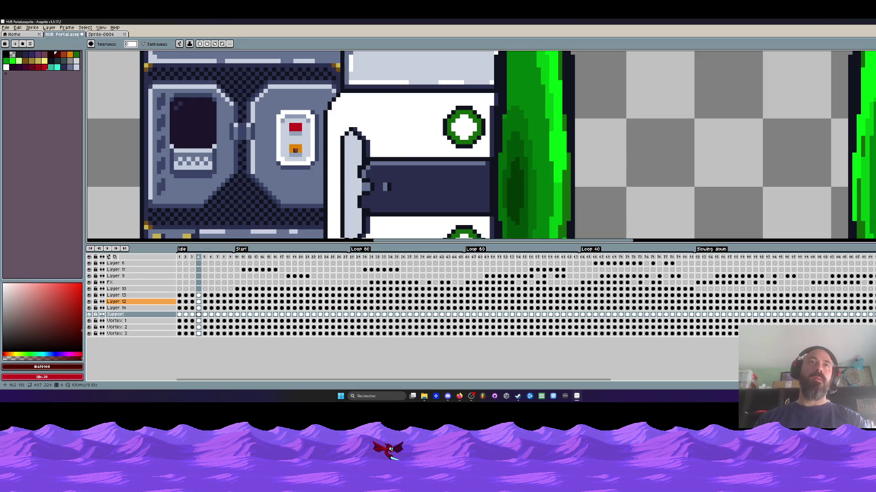
key(period)
key(period)
key(period)
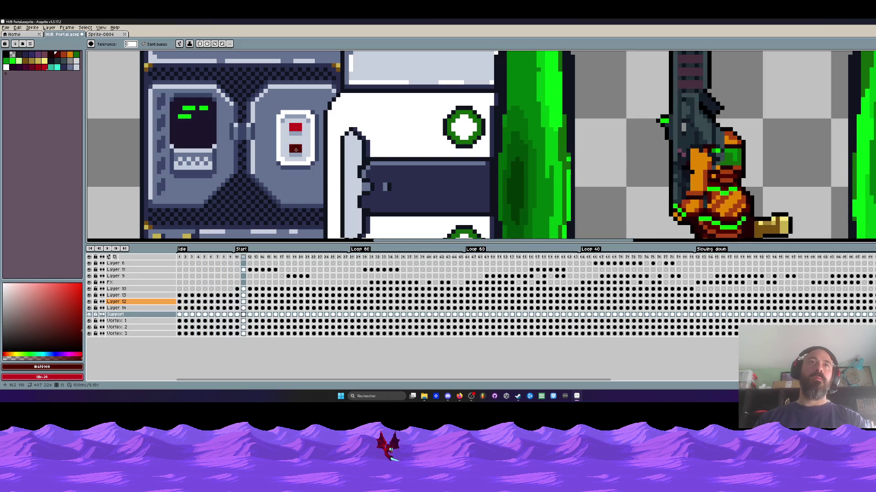
key(period)
key(period)
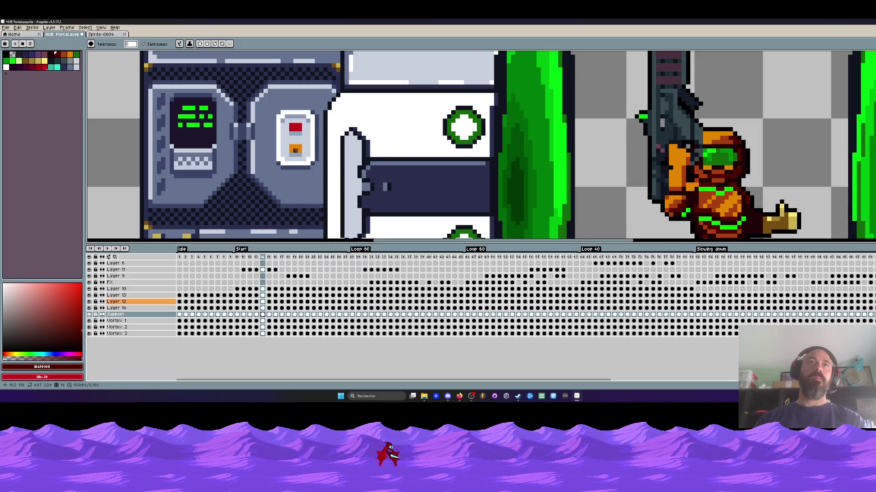
key(period)
key(period)
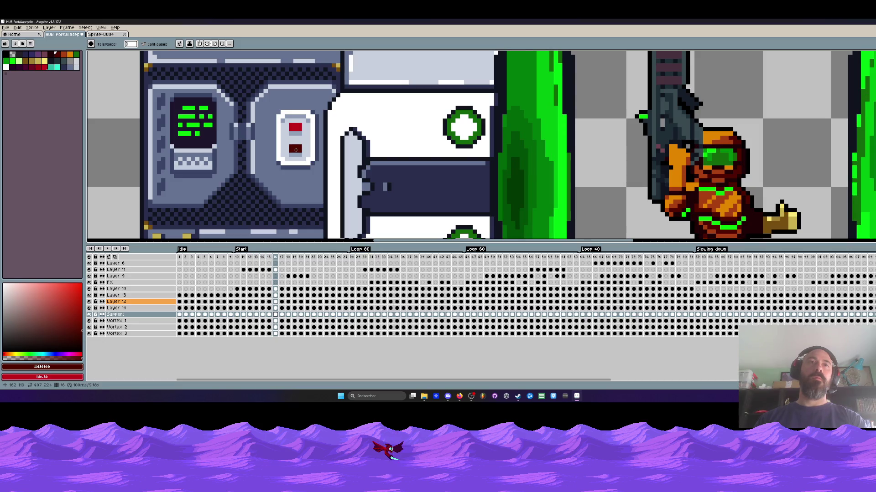
click(238, 259)
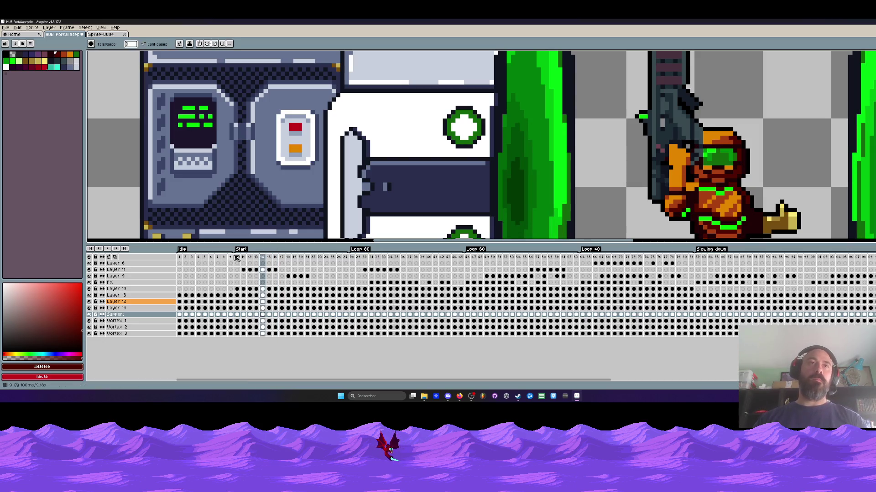
key(Return)
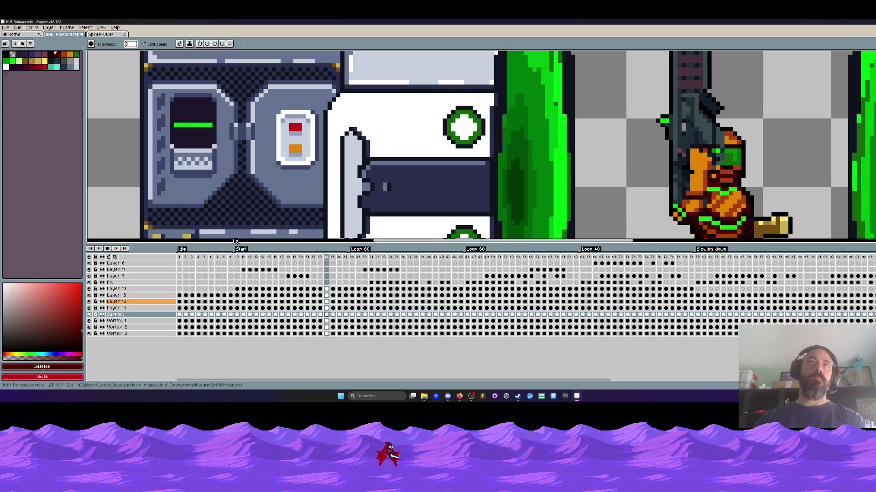
key(Return)
key(Return)
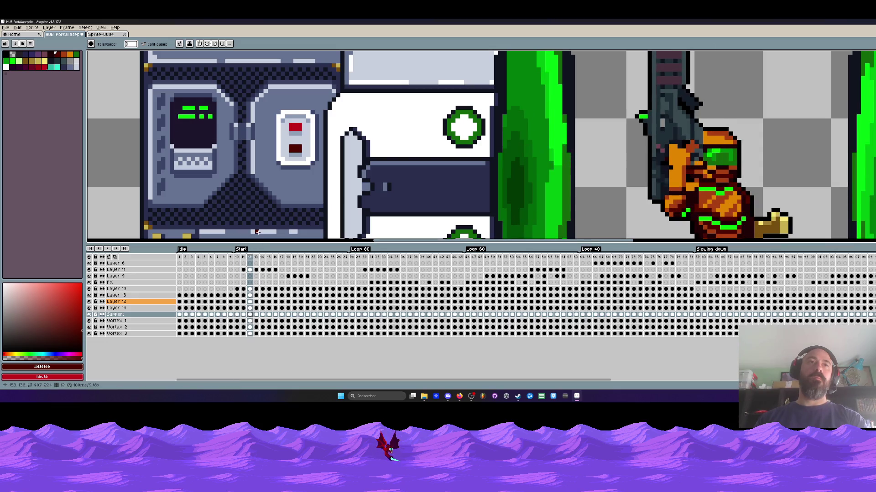
key(Return)
Pick the light's orange, step back to frame 13, and play the animation to check
key(i)
click(295, 148)
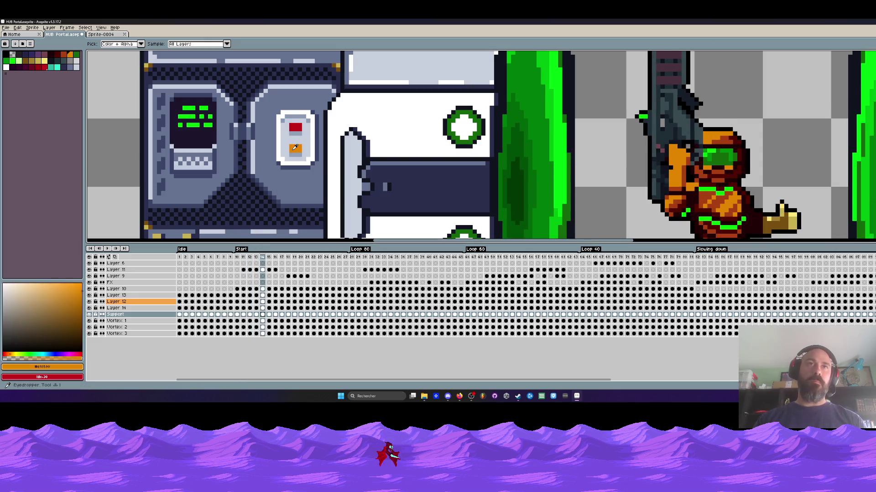
key(w)
key(Right)
key(Right)
key(Left)
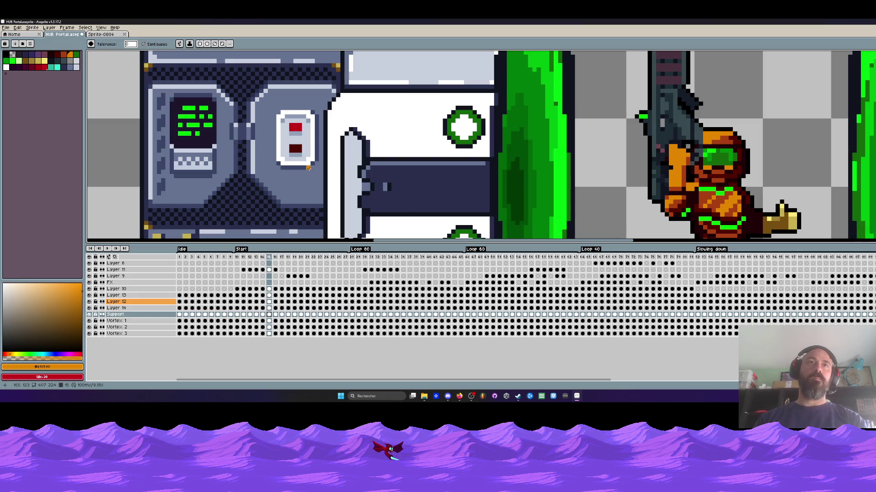
key(Left)
key(Left)
key(Left)
key(Left)
key(Left)
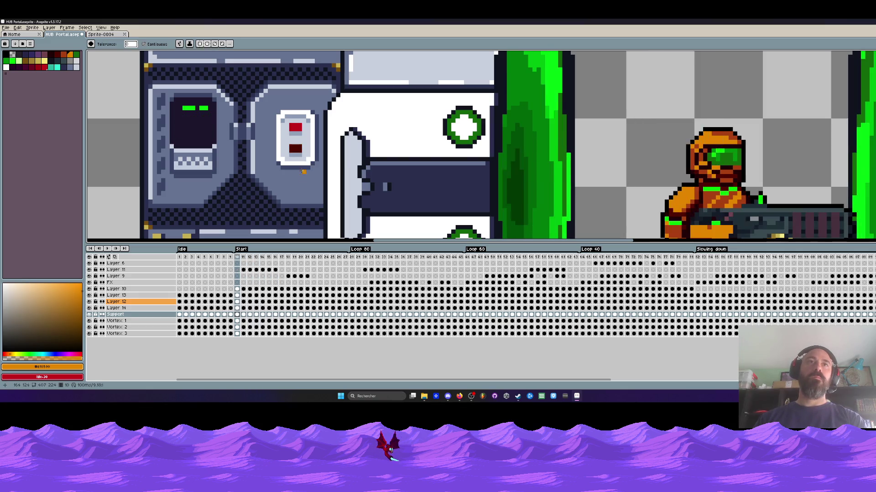
key(Return)
scroll(286, 174, down, 3)
scroll(286, 174, up, 1)
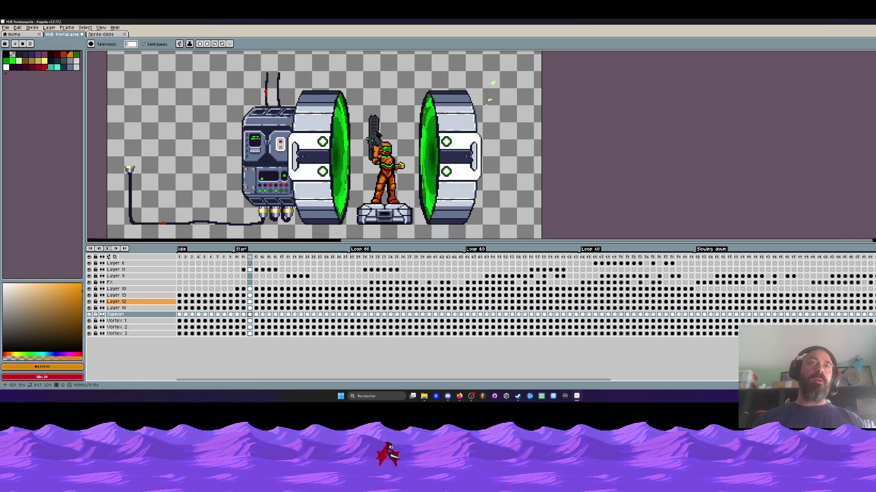
Save the HUB Portal sprite with File > Save
scroll(245, 155, down, 1)
scroll(310, 141, up, 1)
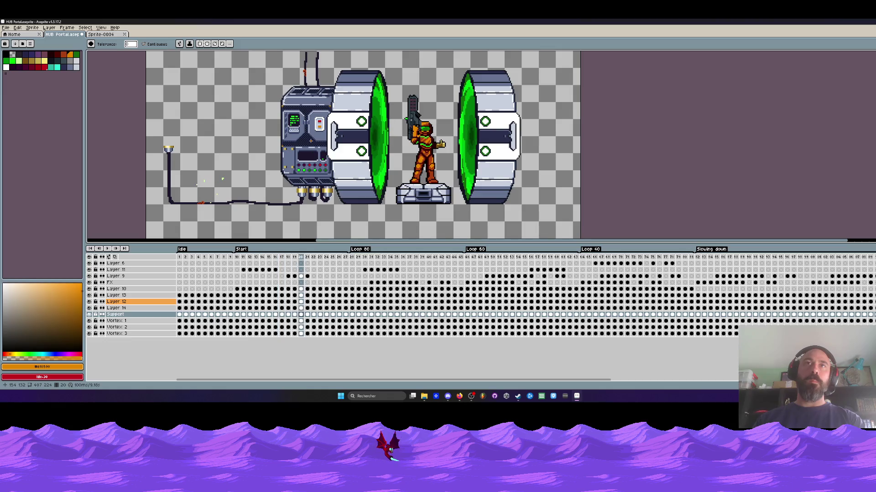
click(6, 28)
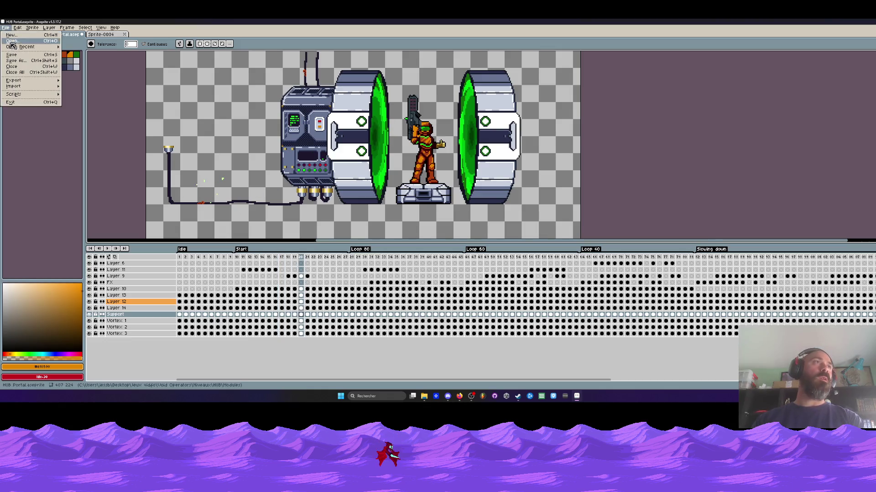
click(12, 54)
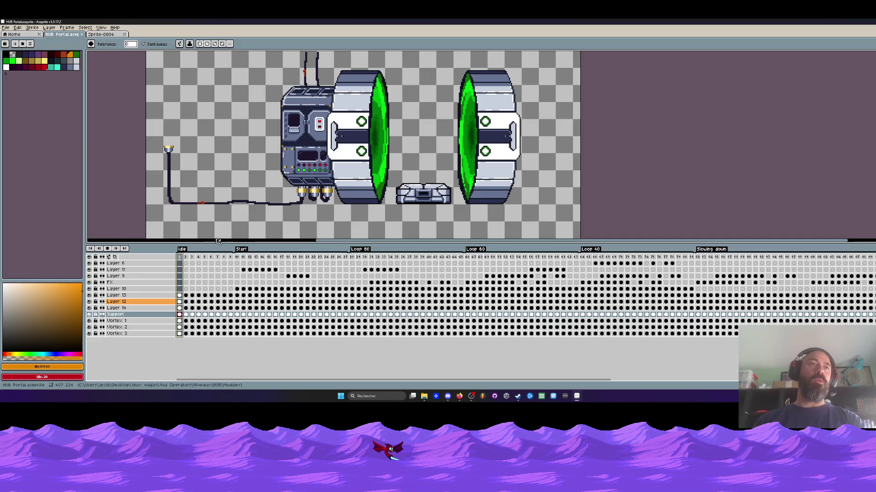
Zoom in to inspect the running animation, then stop playback
scroll(351, 153, down, 1)
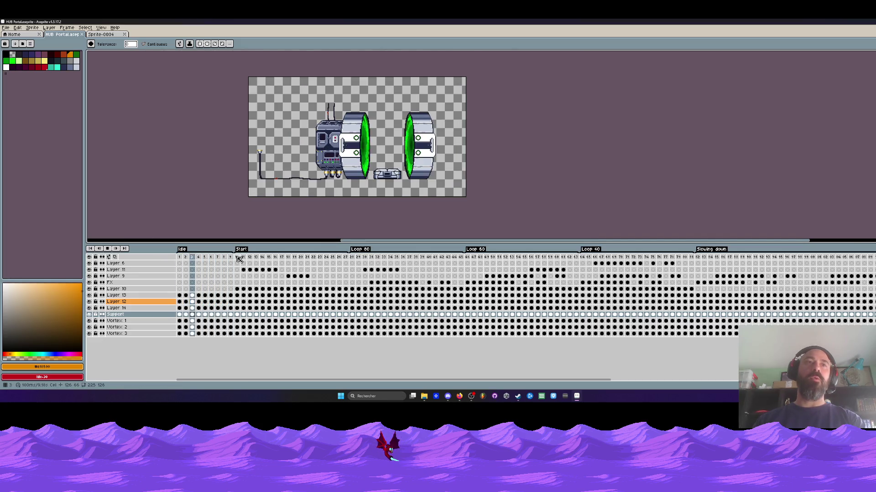
scroll(438, 123, up, 1)
scroll(280, 214, down, 1)
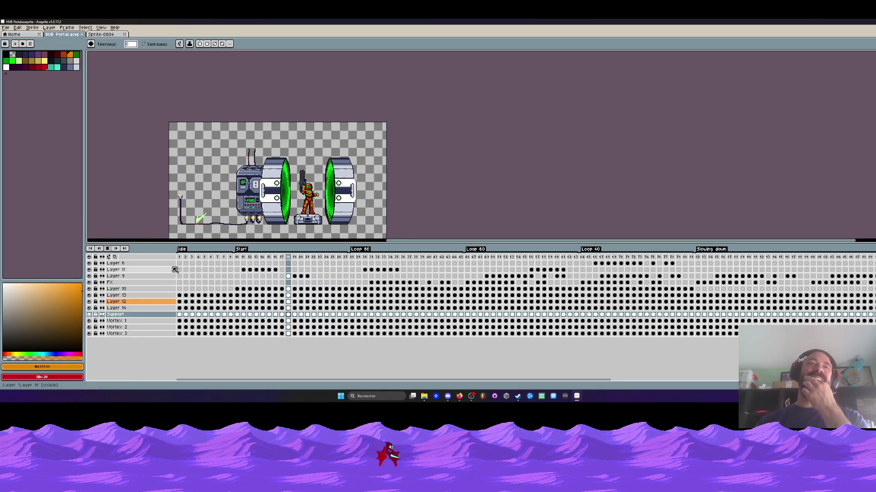
scroll(259, 213, up, 2)
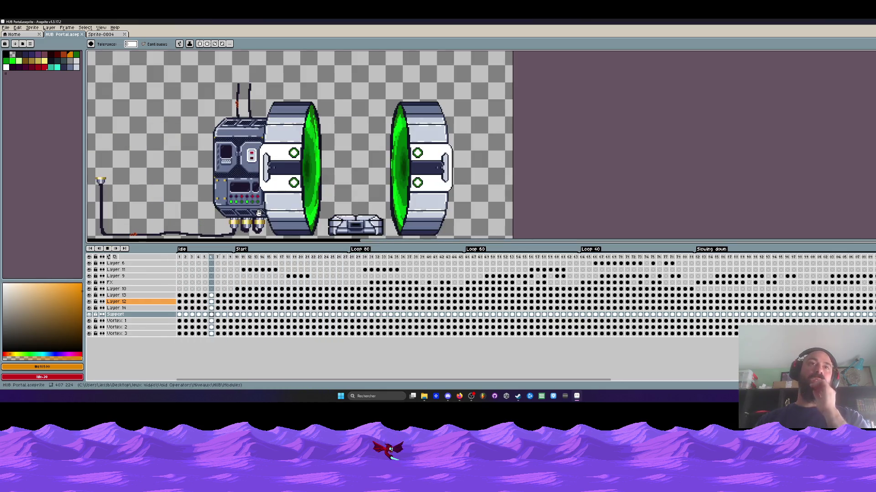
scroll(266, 197, down, 2)
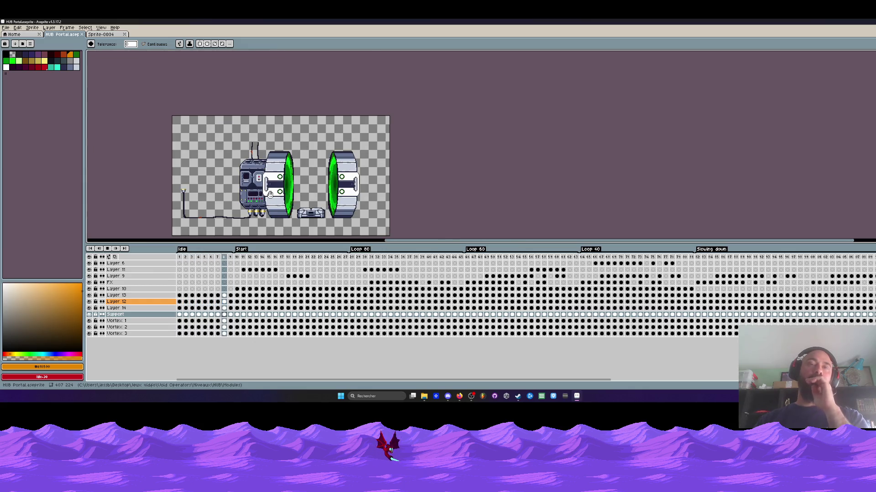
scroll(270, 195, up, 2)
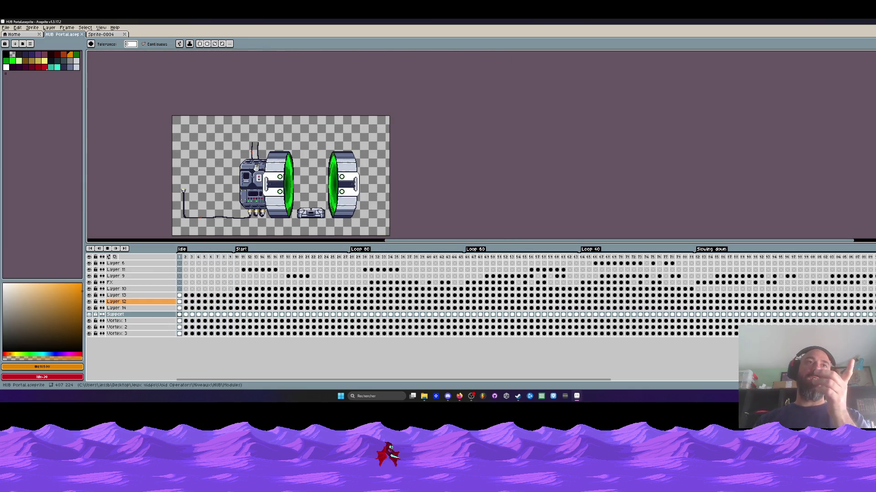
click(109, 251)
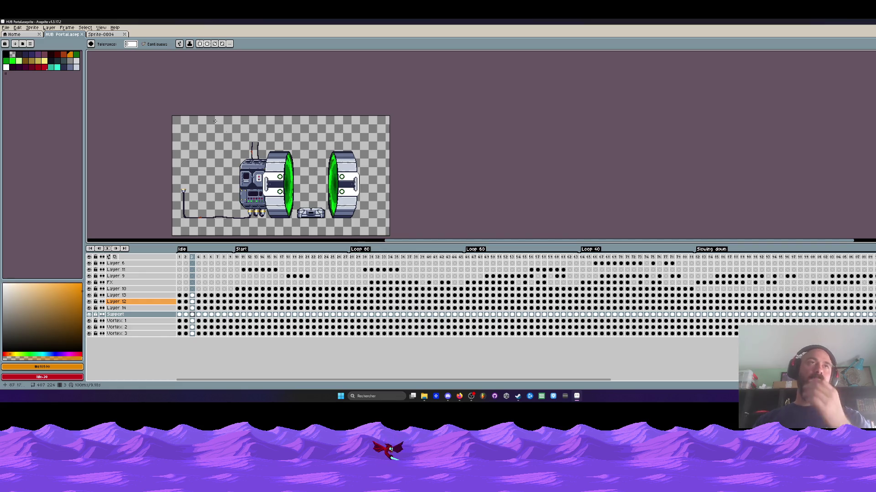
Glance at Sprite-0004, return to HUB Portal, and bring up Layer 6's layer options
click(100, 35)
click(63, 34)
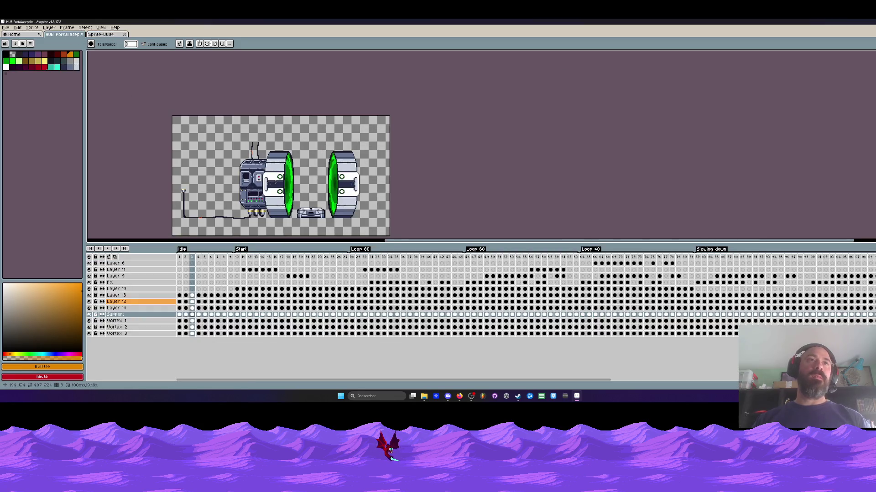
scroll(275, 182, down, 2)
right_click(146, 265)
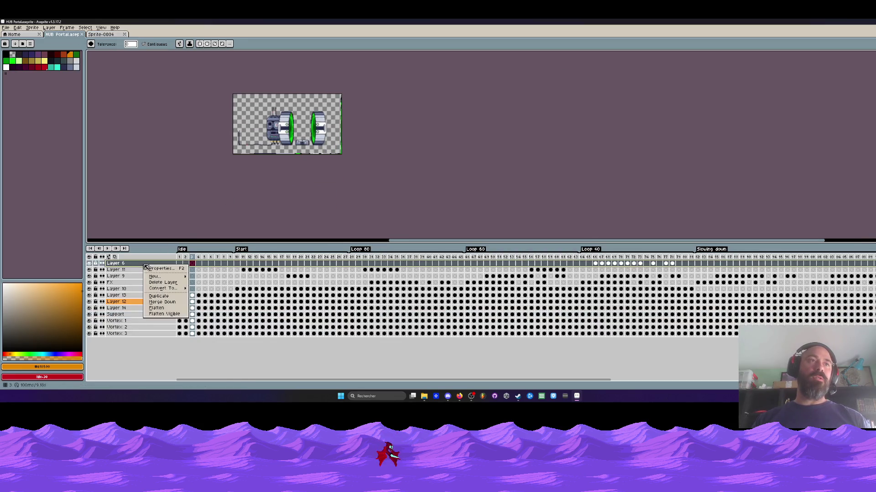
Flatten HUB Portal's visible layers into one, then switch to the blank Sprite-0004 document
click(166, 315)
drag(181, 264, 870, 264)
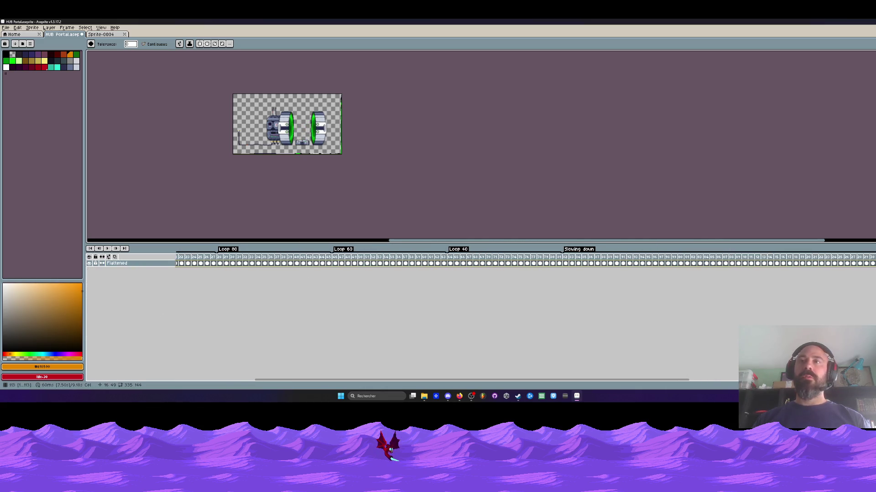
click(108, 35)
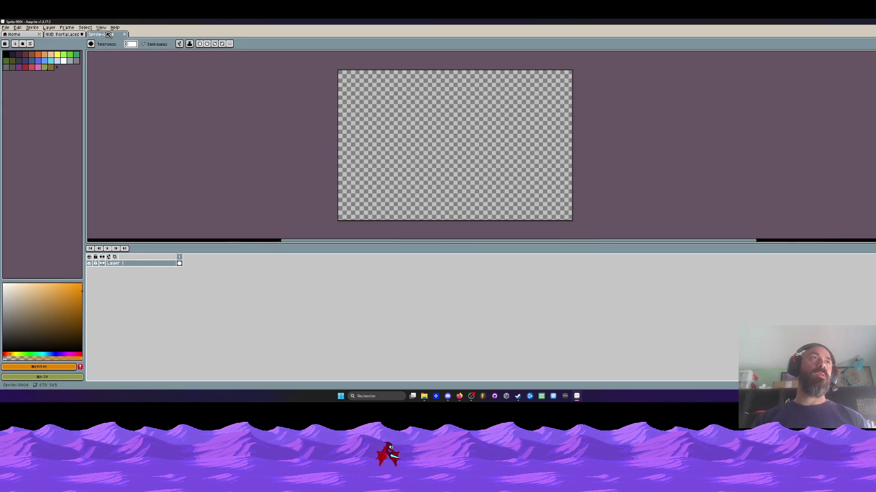